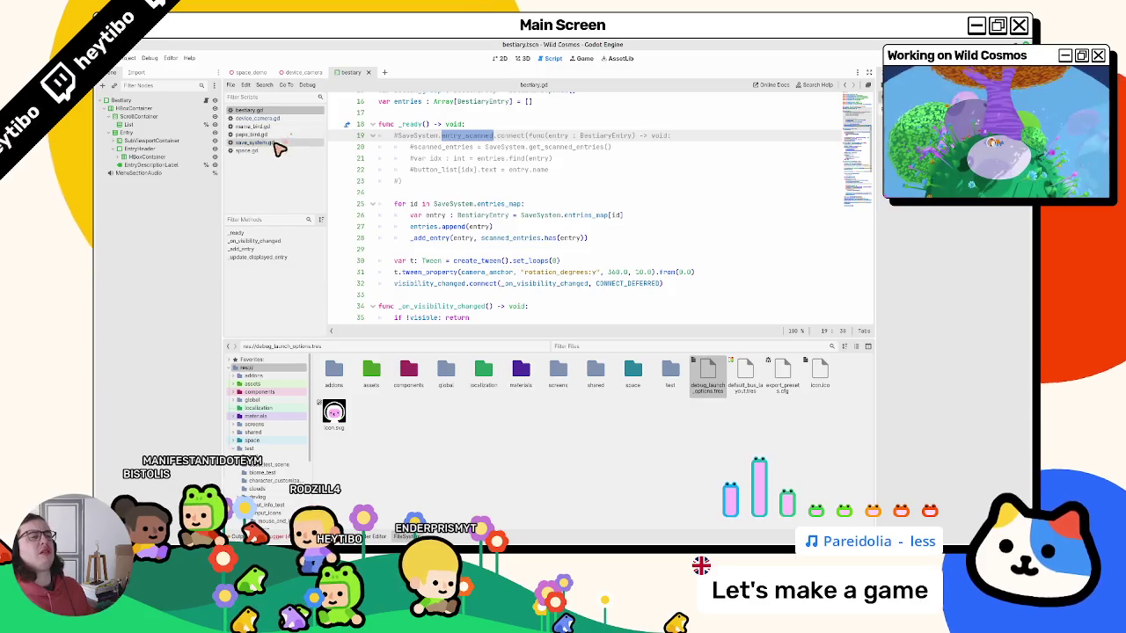
Search for uses of entry_scanned across the scripts and within bestiary.gd.
key("ctrl+f")
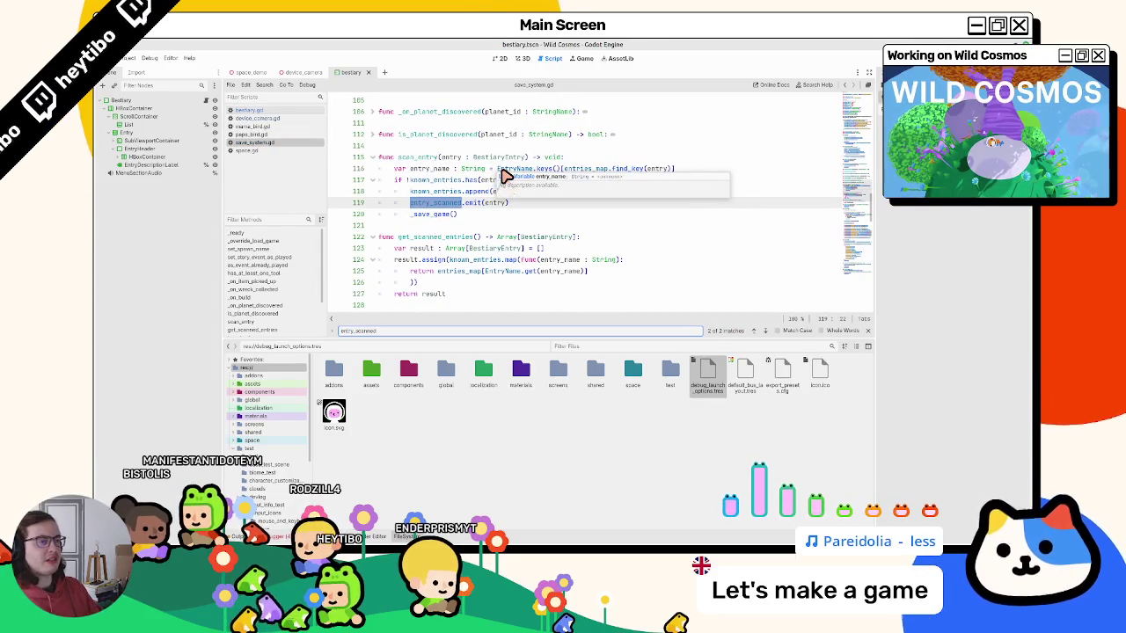
key("Return")
key("Return")
key("Escape")
key("alt+Left")
key("ctrl+f")
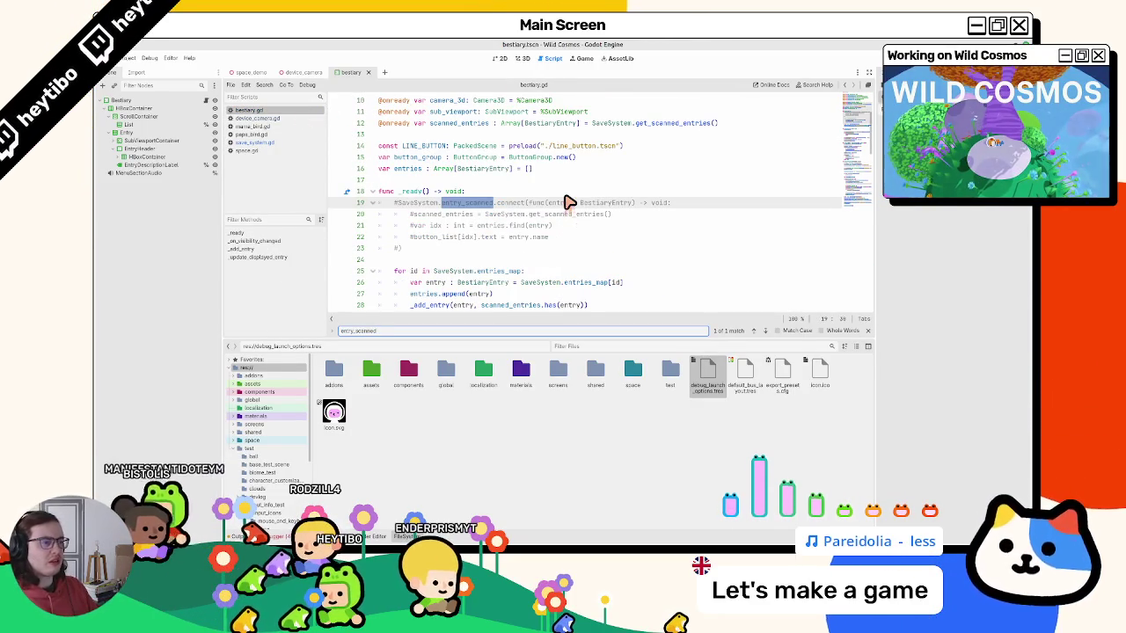
key("Escape")
Inspect SaveSystem.get_scanned_entries and the entry references on lines 20–21.
double_click(511, 215)
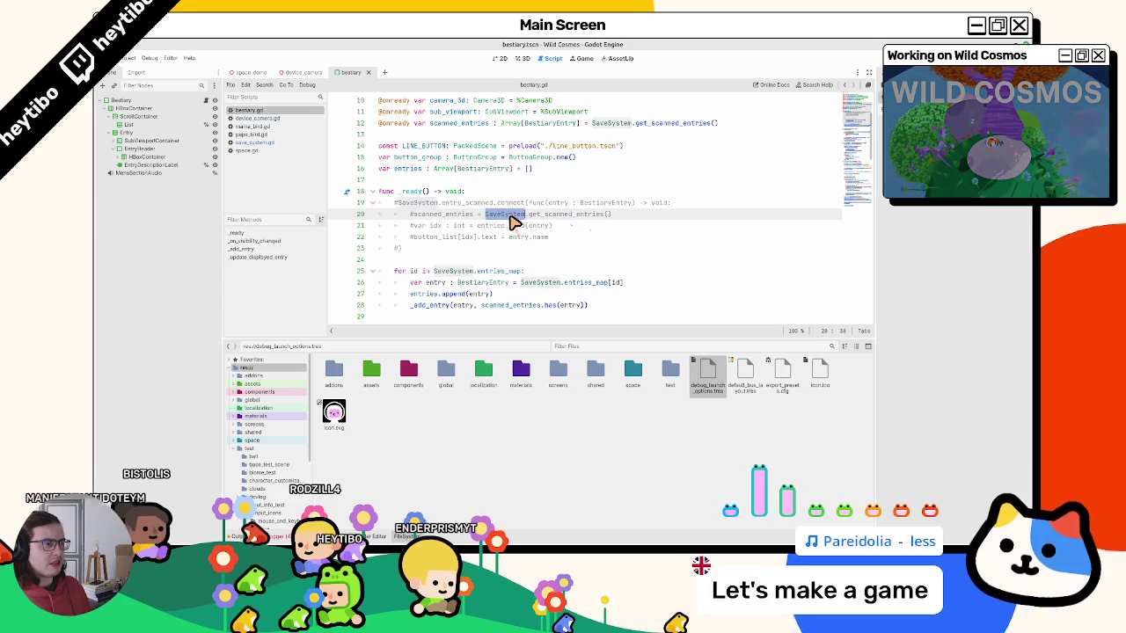
mouse_move(543, 216)
left_mouse_down()
mouse_move(498, 226)
mouse_move(558, 220)
left_mouse_up()
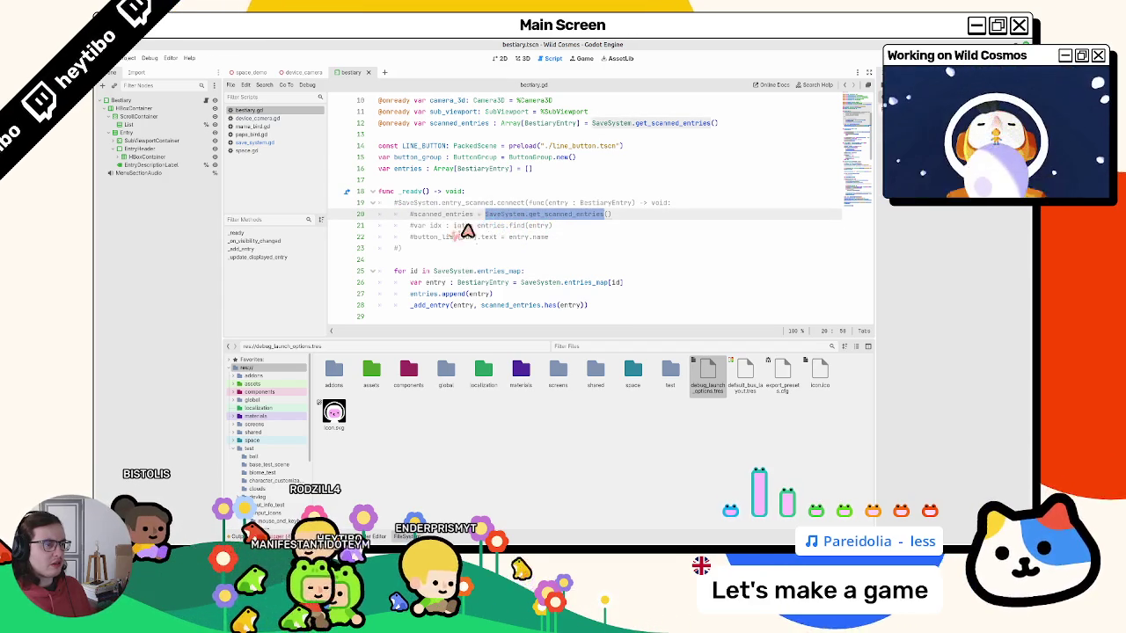
left_click(460, 227)
double_click(539, 226)
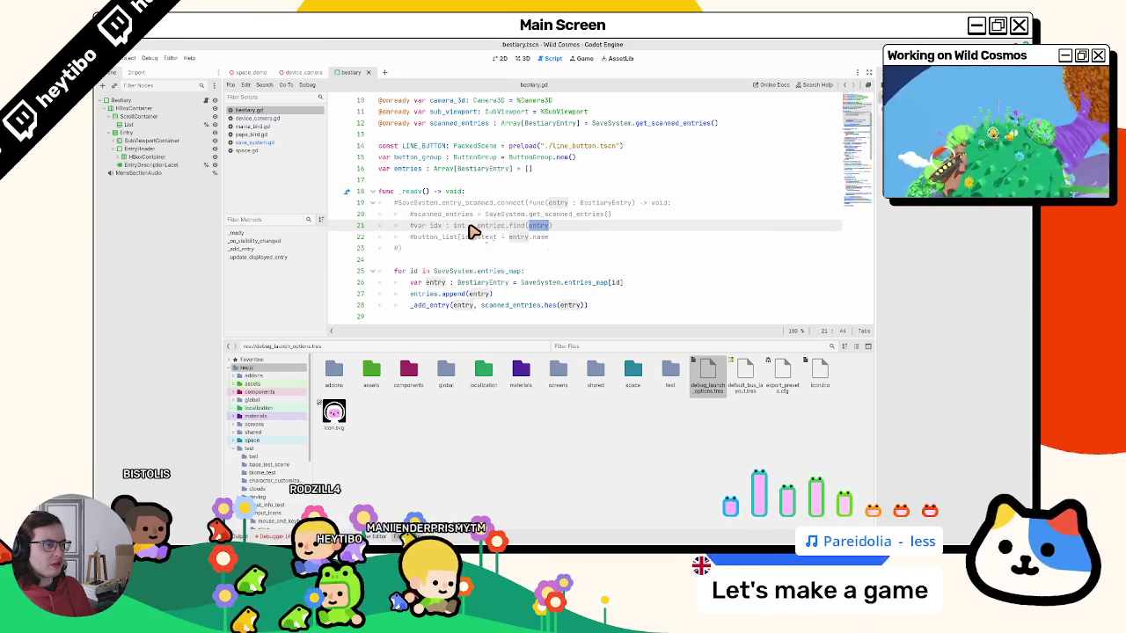
left_click_drag(446, 240, 515, 238)
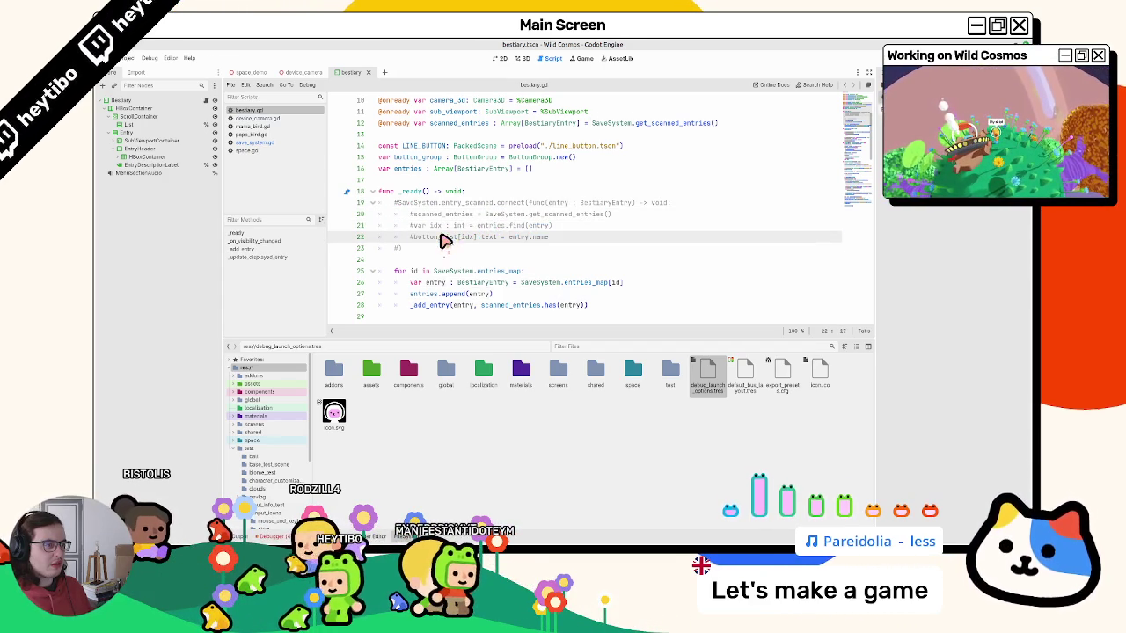
Uncomment the block on lines 19–23 of bestiary.gd.
left_click(455, 256)
mouse_move(455, 256)
left_mouse_down()
mouse_move(465, 220)
mouse_move(490, 208)
left_mouse_up()
key("ctrl+k")
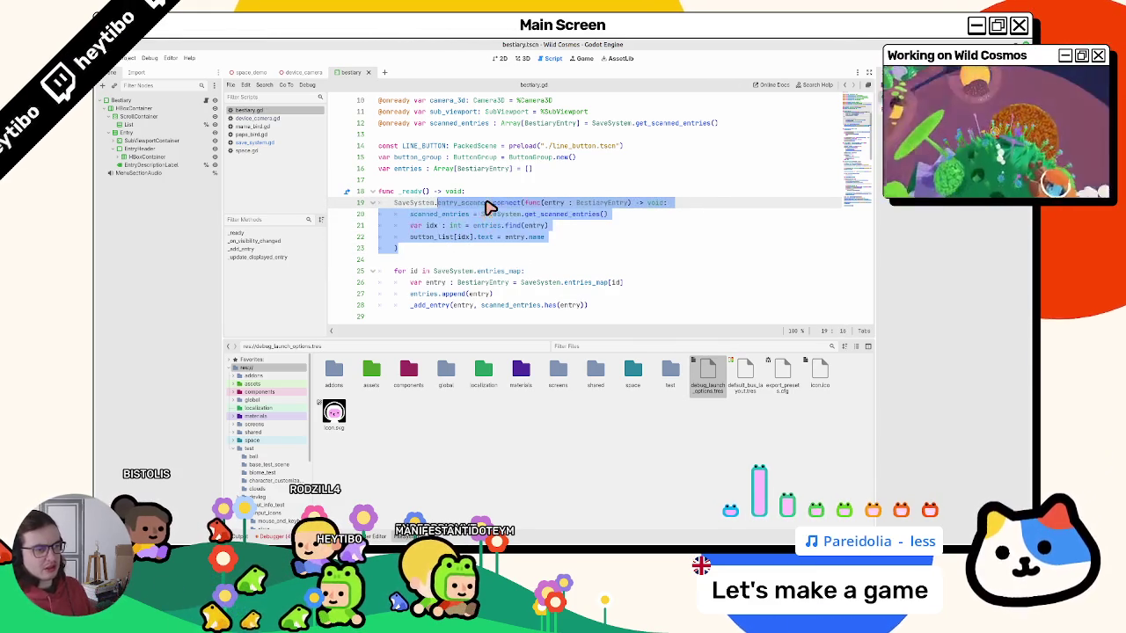
Open the Project Settings and close them again.
left_click(128, 58)
left_click(132, 74)
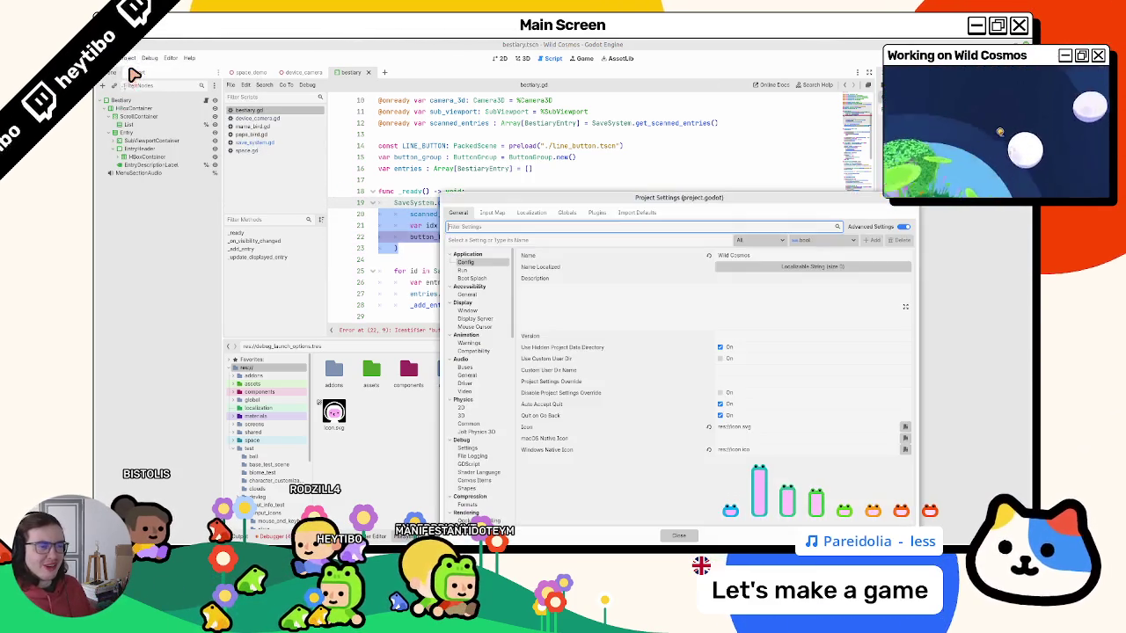
key("Escape")
Comment lines 19–23 back out after spotting the failing button_list line 22.
left_click_drag(410, 237, 556, 240)
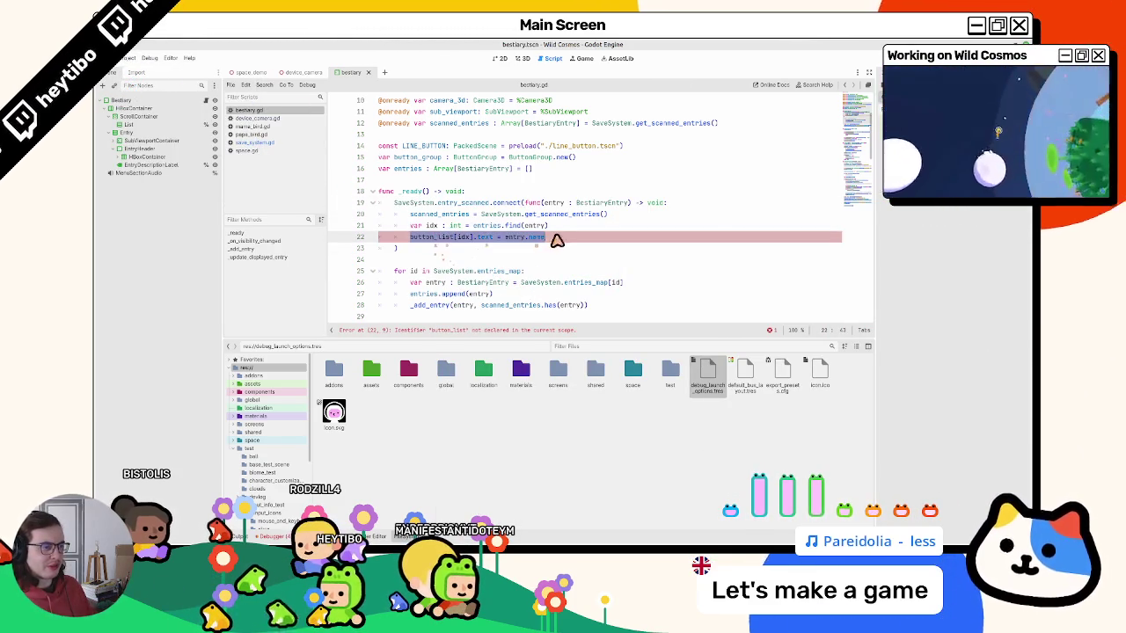
left_click(477, 249)
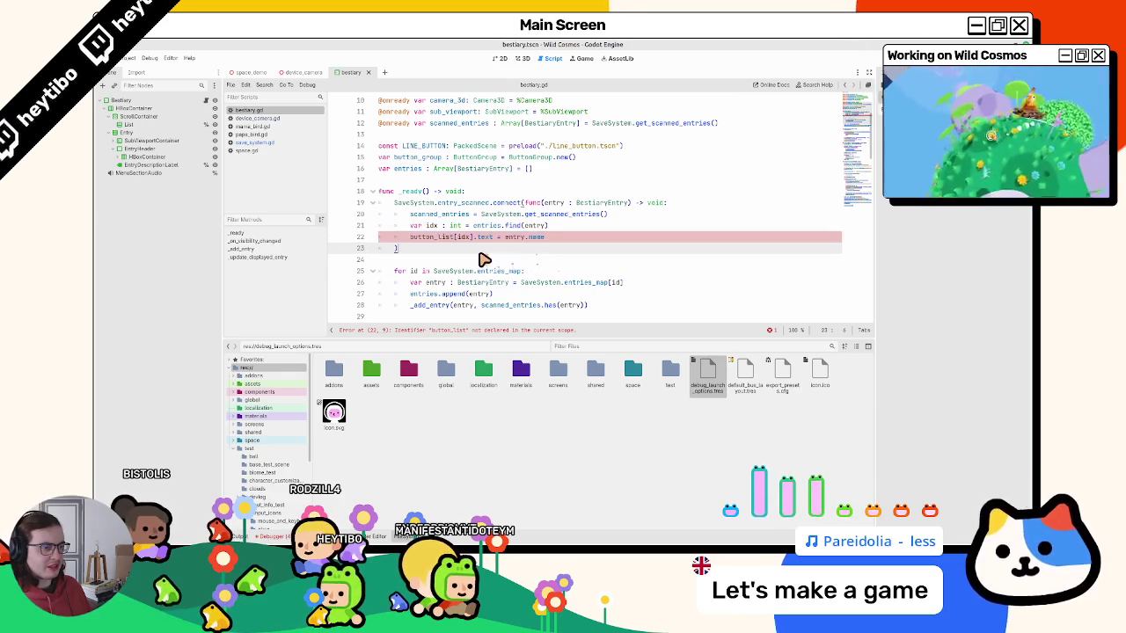
key("shift+Up")
key("shift+Up")
key("shift+Up")
key("ctrl+k")
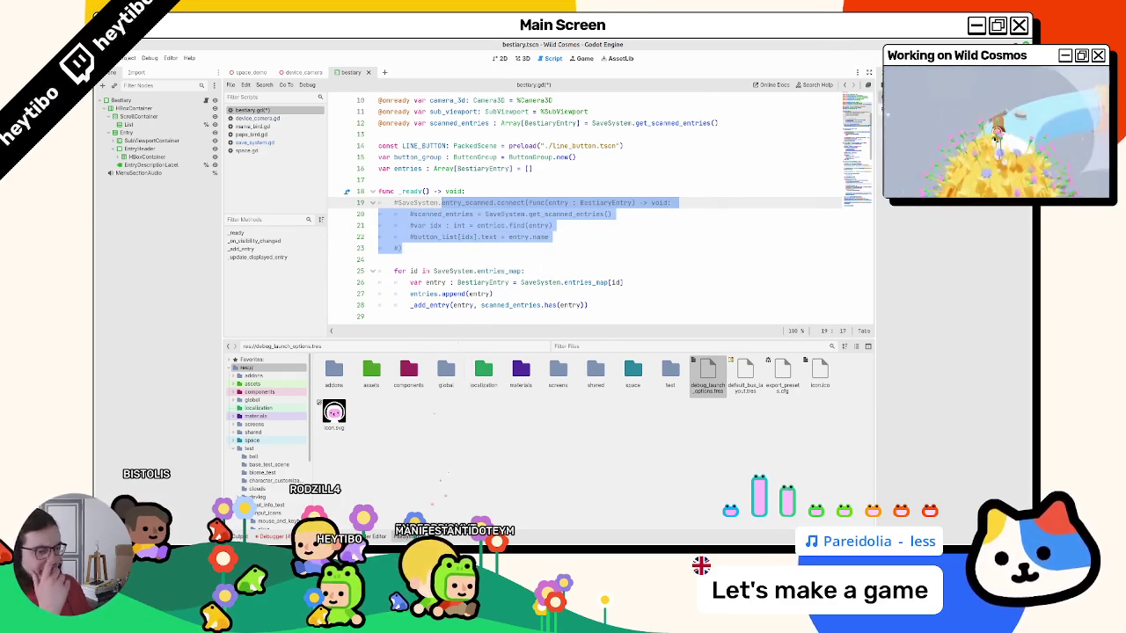
Hide the FileSystem dock with Ctrl+J to enlarge the code view.
key("ctrl+j")
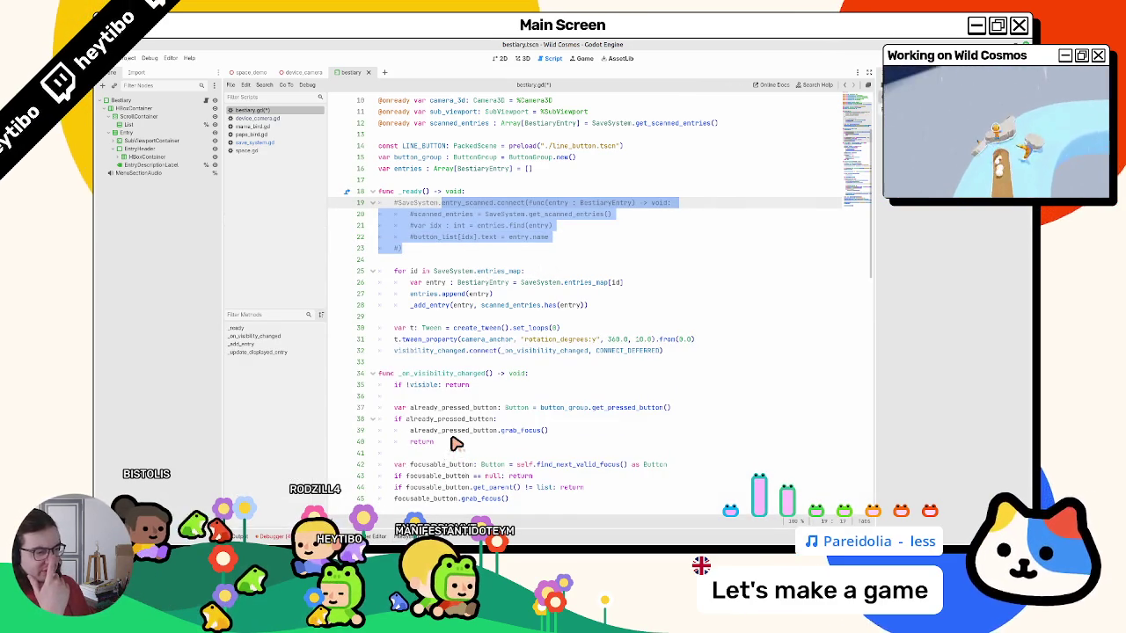
scroll(455, 442, "down", 3)
scroll(455, 442, "down", 2)
scroll(455, 442, "up", 3)
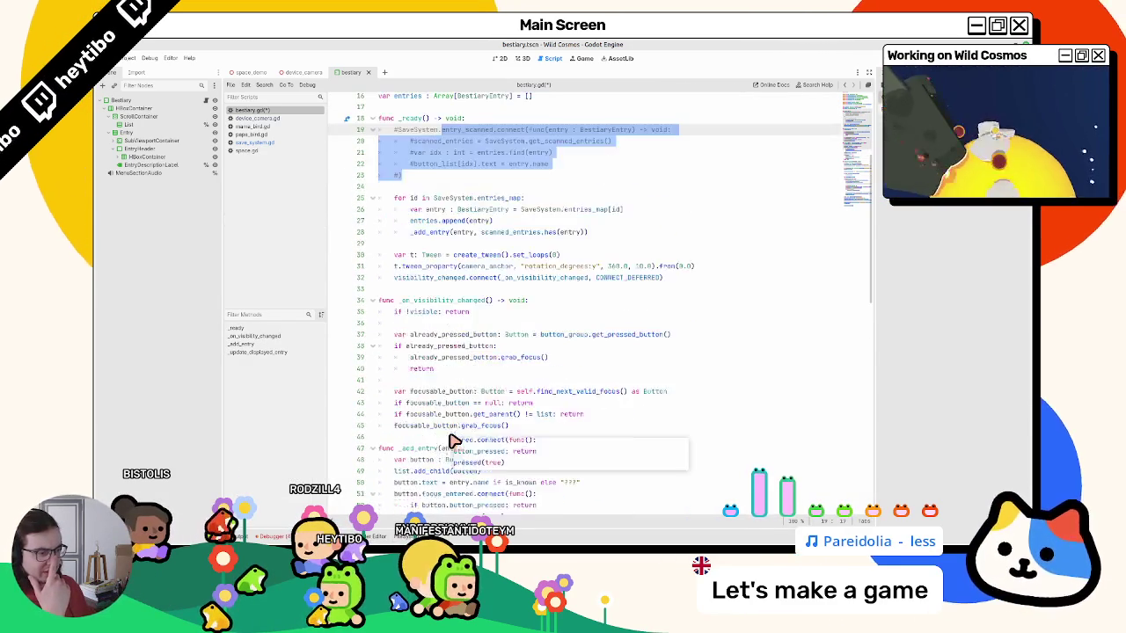
left_click(420, 448)
scroll(421, 456, "up", 5)
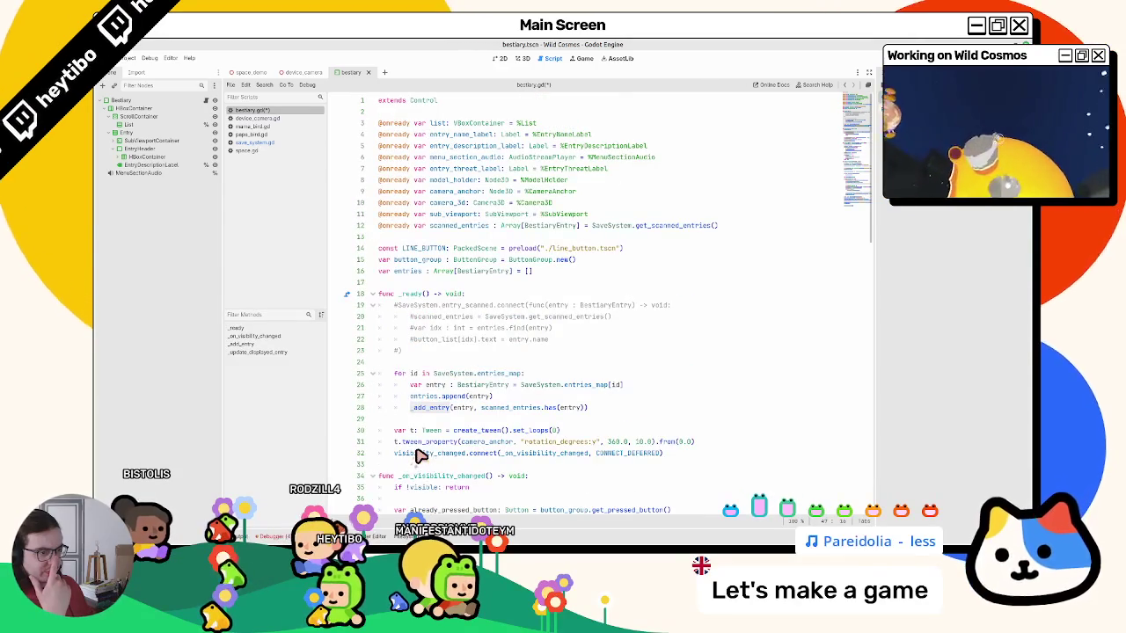
Look up the SaveSystem.entries_map definition from line 25, then return to bestiary.gd.
double_click(492, 382)
left_click_drag(492, 382, 468, 382)
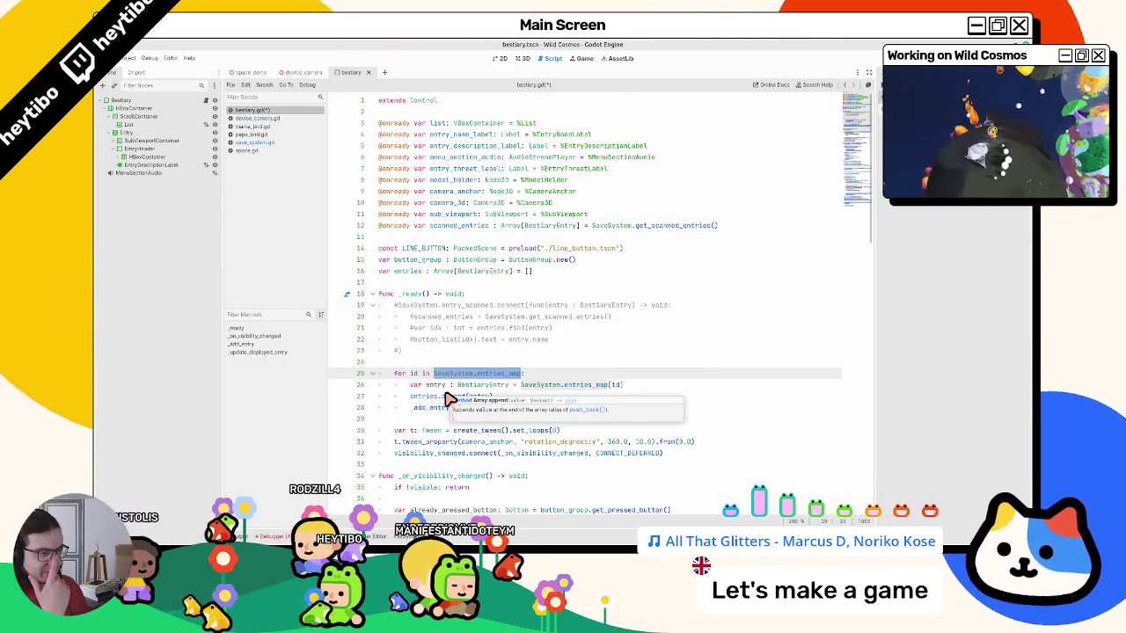
left_click(495, 376, "ctrl")
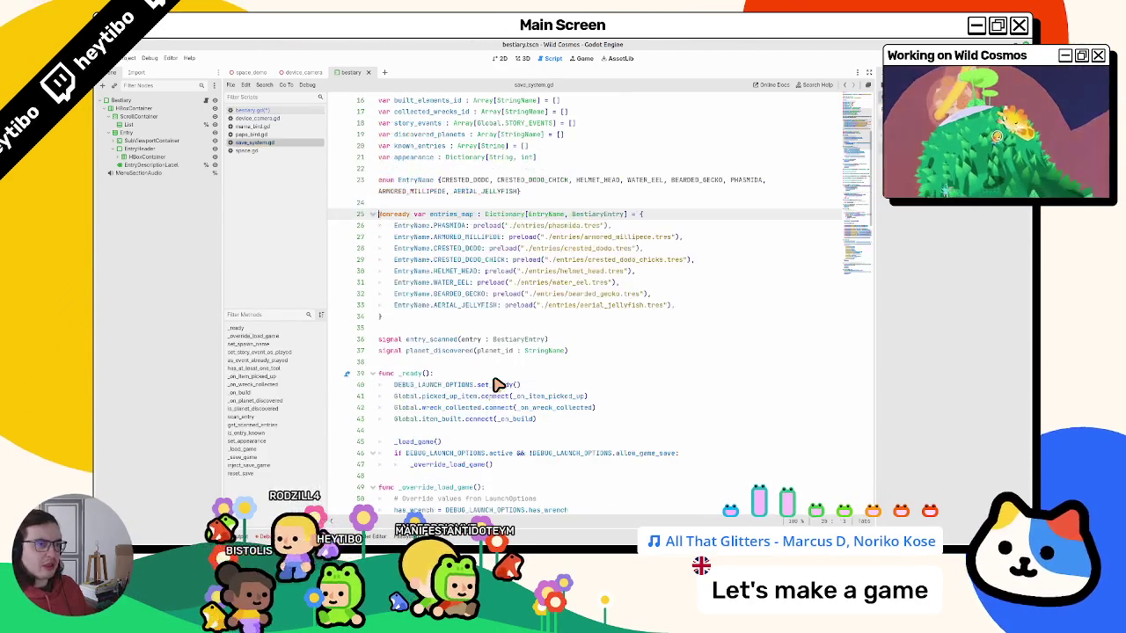
left_click(264, 111)
mouse_move(482, 358)
left_mouse_down()
mouse_move(352, 319)
mouse_move(358, 312)
left_mouse_up()
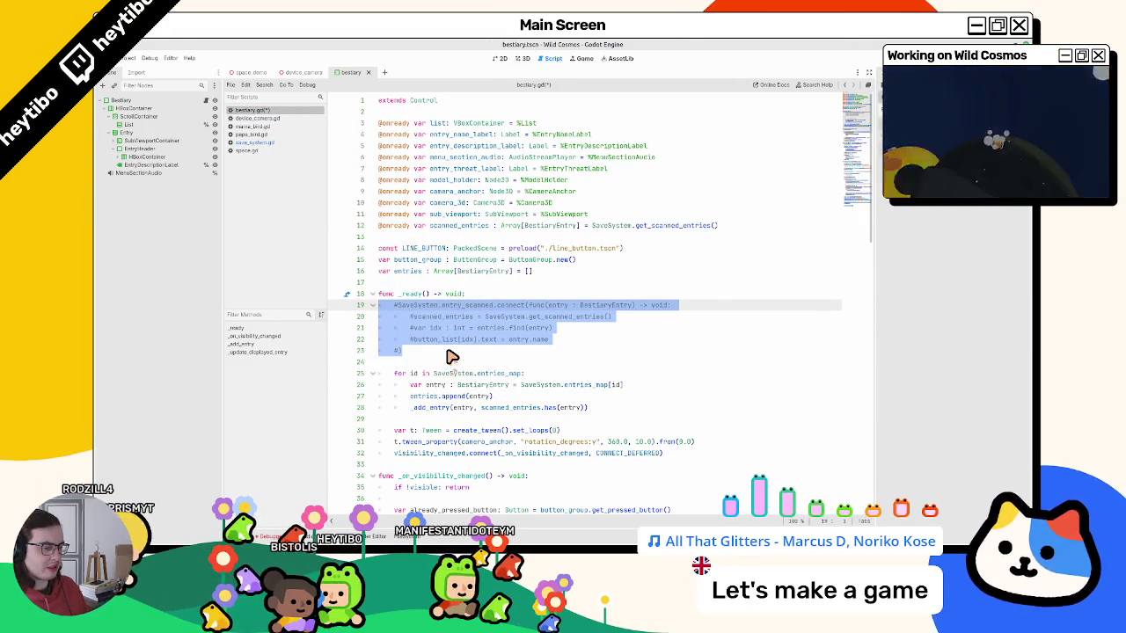
Fold the _on_visibility_changed and _add_entry functions.
left_click(374, 476)
scroll(378, 475, "down", 2)
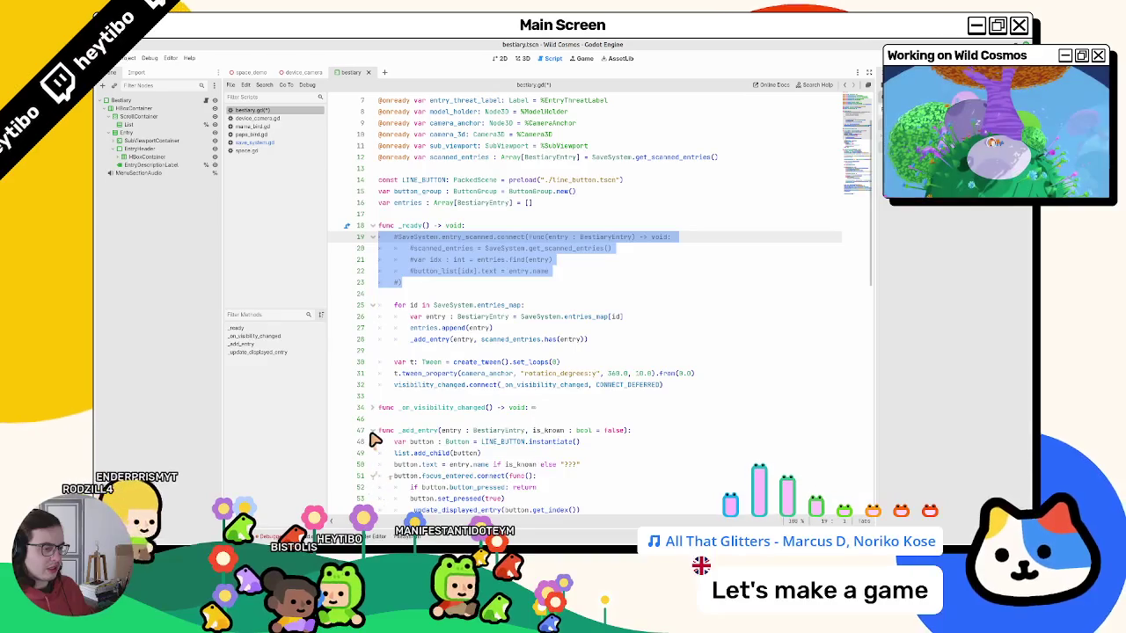
left_click(372, 430)
scroll(378, 460, "down", 3)
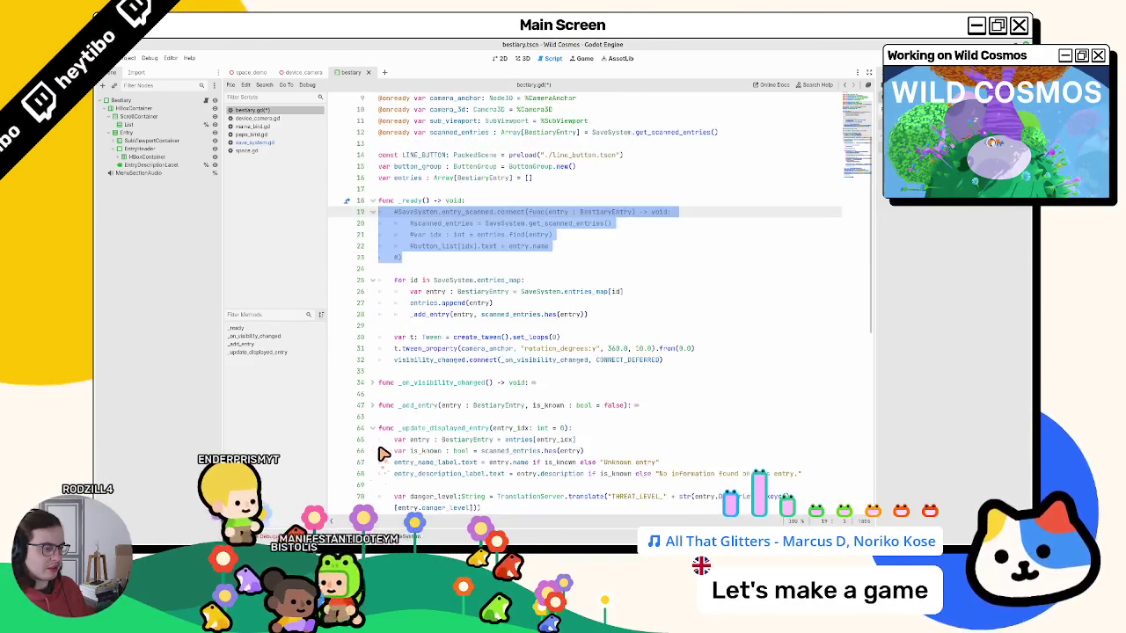
scroll(405, 422, "down", 1)
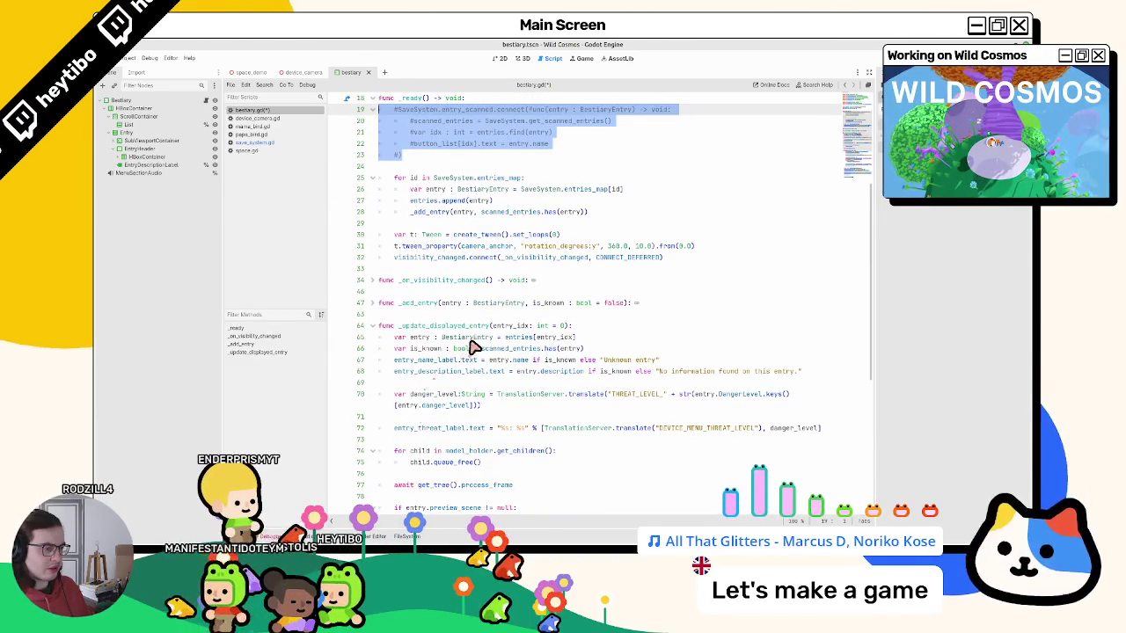
Review _update_displayed_entry's entry_idx parameter and is_known uses, then open save_system.gd.
left_click(447, 349)
double_click(447, 331)
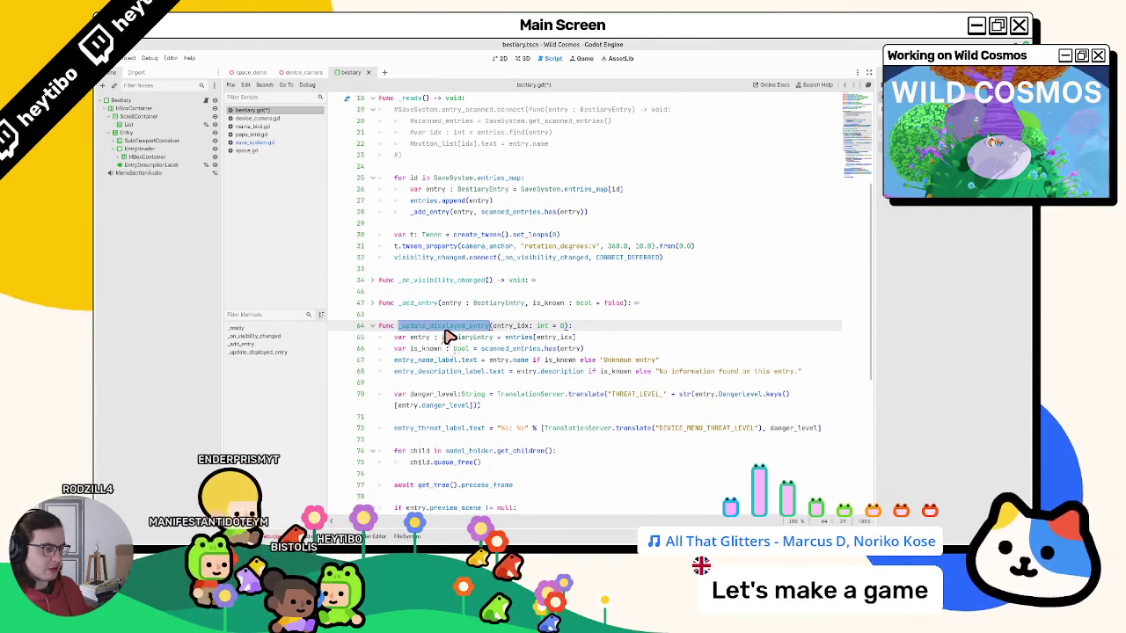
double_click(503, 330)
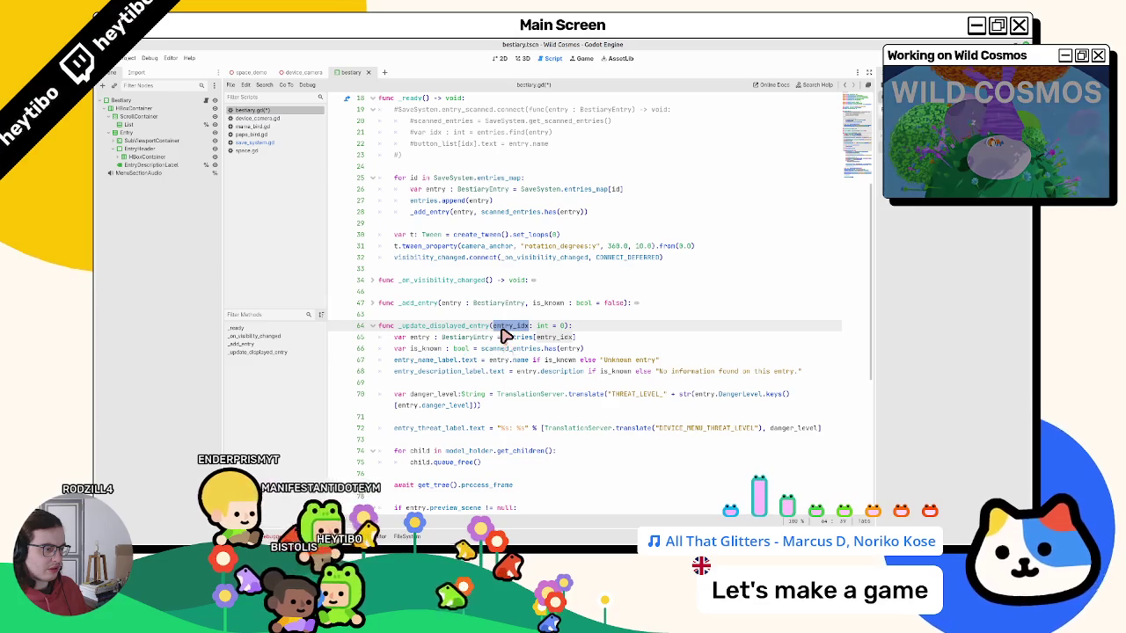
double_click(424, 349)
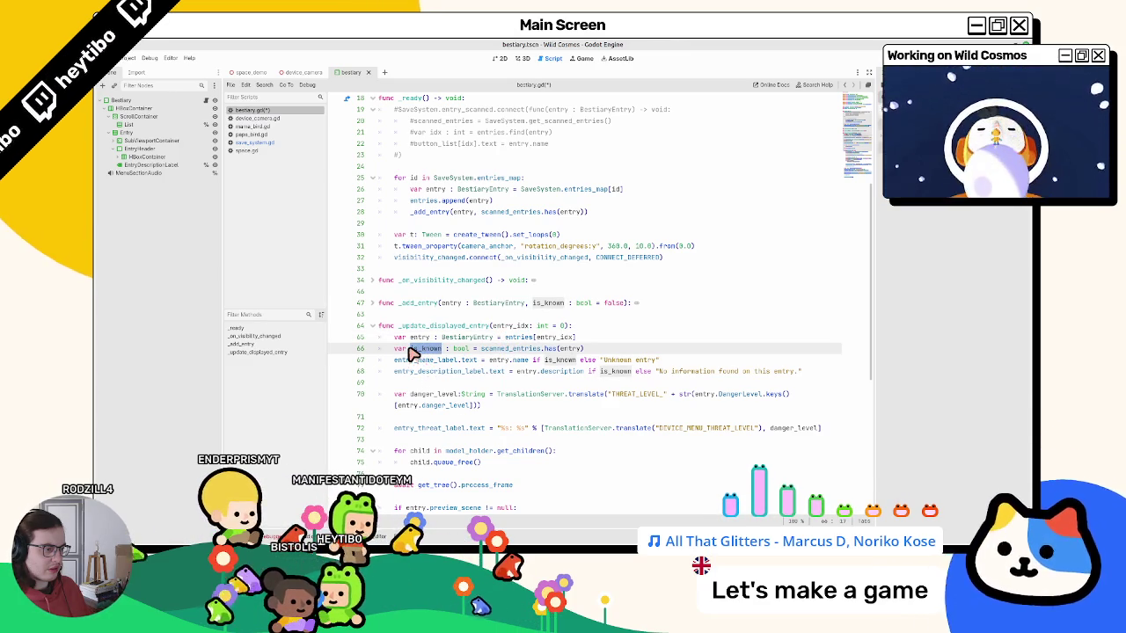
double_click(423, 327)
scroll(423, 330, "down", 5)
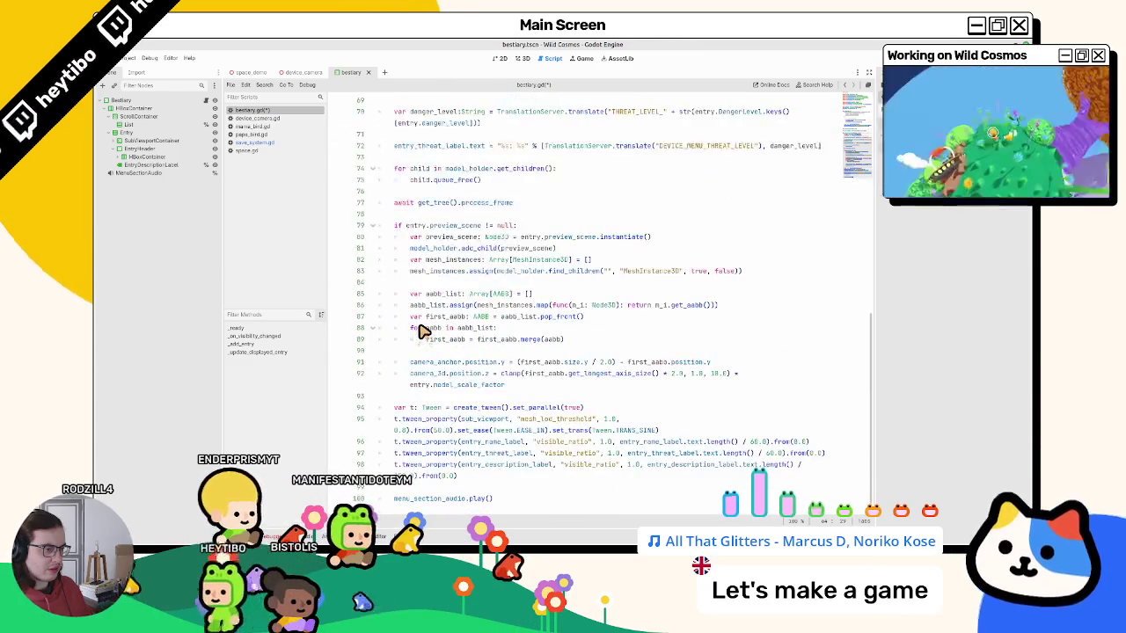
scroll(423, 330, "up", 5)
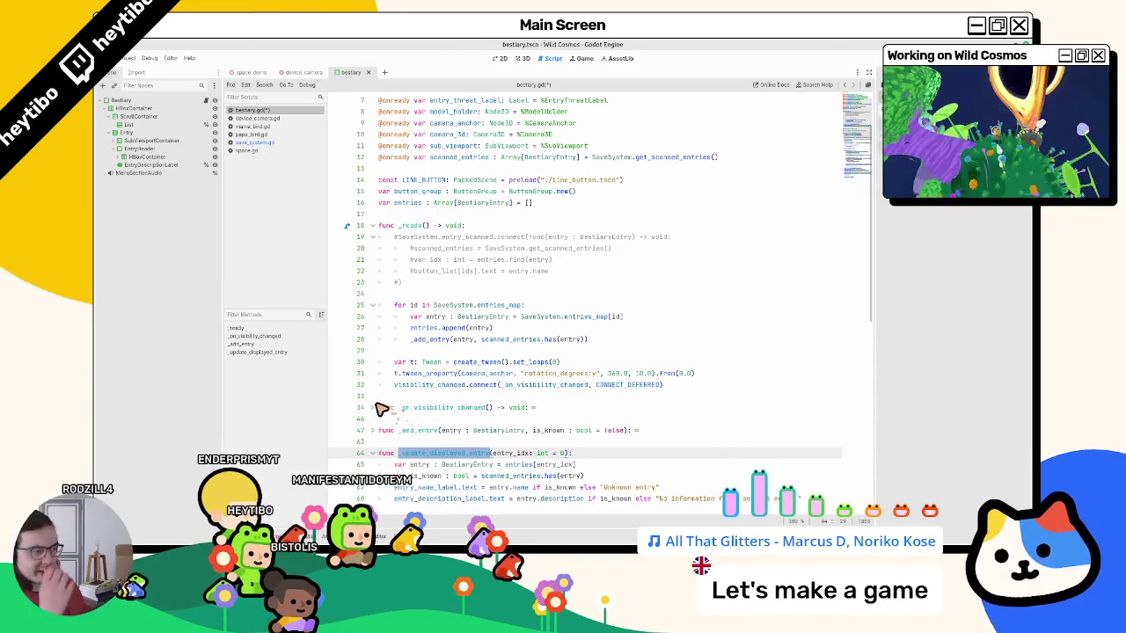
left_click(256, 143)
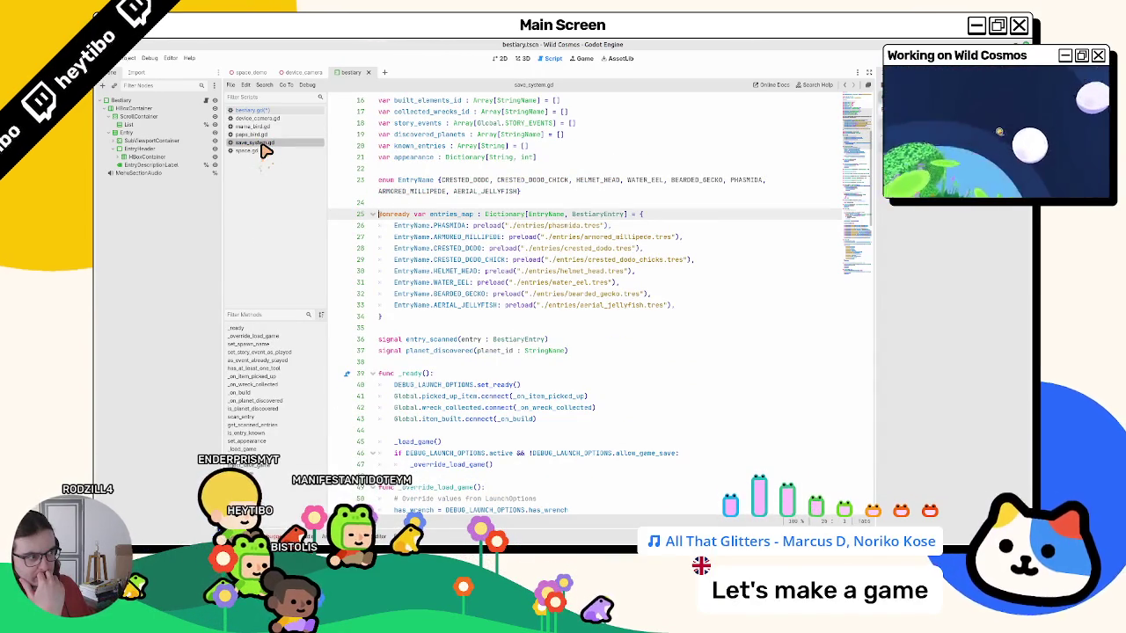
Leave save_system.gd for bestiary.gd and select BestiaryEntry on line 47.
right_click(261, 145)
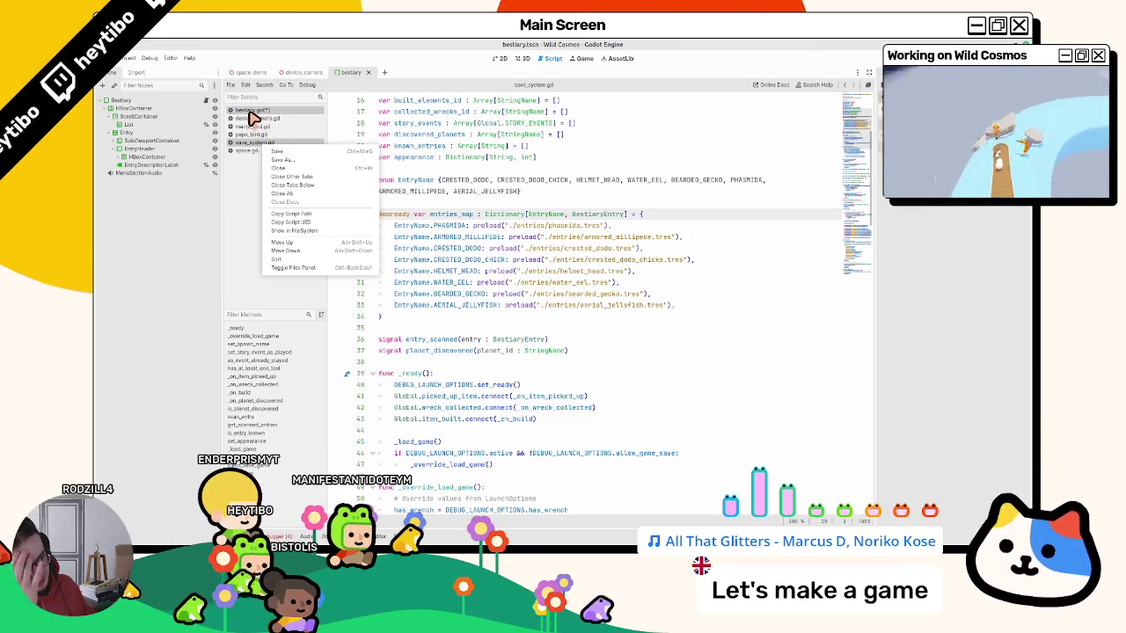
left_click(250, 112)
left_click(251, 112)
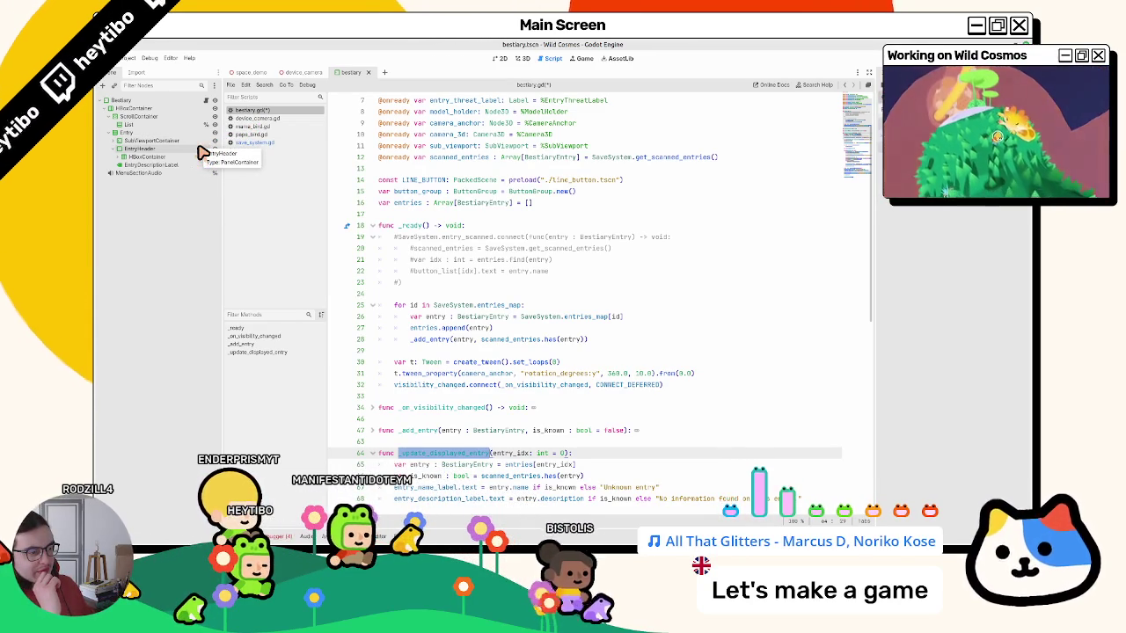
double_click(490, 431)
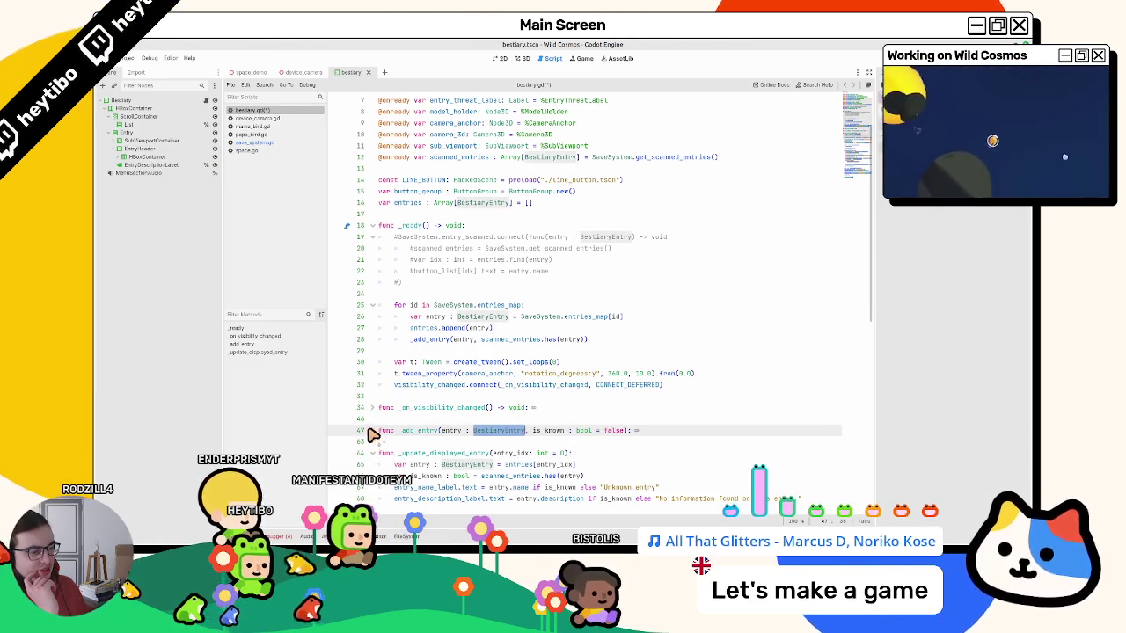
Fold _update_displayed_entry and inspect the append and _add_entry calls in _ready's entries loop.
scroll(390, 429, "down", 5)
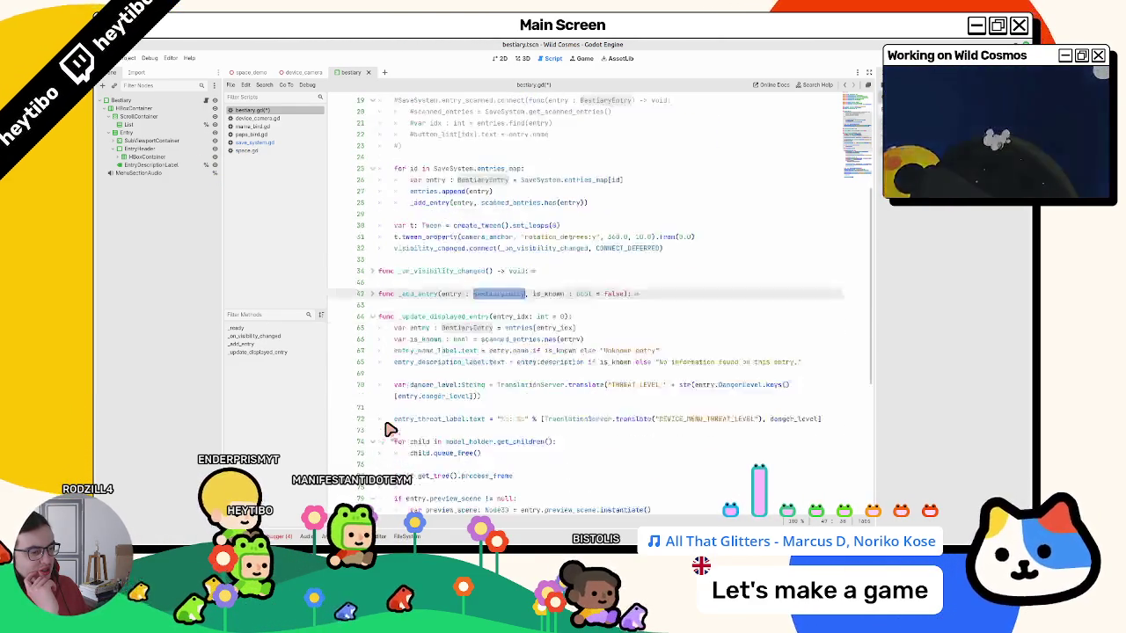
scroll(391, 429, "down", 1)
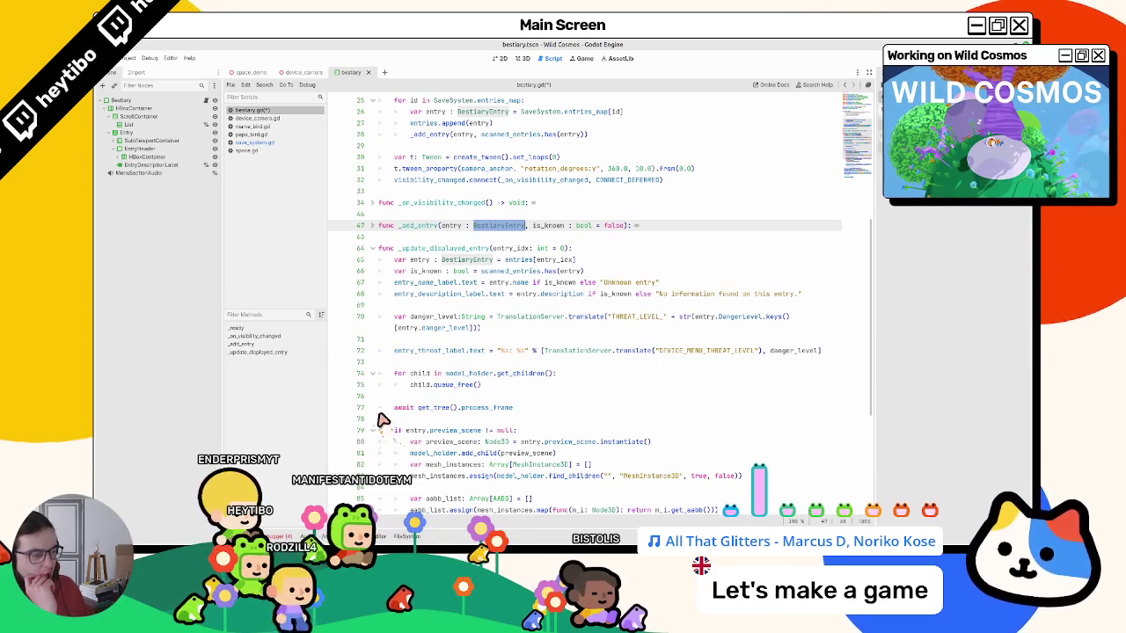
left_click(376, 250)
scroll(384, 324, "up", 7)
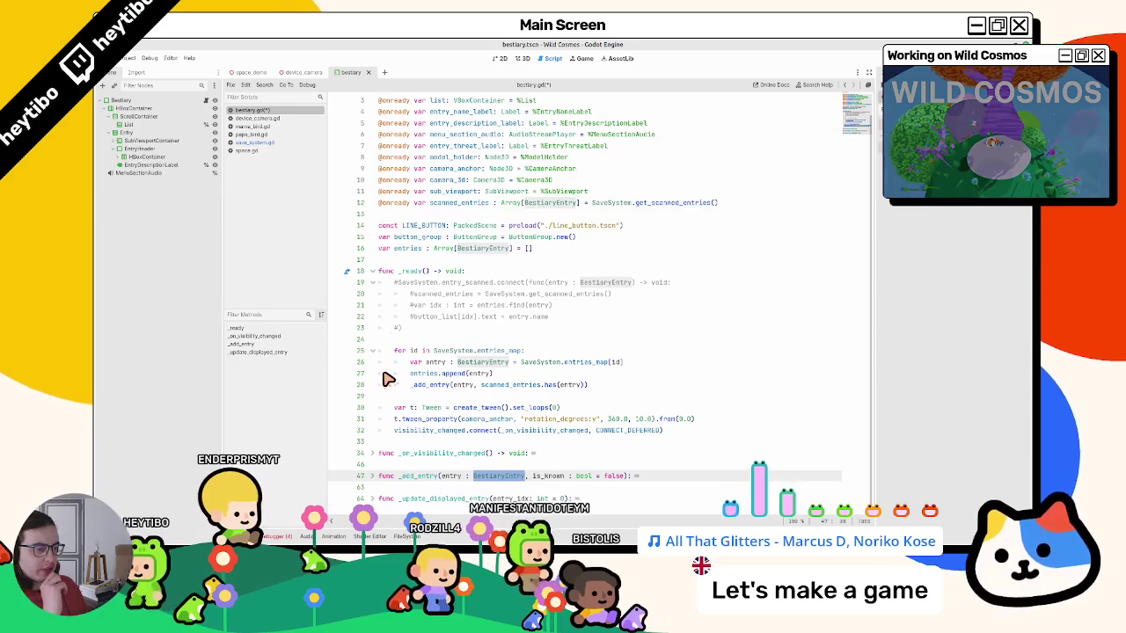
double_click(452, 374)
double_click(439, 385)
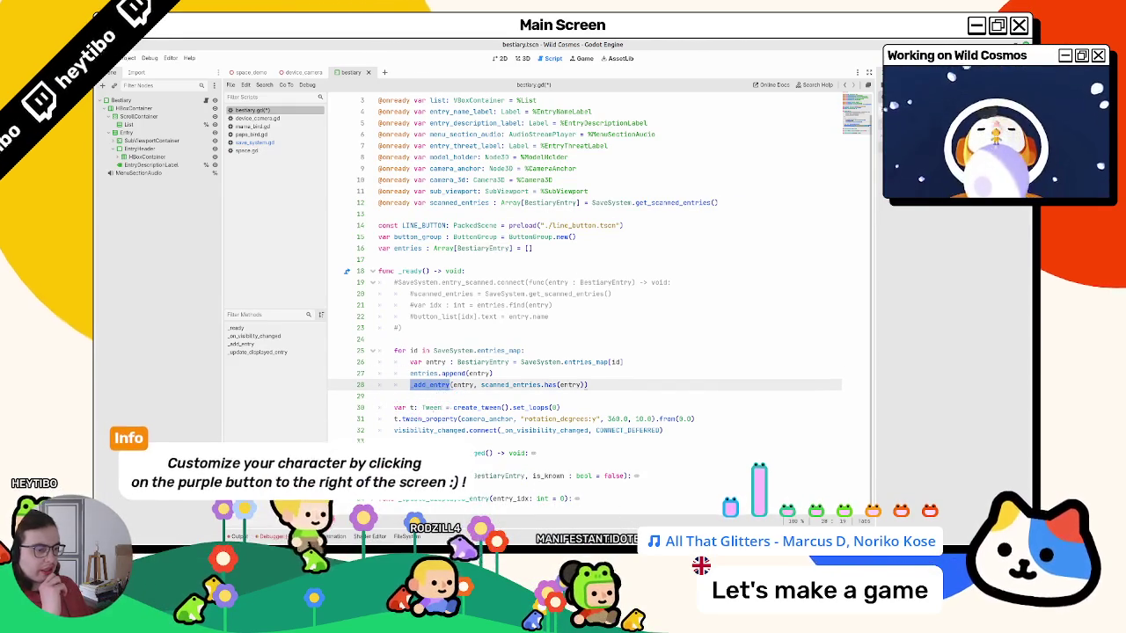
Fold the button's focus_entered handler inside _add_entry and highlight the uses of is_known.
scroll(440, 385, "down", 3)
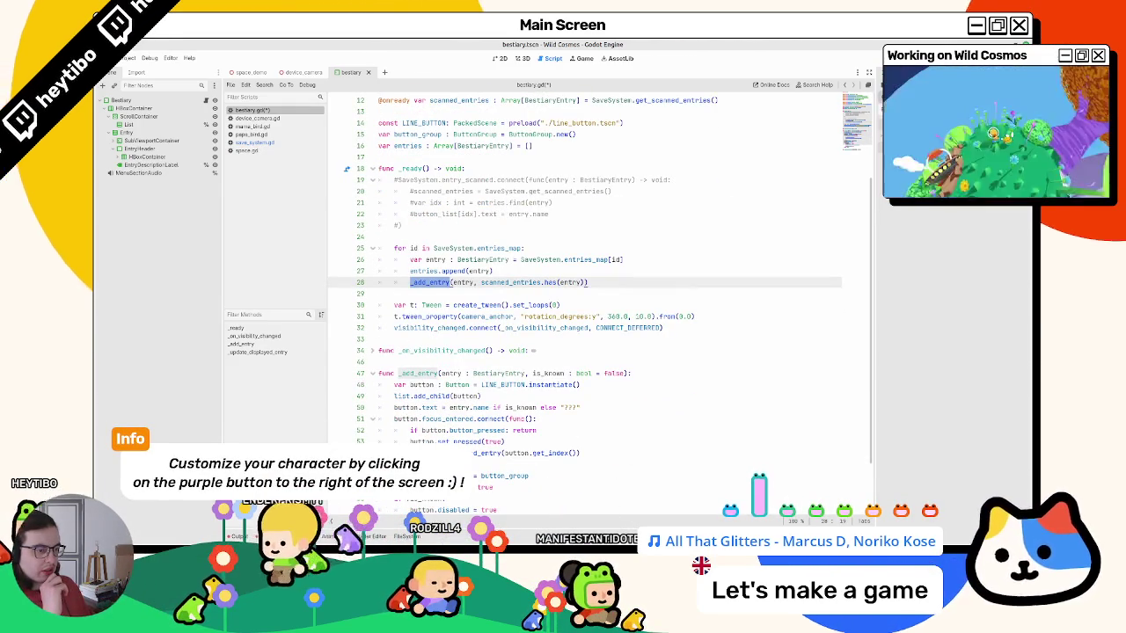
left_click(372, 423)
scroll(376, 429, "down", 1)
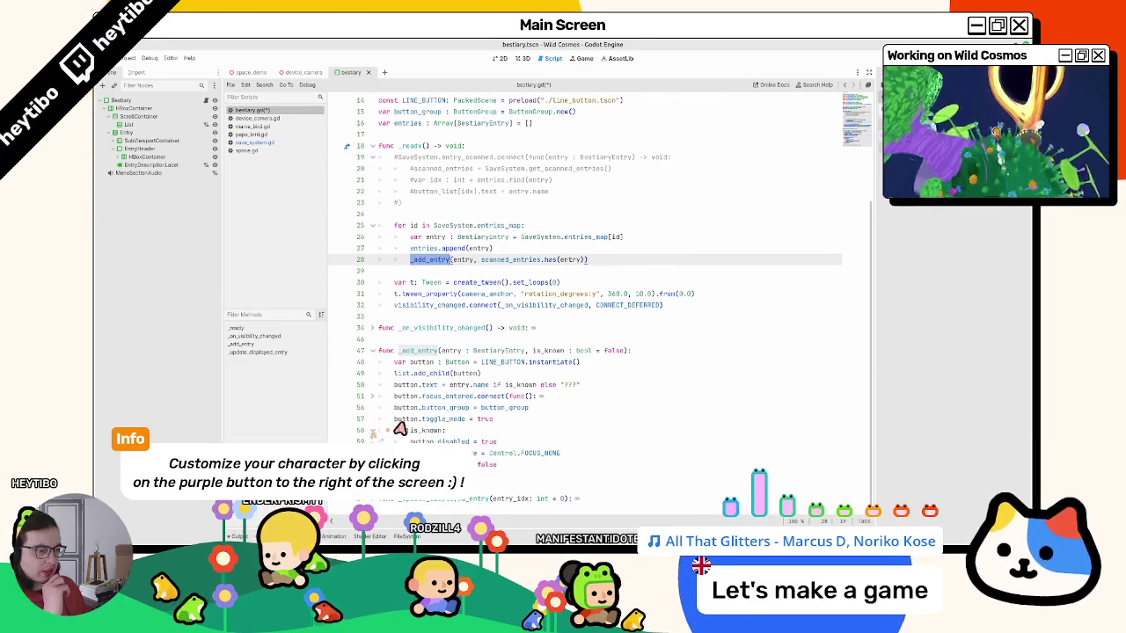
double_click(426, 430)
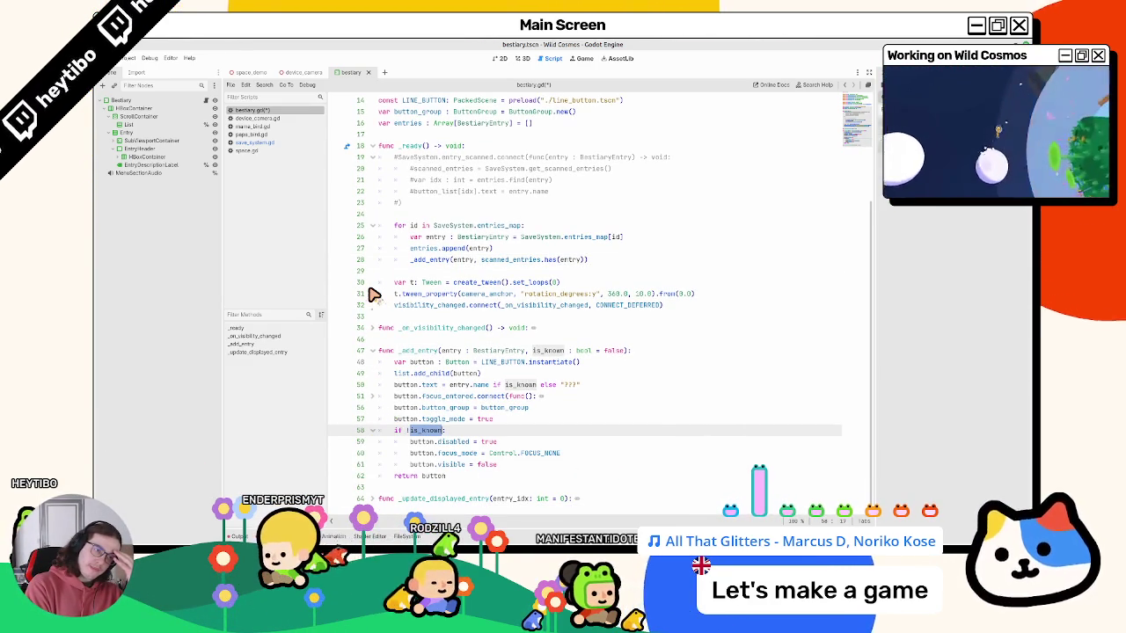
left_click(594, 161)
Uncomment the entry_scanned hookup on lines 19–23 and replace its old body lines 20–22 with pass.
left_click_drag(594, 167, 571, 204)
key("ctrl+k")
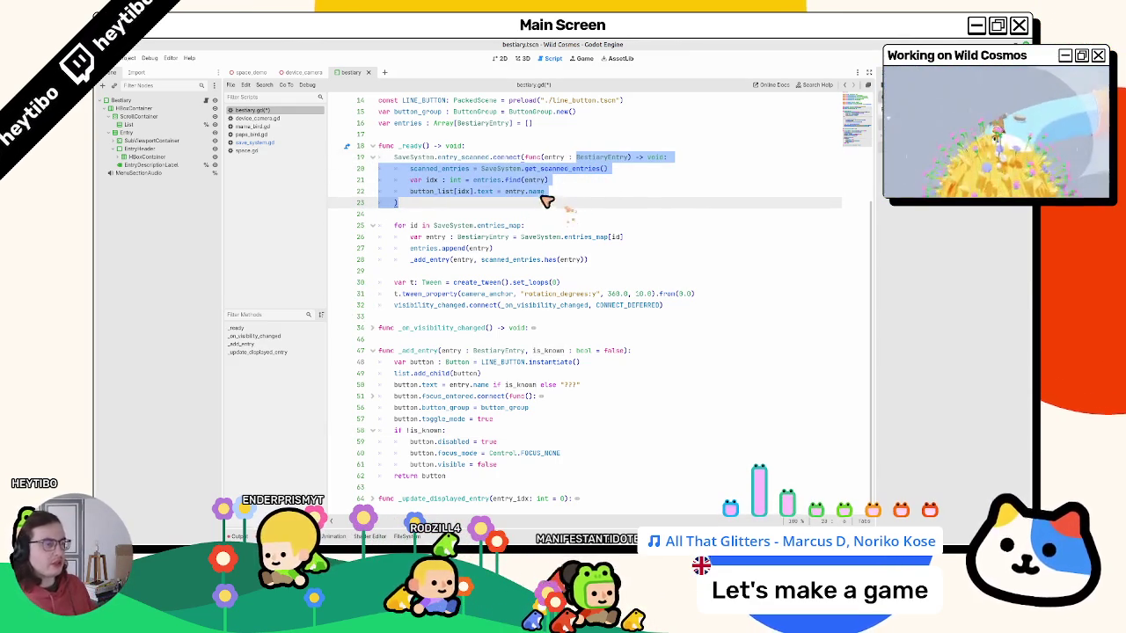
double_click(503, 170)
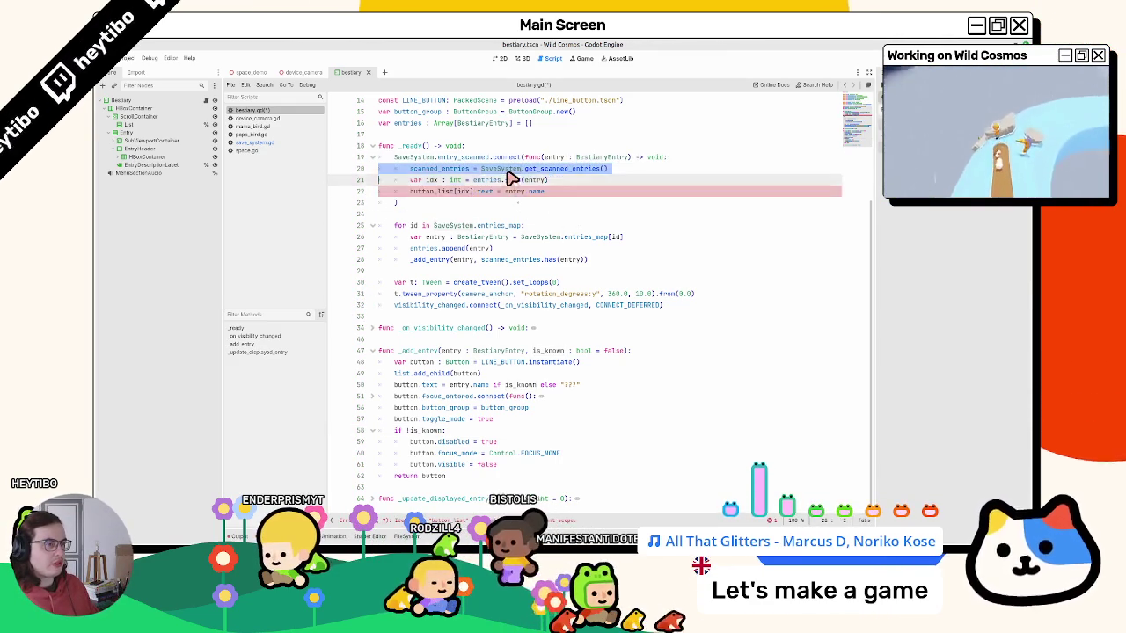
left_click_drag(510, 179, 508, 200)
key("BackSpace")
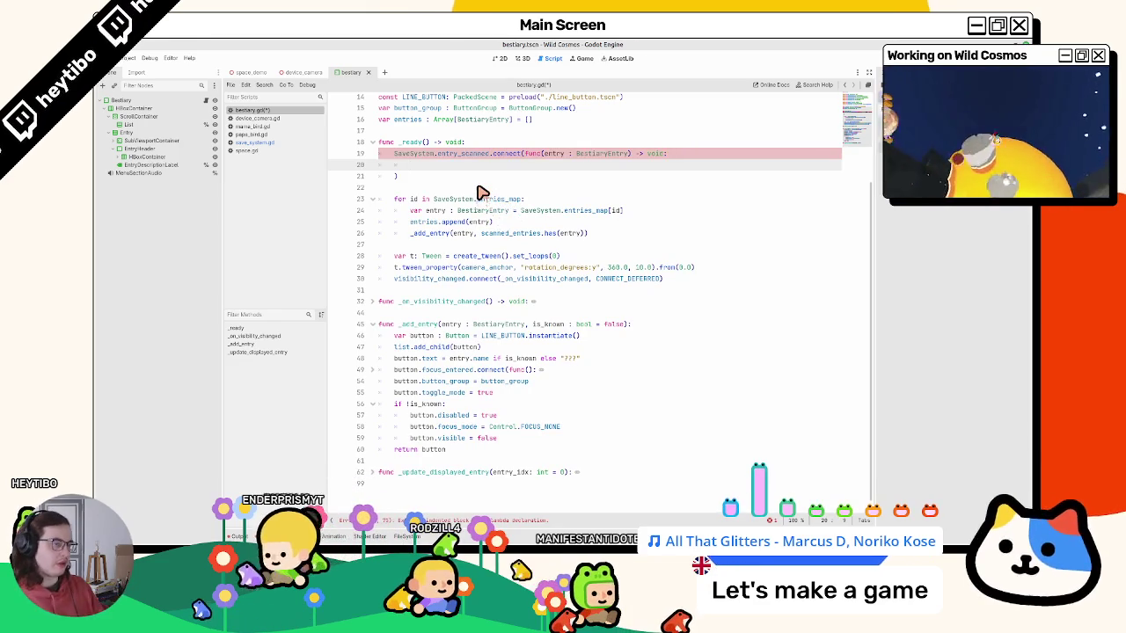
type("pass")
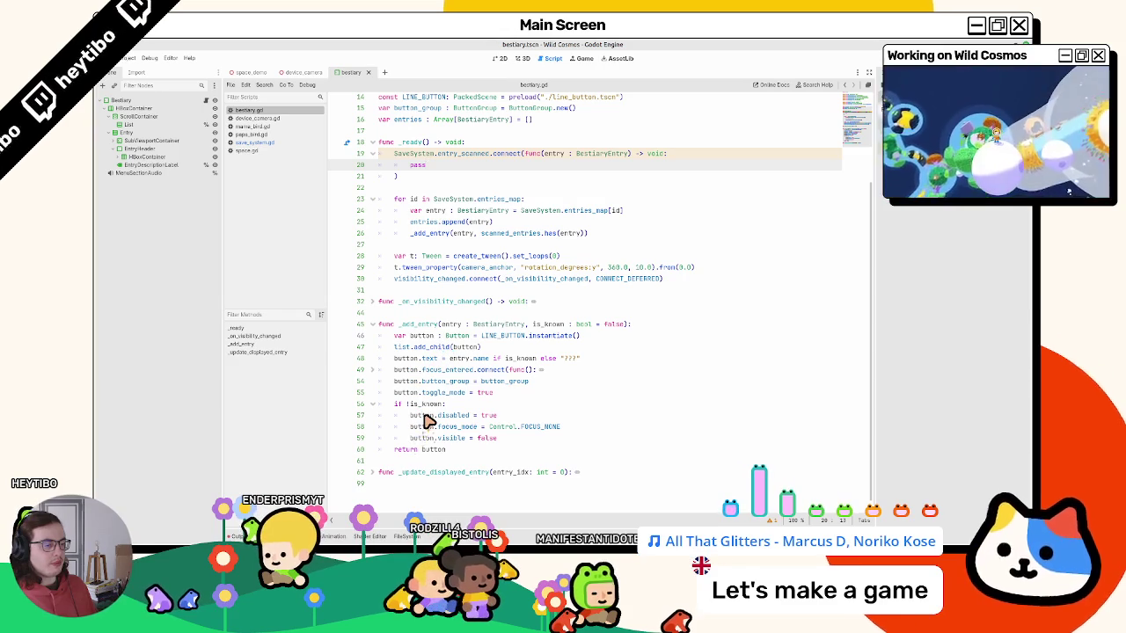
mouse_move(422, 416)
left_mouse_down()
mouse_move(526, 422)
mouse_move(510, 444)
left_mouse_up()
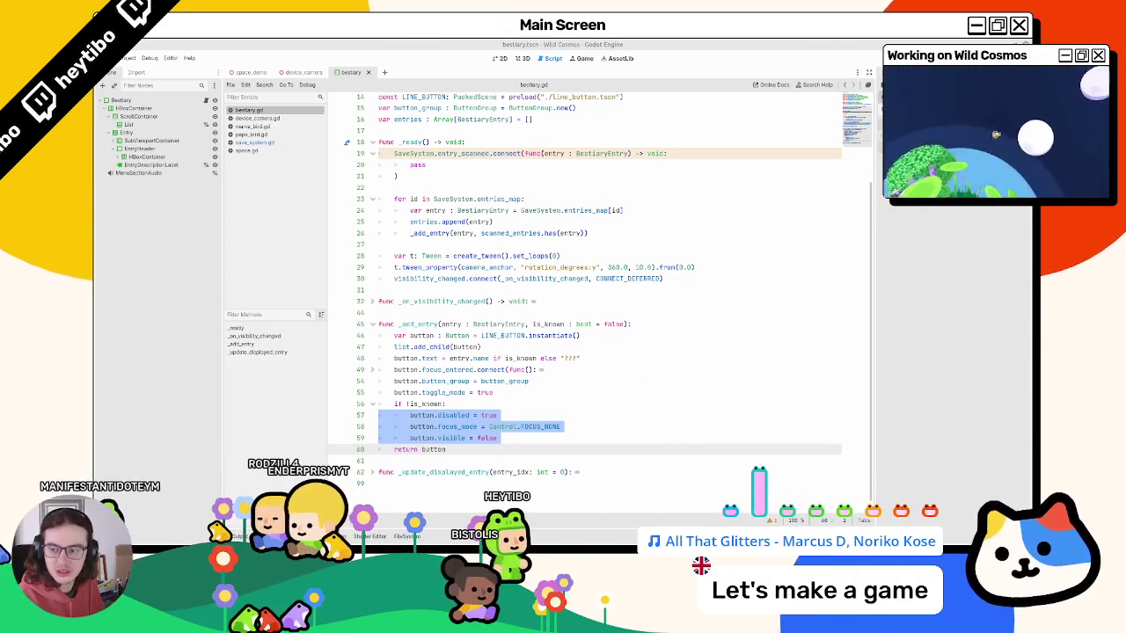
double_click(425, 410)
left_click_drag(432, 417, 545, 440)
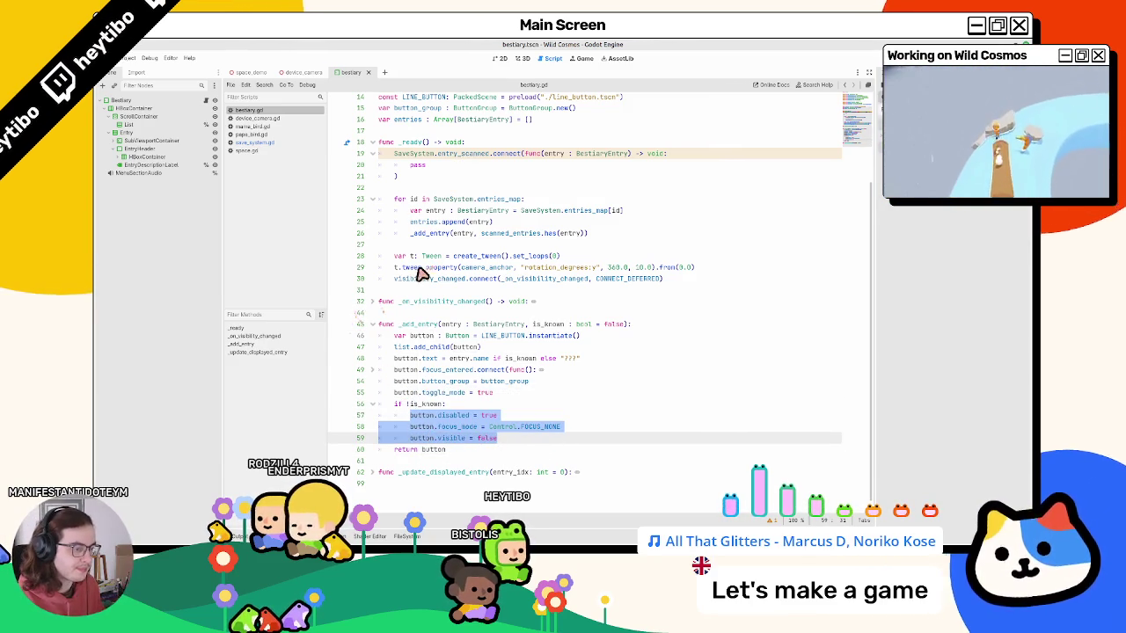
mouse_move(444, 271)
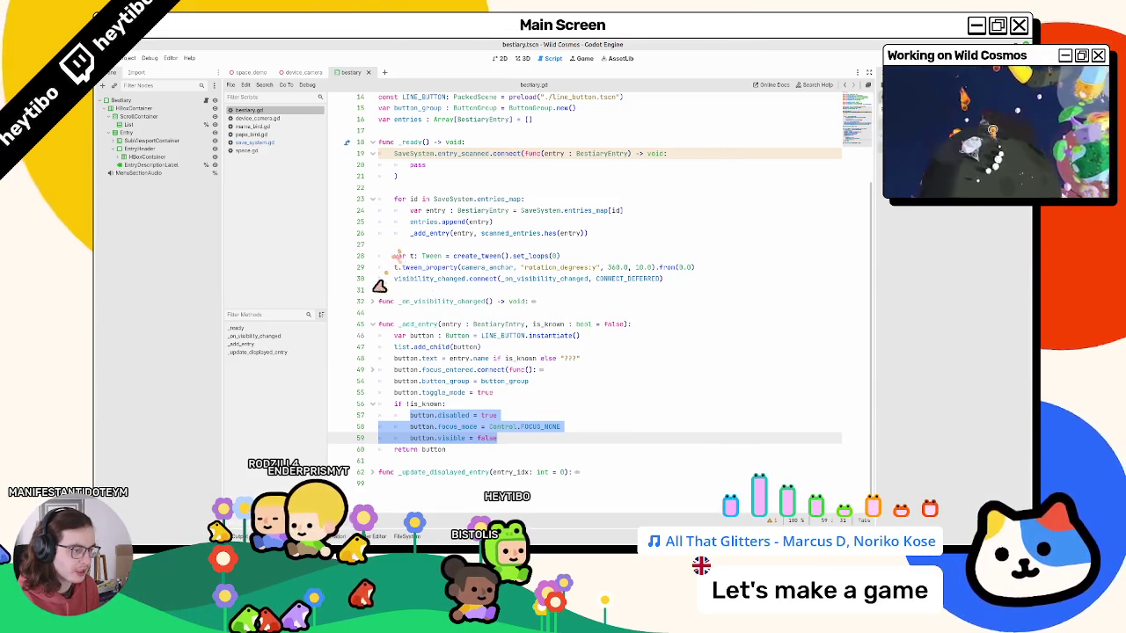
double_click(469, 472)
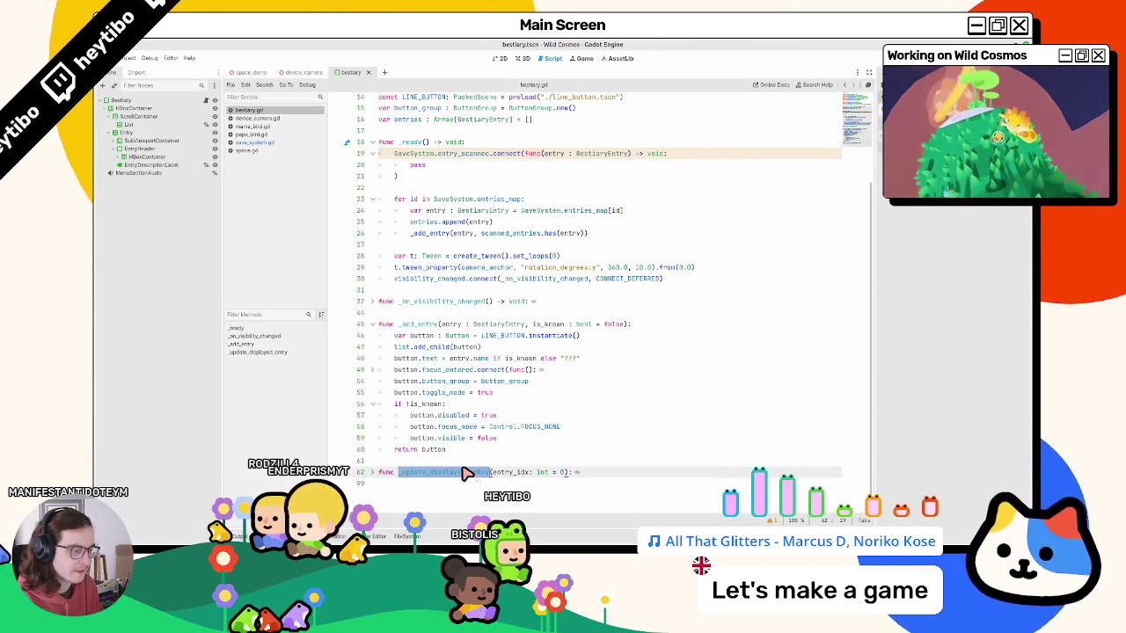
scroll(464, 432, "up", 4)
scroll(460, 467, "down", 3)
scroll(442, 472, "up", 4)
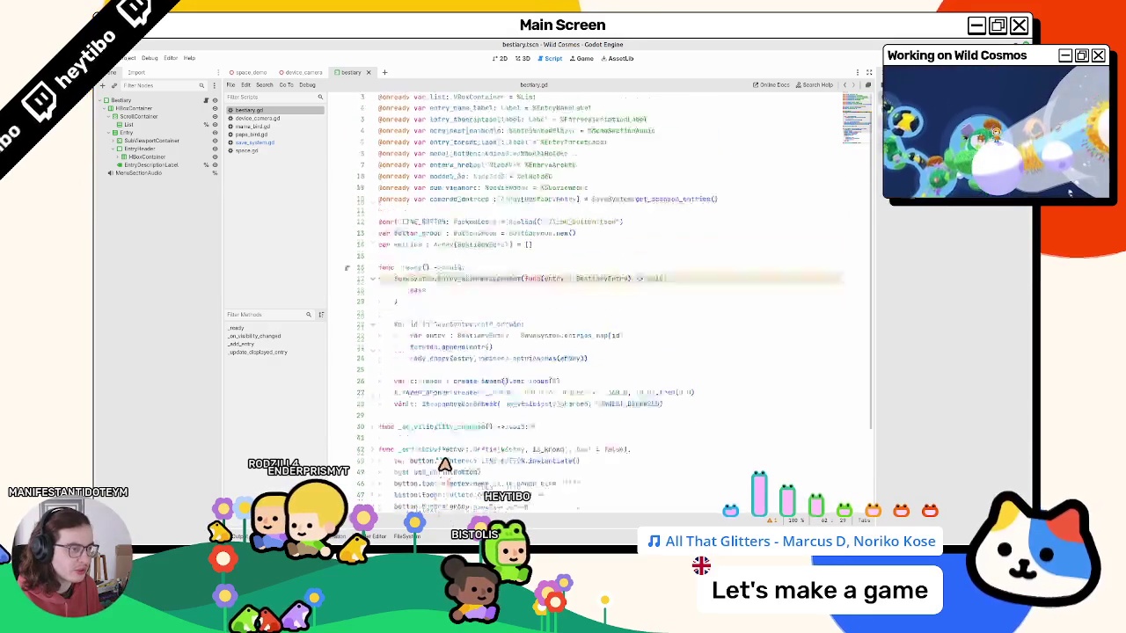
scroll(439, 426, "down", 4)
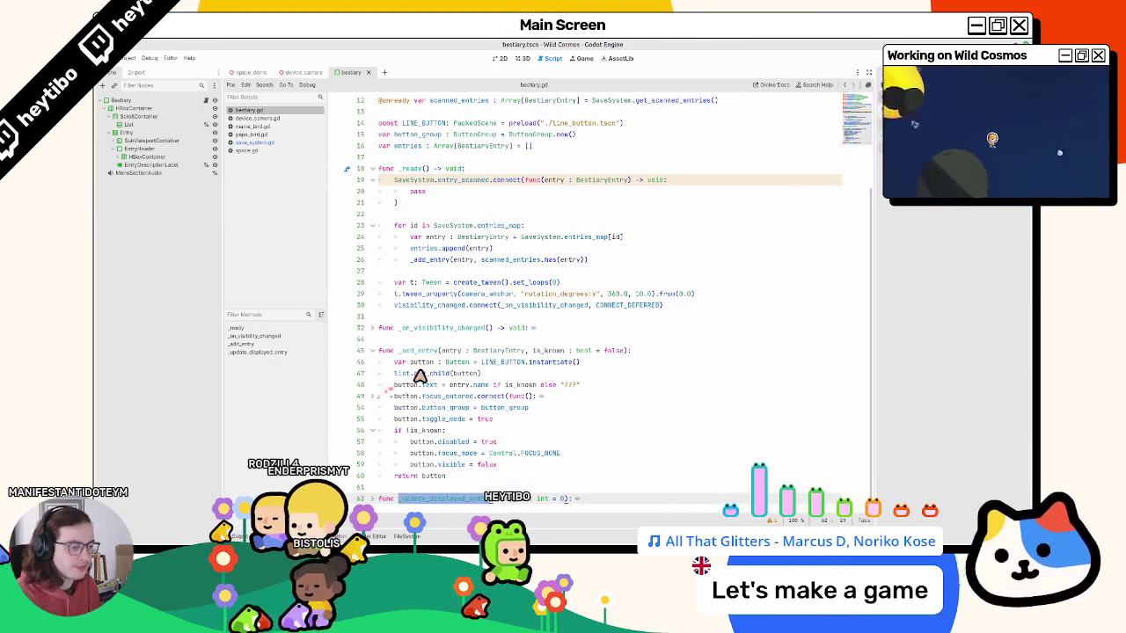
key("ctrl+f")
key("Return")
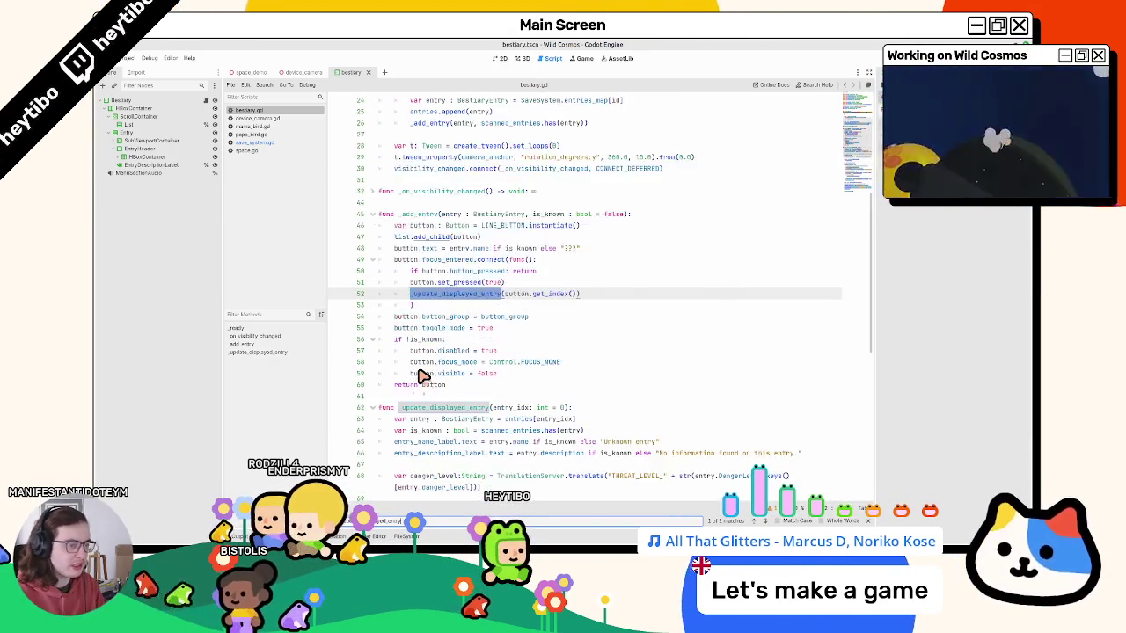
key("Return")
key("Return")
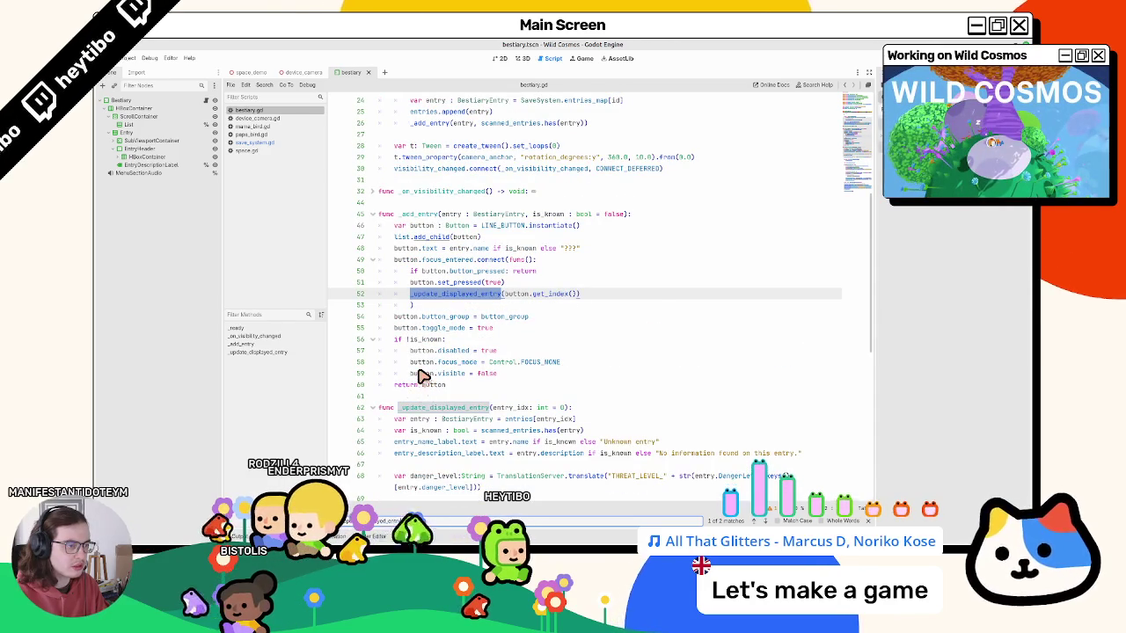
key("Escape")
left_click(371, 408)
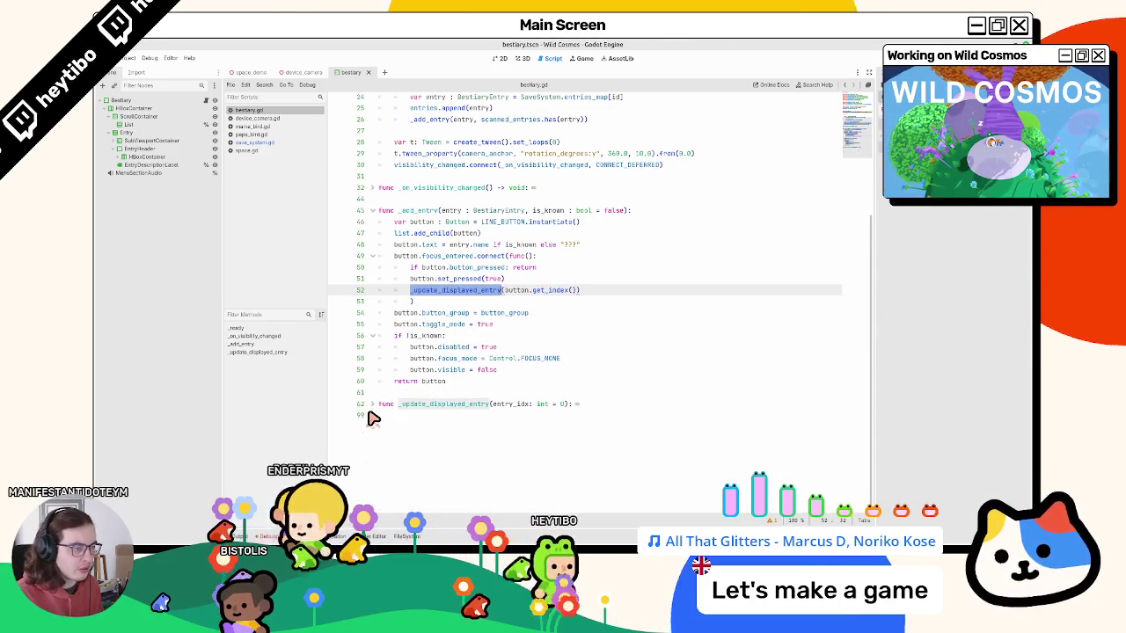
left_click(395, 455)
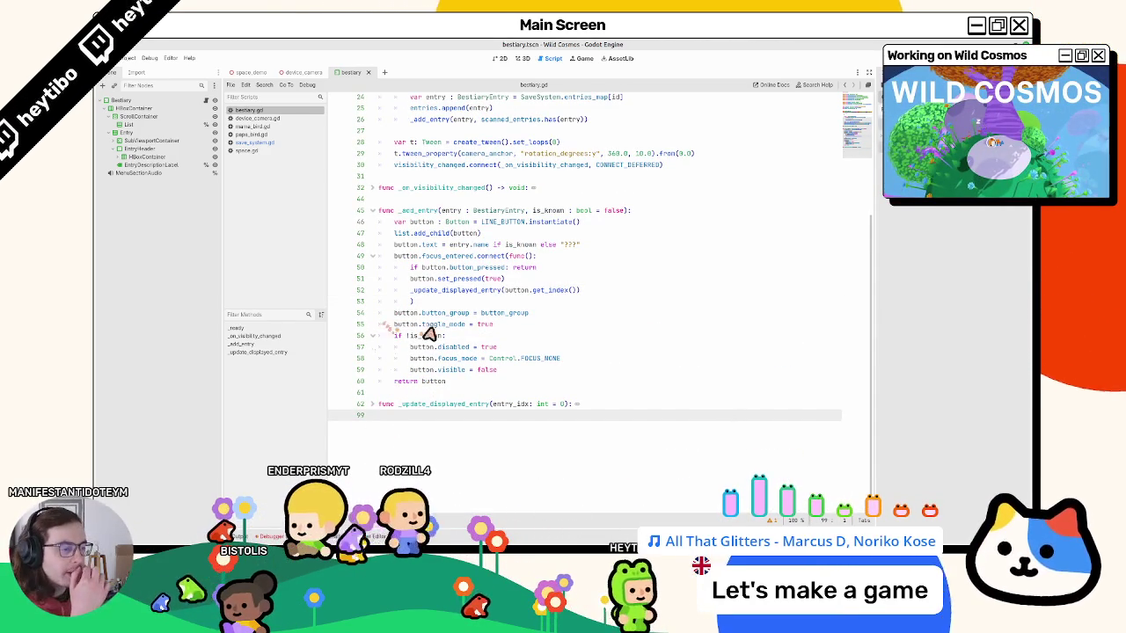
scroll(440, 326, "up", 5)
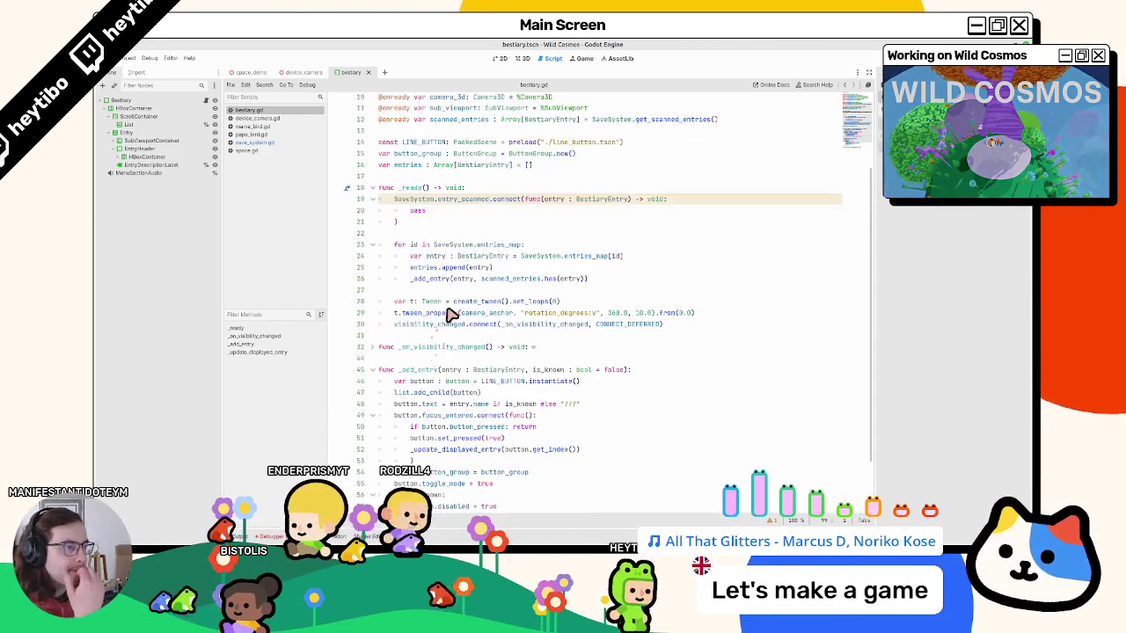
Start rewriting the handler's pass body as an is_known check on entry.
double_click(556, 199)
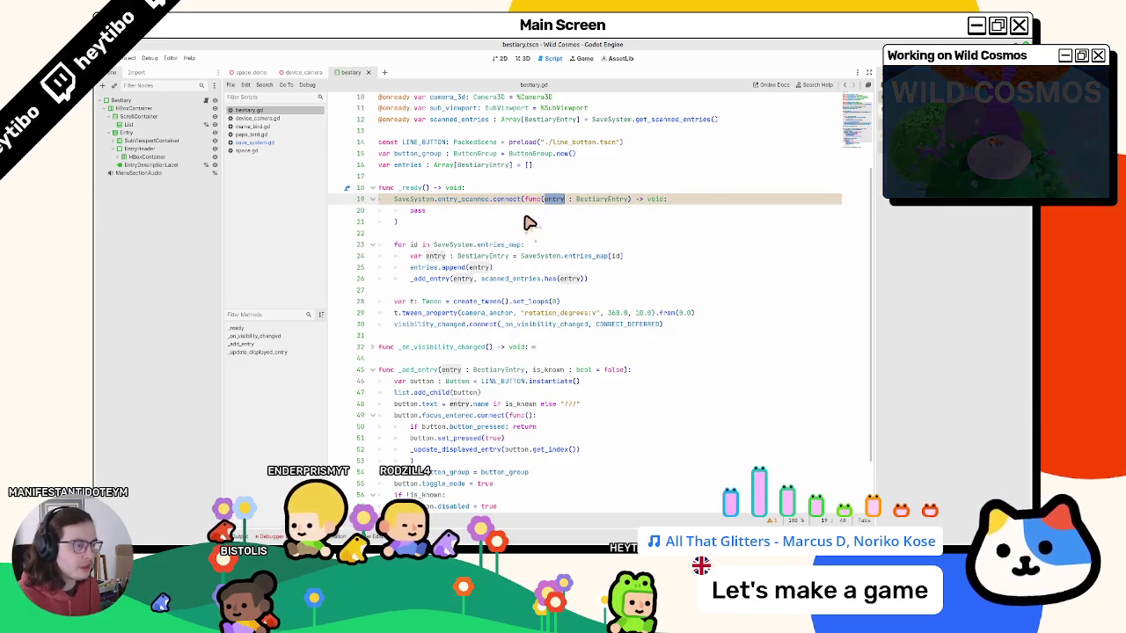
double_click(526, 213)
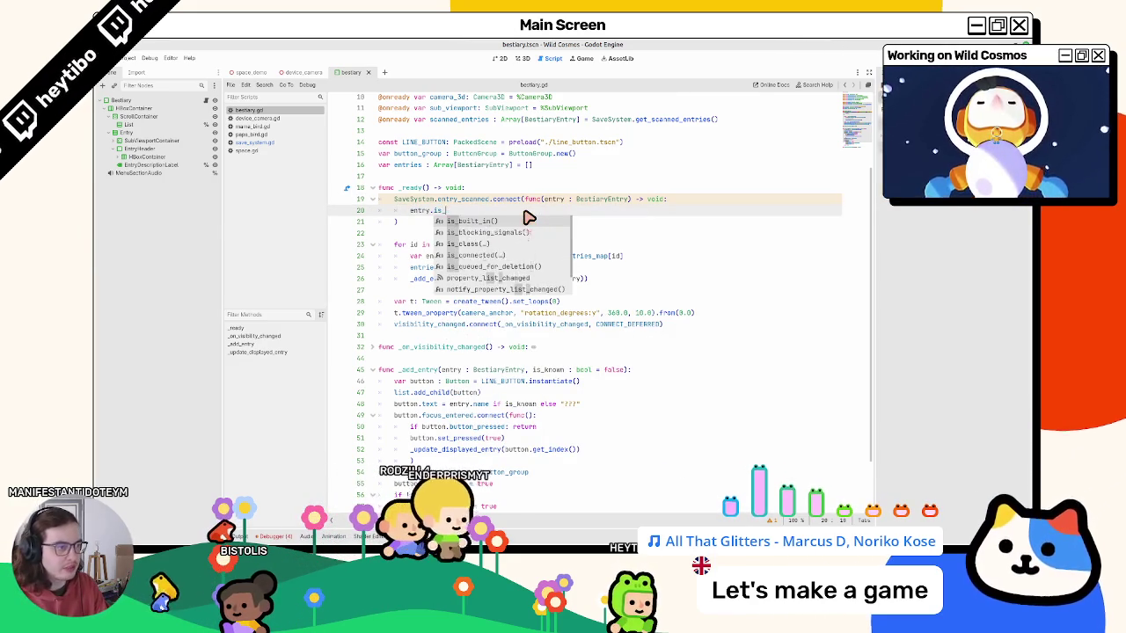
type("is_know")
key("BackSpace")
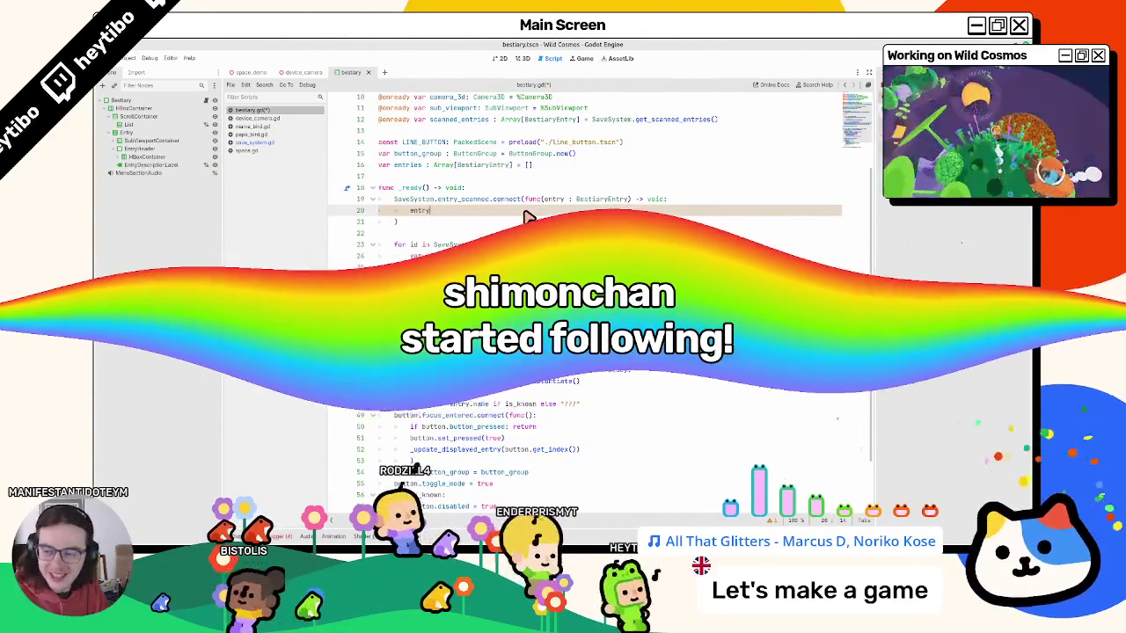
Trace is_known into _add_entry and its call on line 26 using scanned_entries.has(entry).
scroll(720, 384, "down", 1)
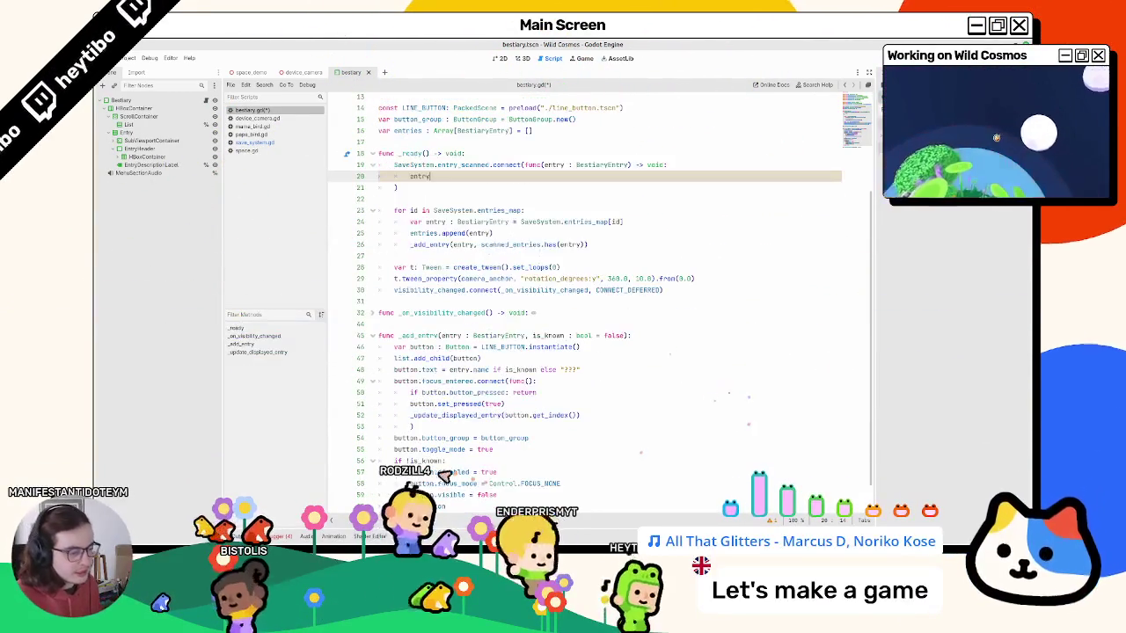
double_click(427, 461)
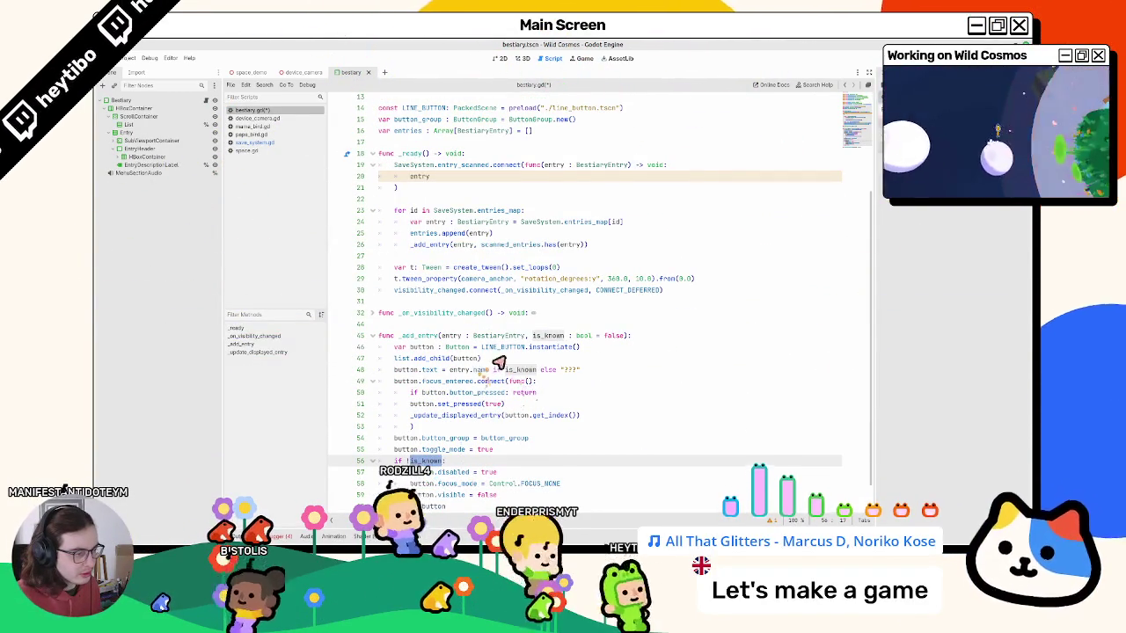
left_click_drag(611, 339, 553, 339)
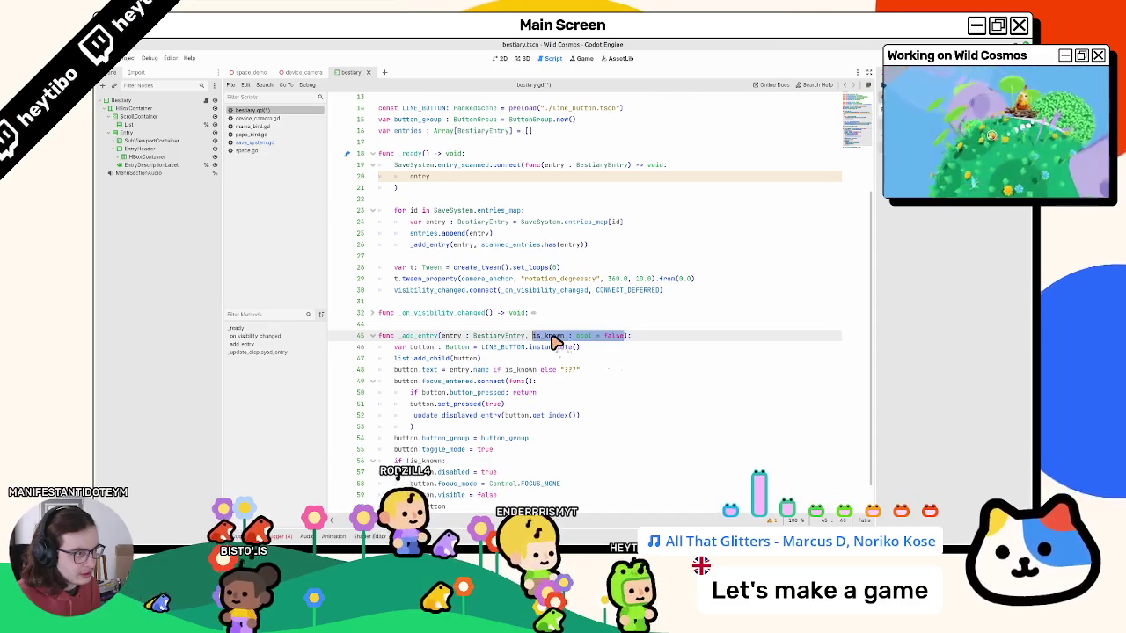
left_click(542, 168)
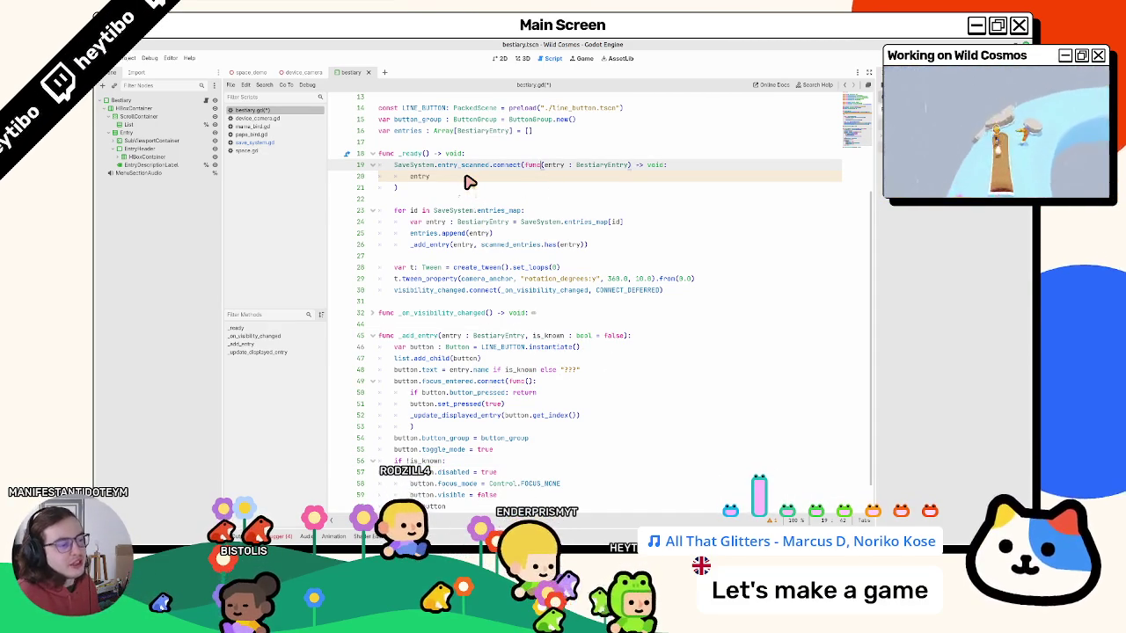
double_click(439, 336)
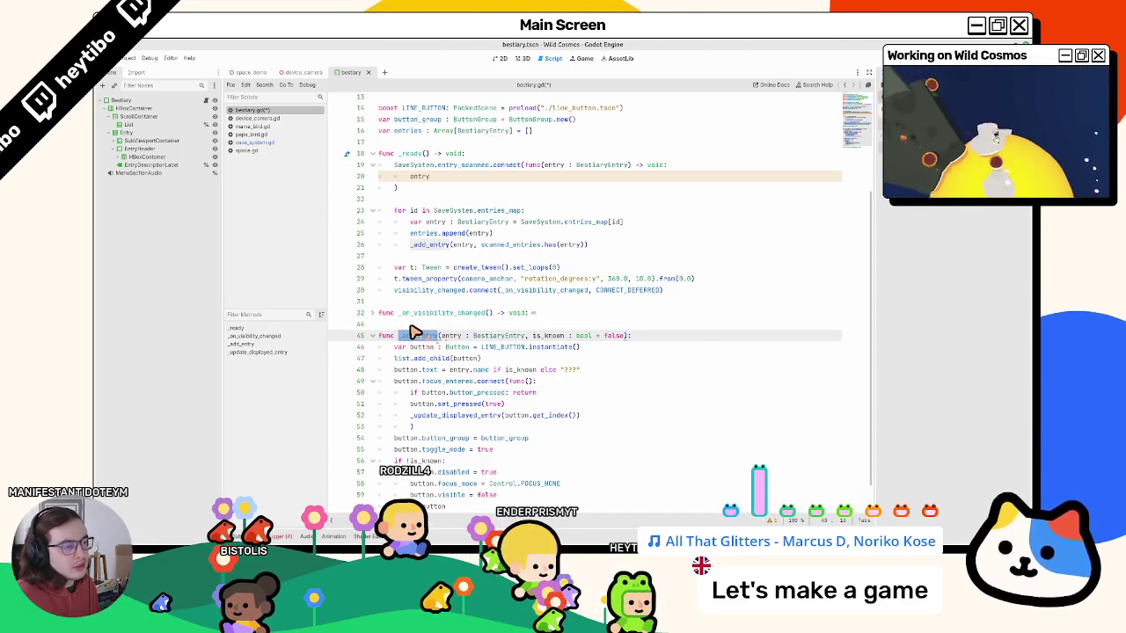
left_click(533, 248)
left_click_drag(481, 245, 591, 250)
double_click(514, 245)
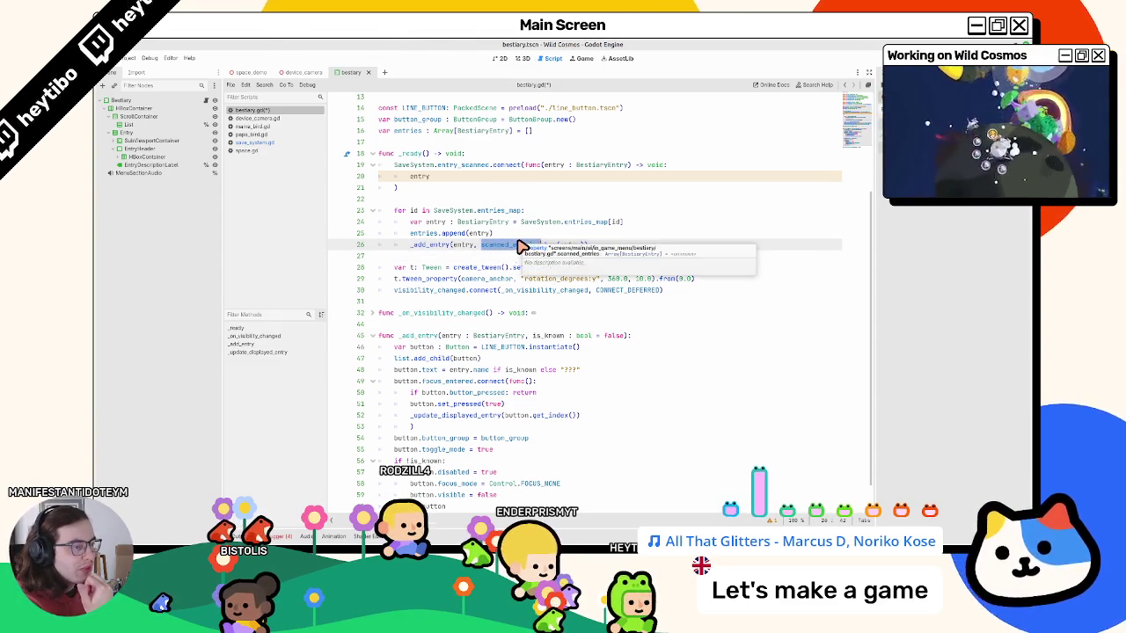
Inspect the line 12 scanned_entries declaration set from SaveSystem.get_scanned_entries().
scroll(522, 248, "up", 3)
scroll(522, 247, "up", 2)
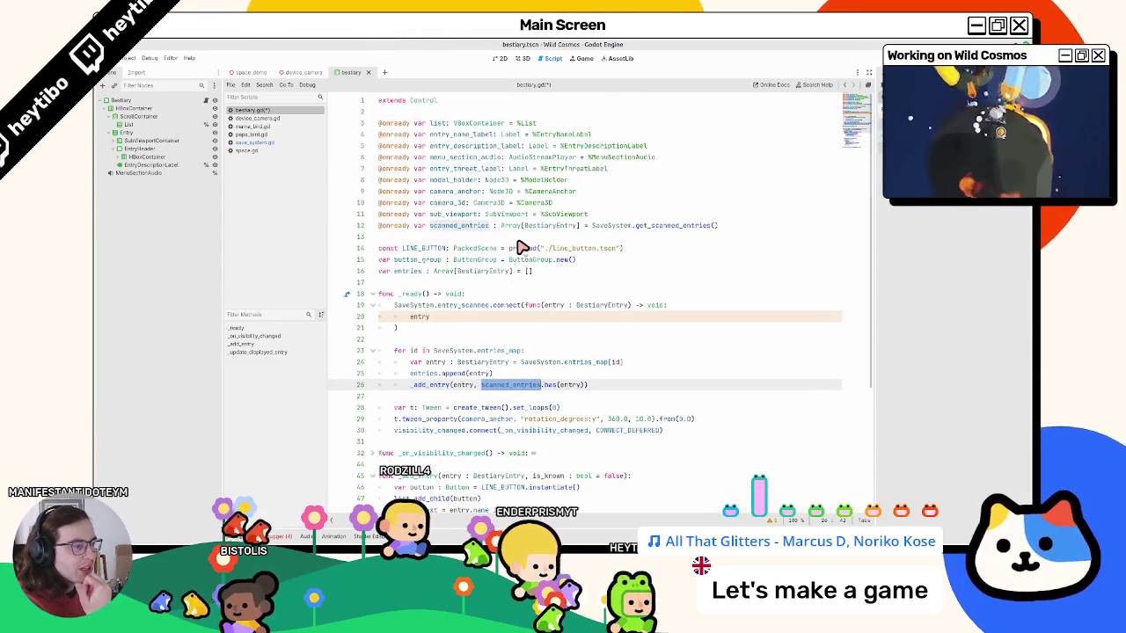
left_click(630, 225)
left_click_drag(624, 226, 758, 228)
left_click(453, 227)
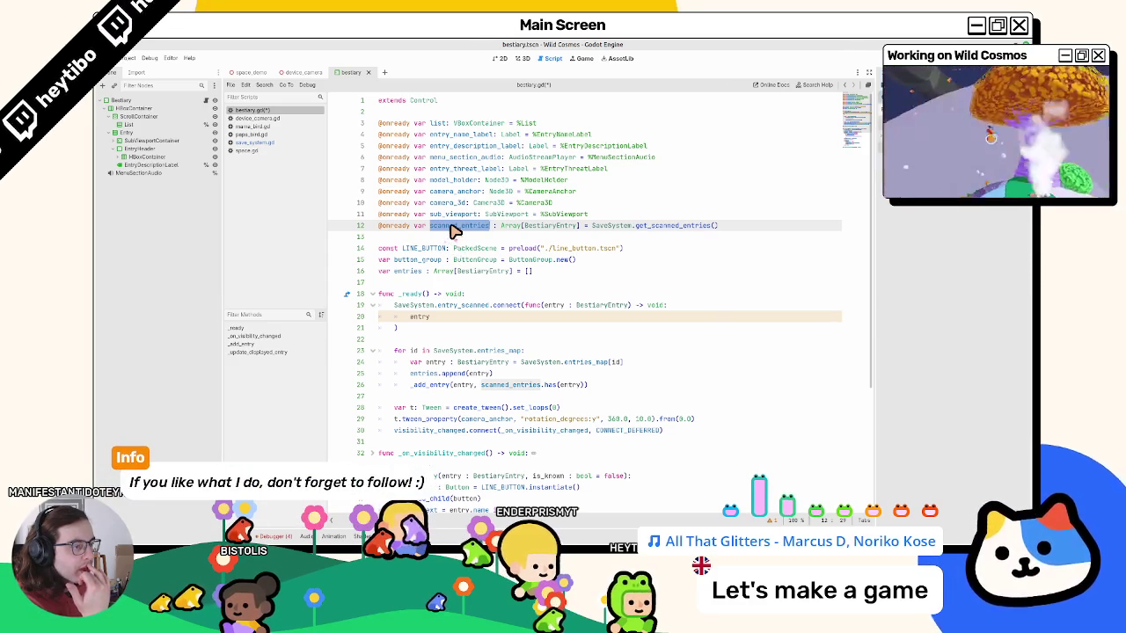
Search bestiary.gd for scanned_entries, cycle through each match, then close the Find bar.
key("ctrl+f")
key("Return")
key("Return")
key("Return")
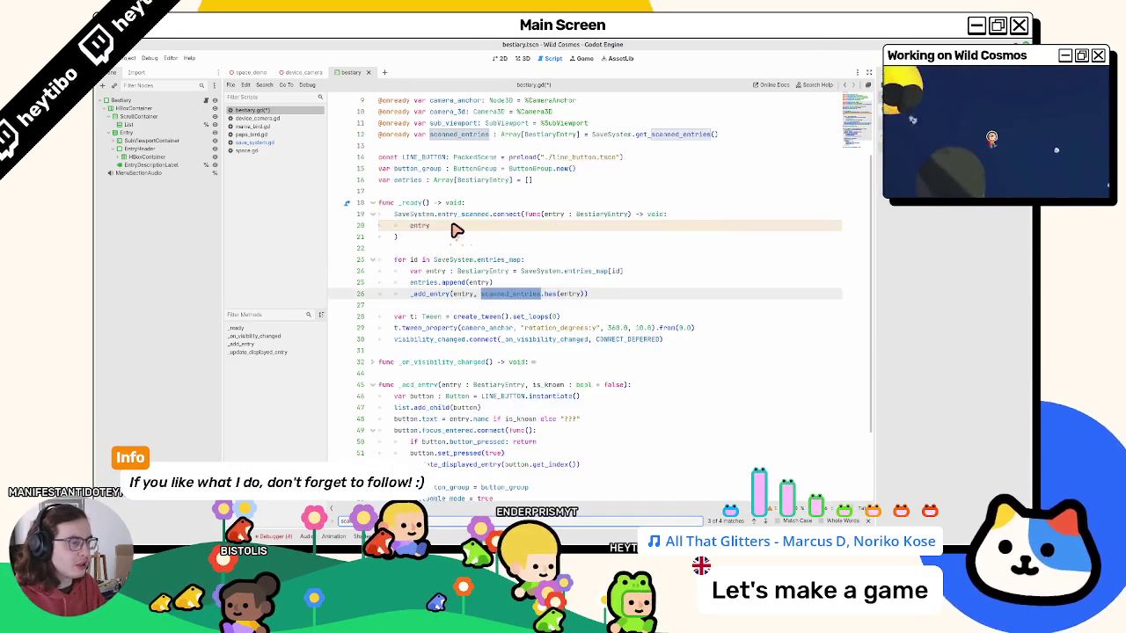
key("Return")
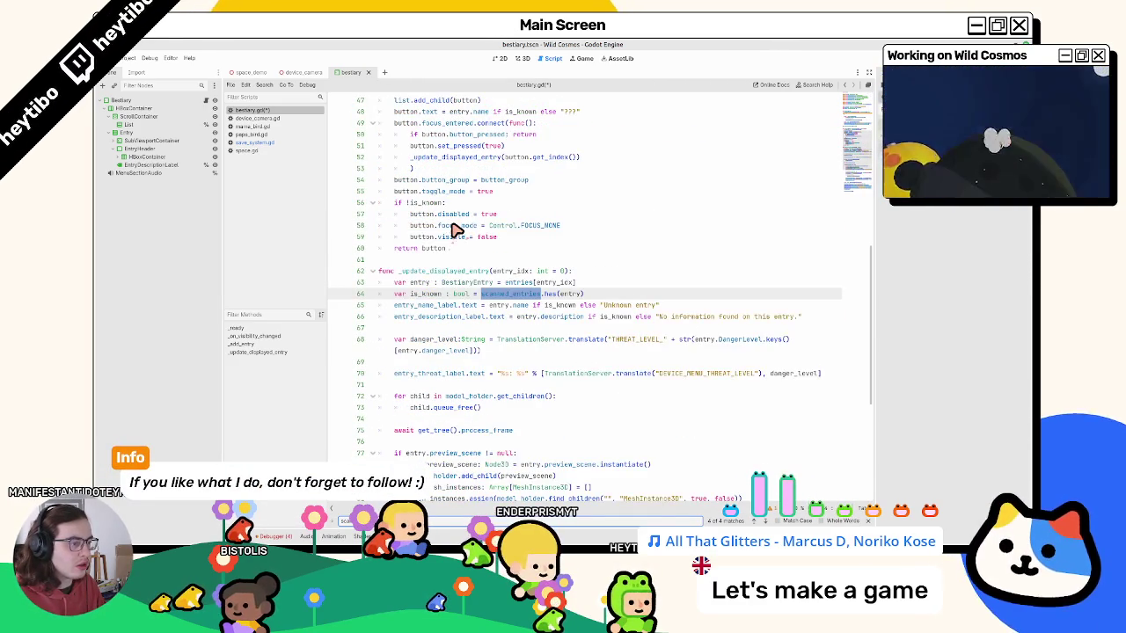
key("Return")
key("Return")
key("Return")
key("Return")
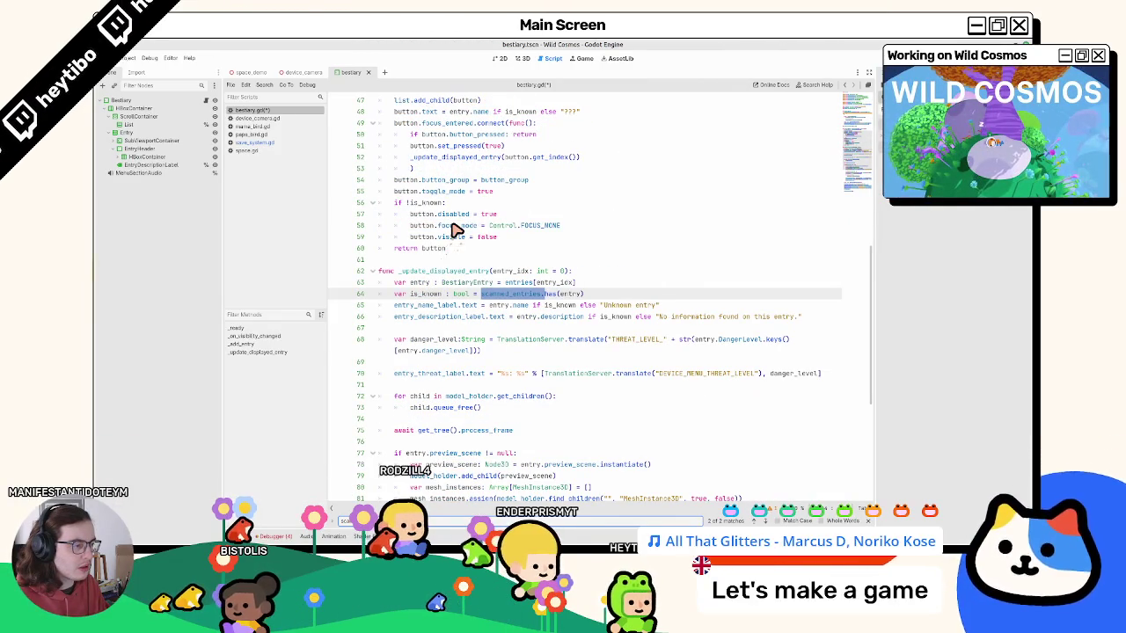
key("Return")
key("Return")
key("Return")
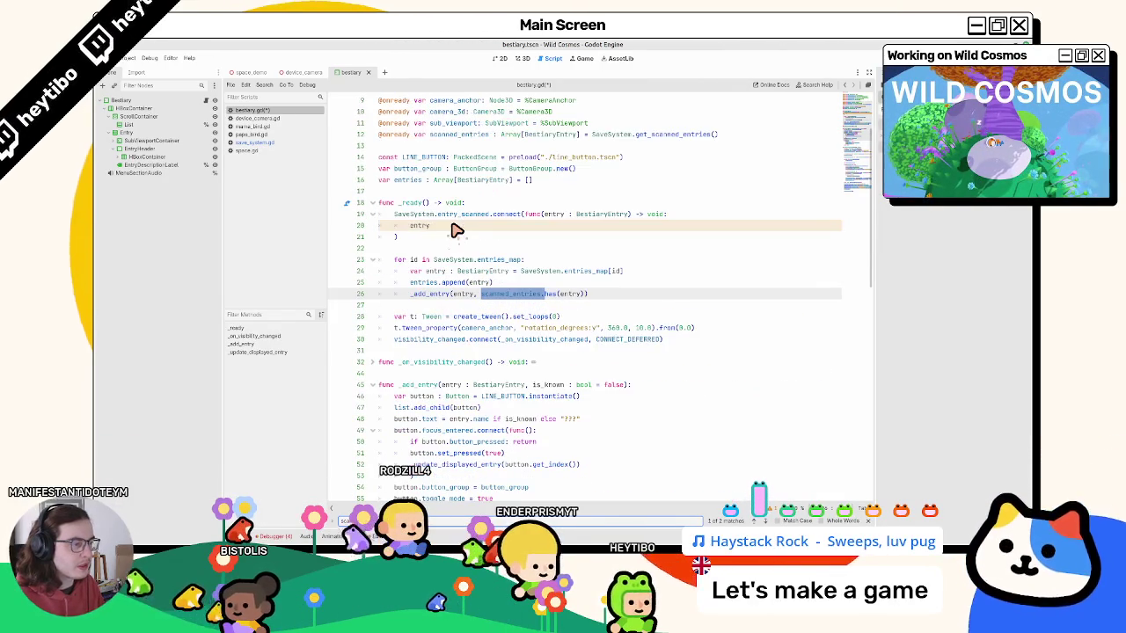
key("Escape")
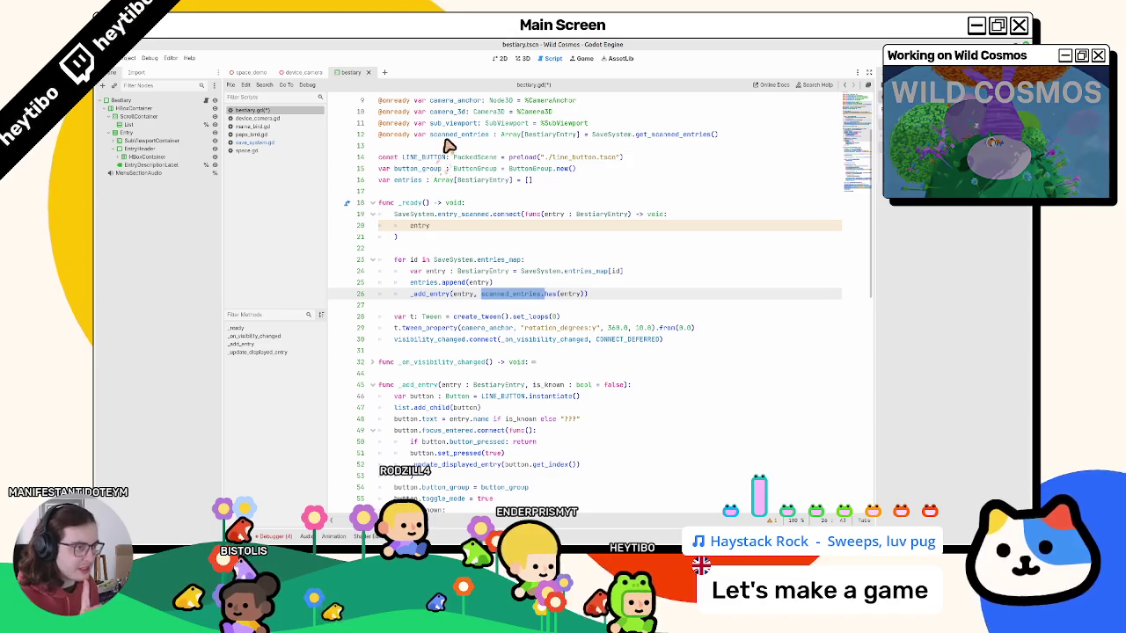
left_click_drag(413, 135, 747, 140)
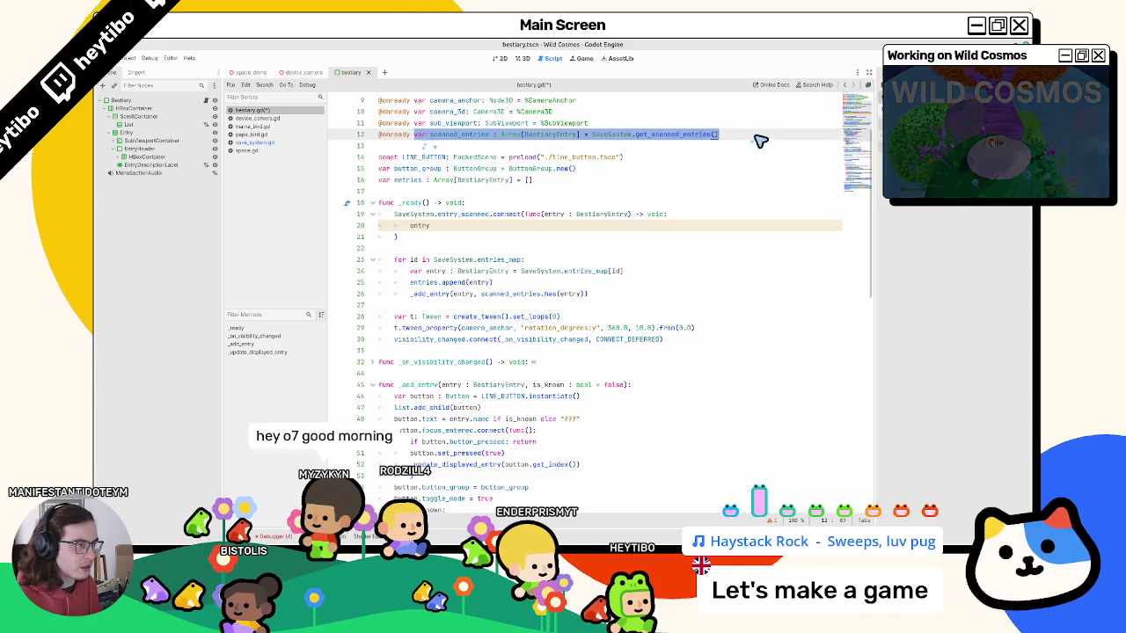
triple_click(525, 140)
key("ctrl+c")
key("Delete")
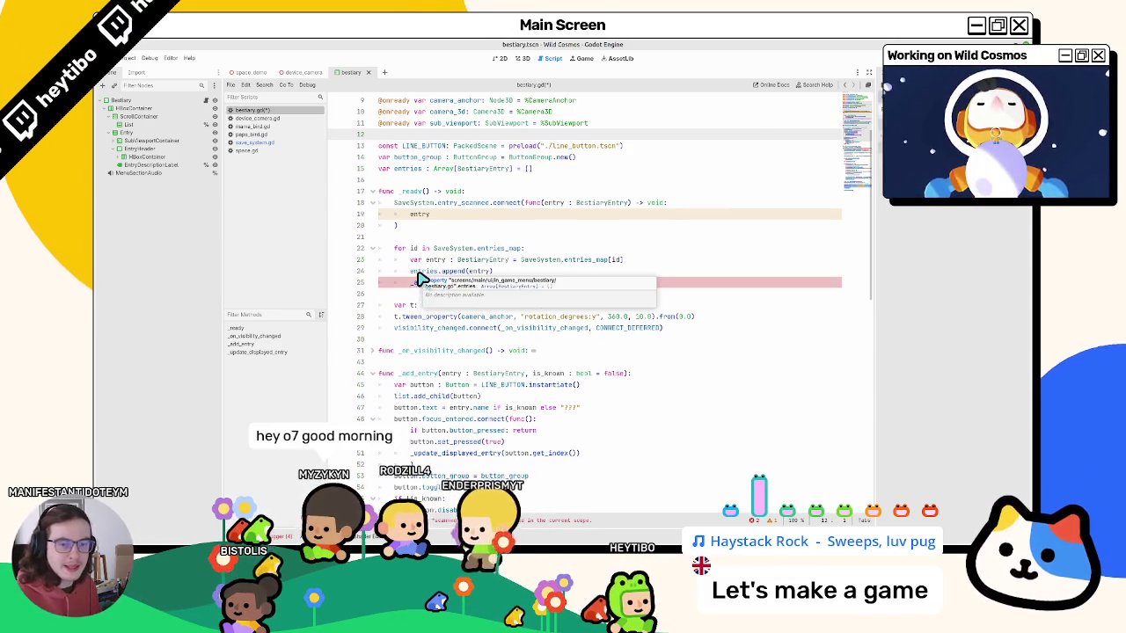
Paste scanned_entries as a local variable above the for loop in _ready.
left_click(435, 274)
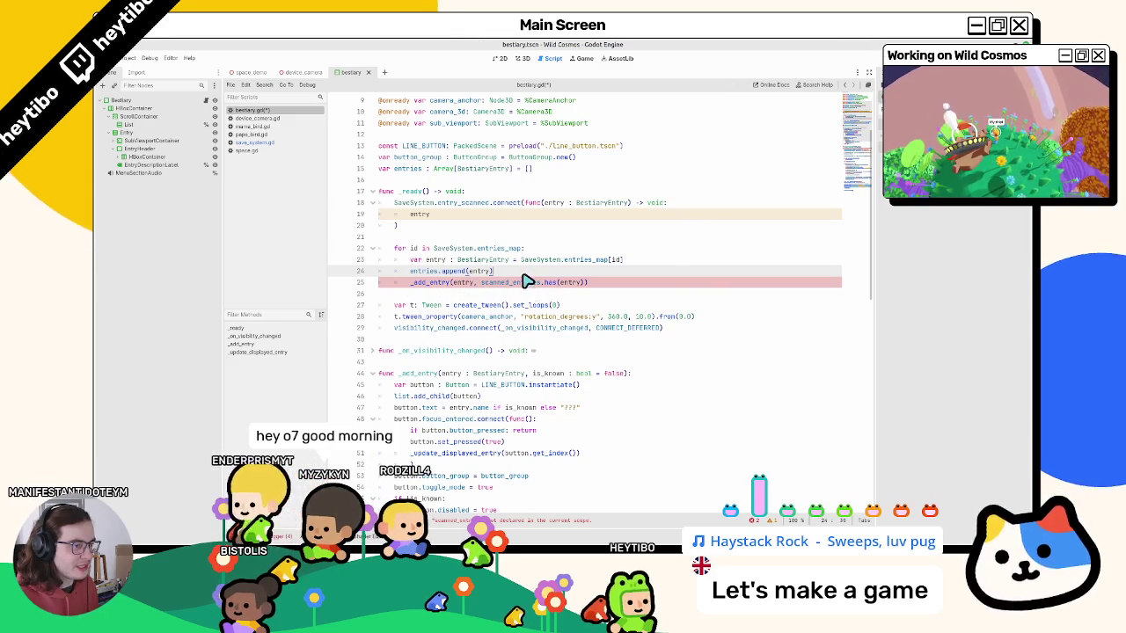
left_click(467, 237)
key("Return")
key("Return")
left_click(471, 248)
key("ctrl+v")
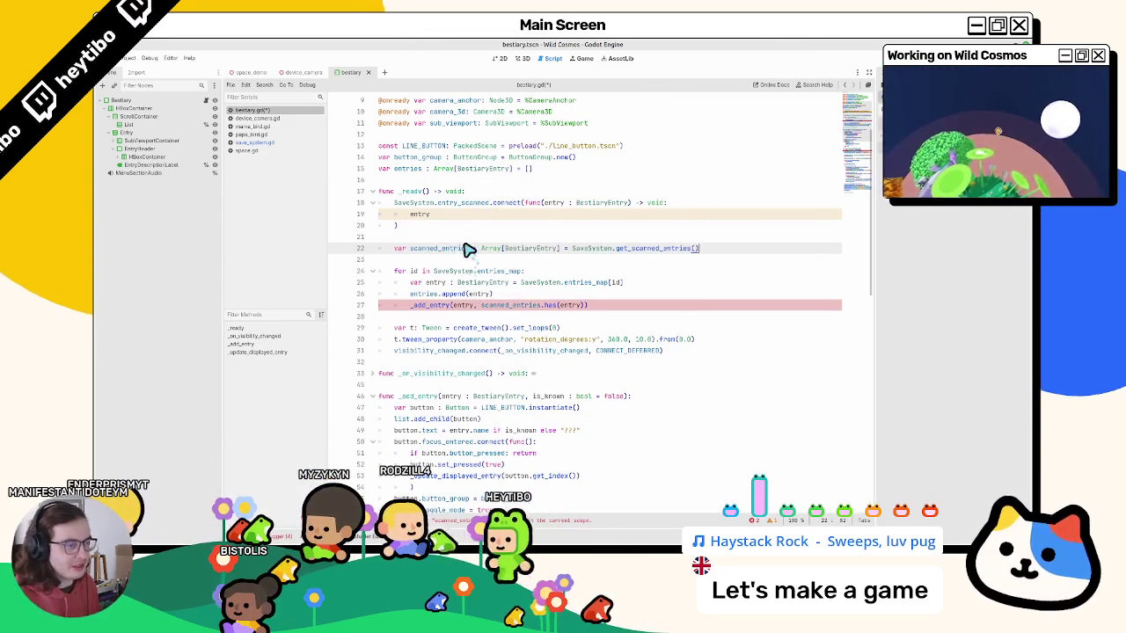
left_click_drag(409, 248, 380, 236)
triple_click(789, 252)
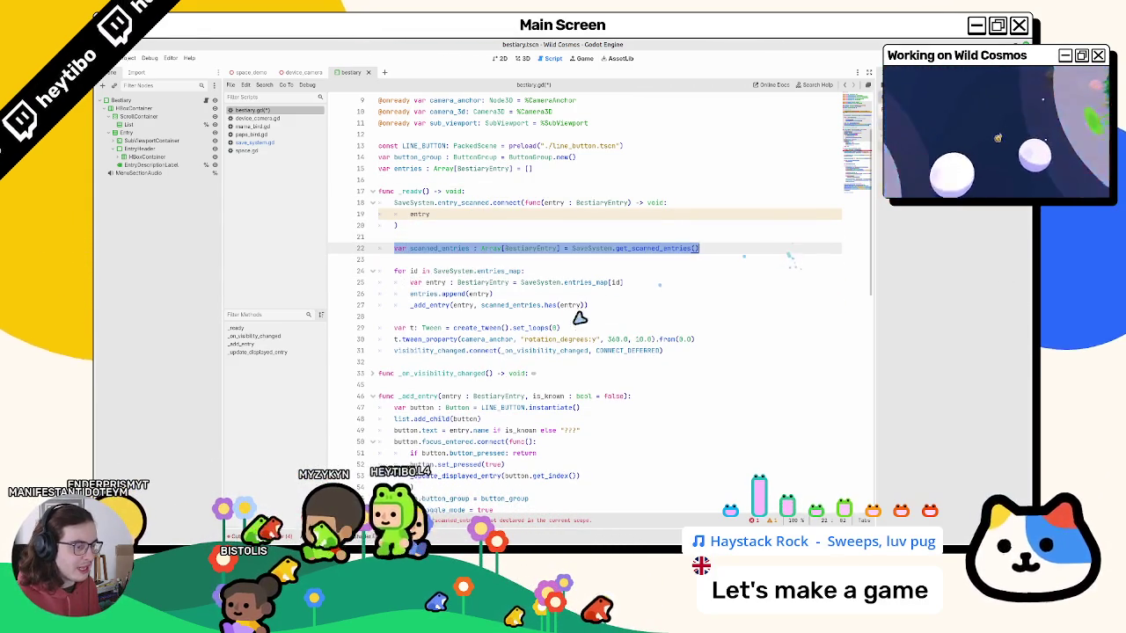
Add the local scanned_entries declaration to _update_displayed_entry, then undo to restore the script-wide one.
scroll(566, 335, "down", 7)
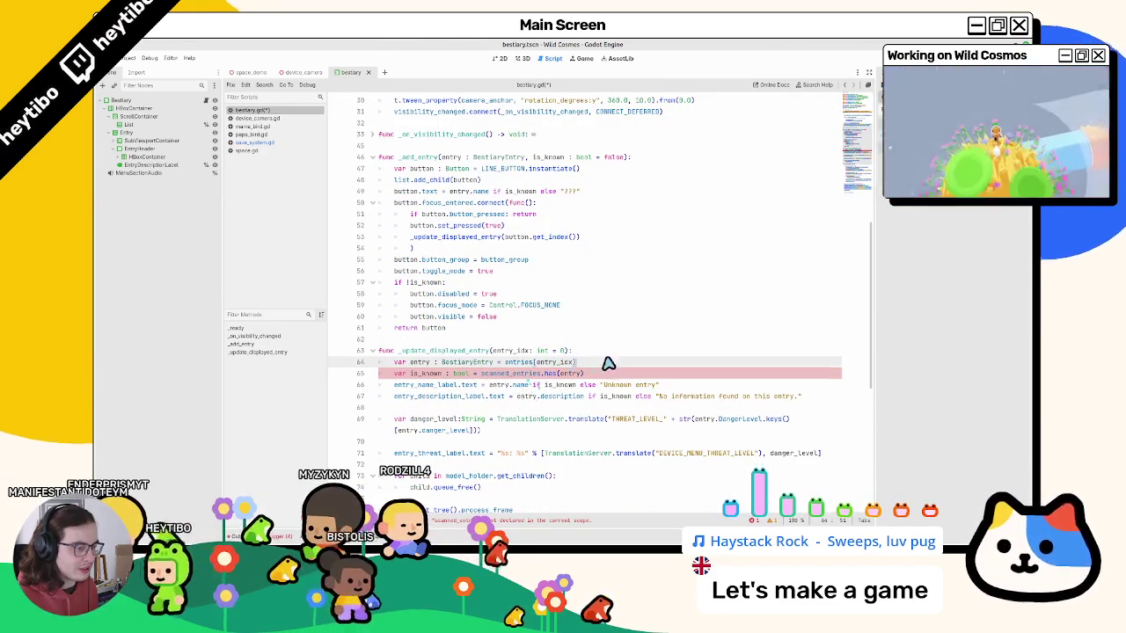
left_click(598, 353)
key("Return")
key("Return")
left_click(602, 358)
key("ctrl+v")
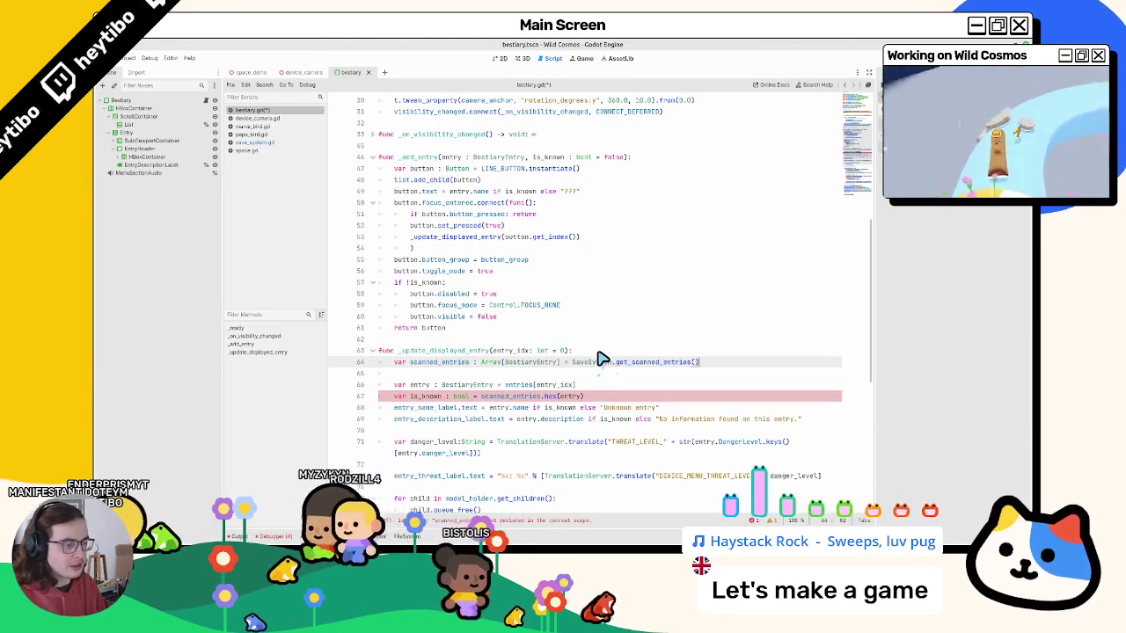
left_click(443, 375)
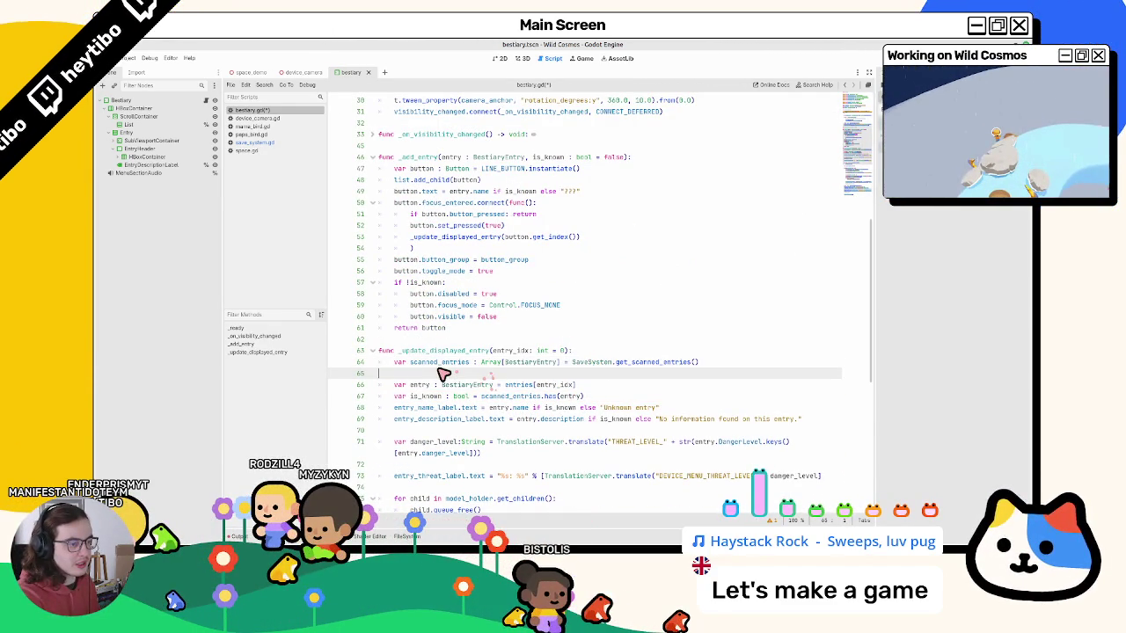
double_click(438, 364)
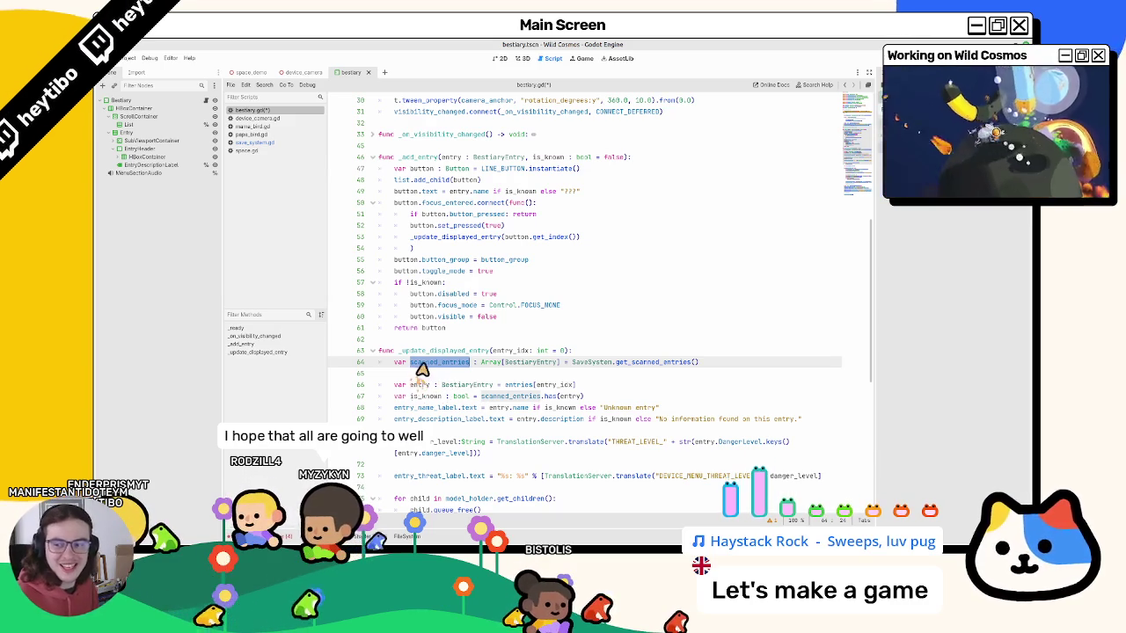
scroll(400, 374, "up", 10)
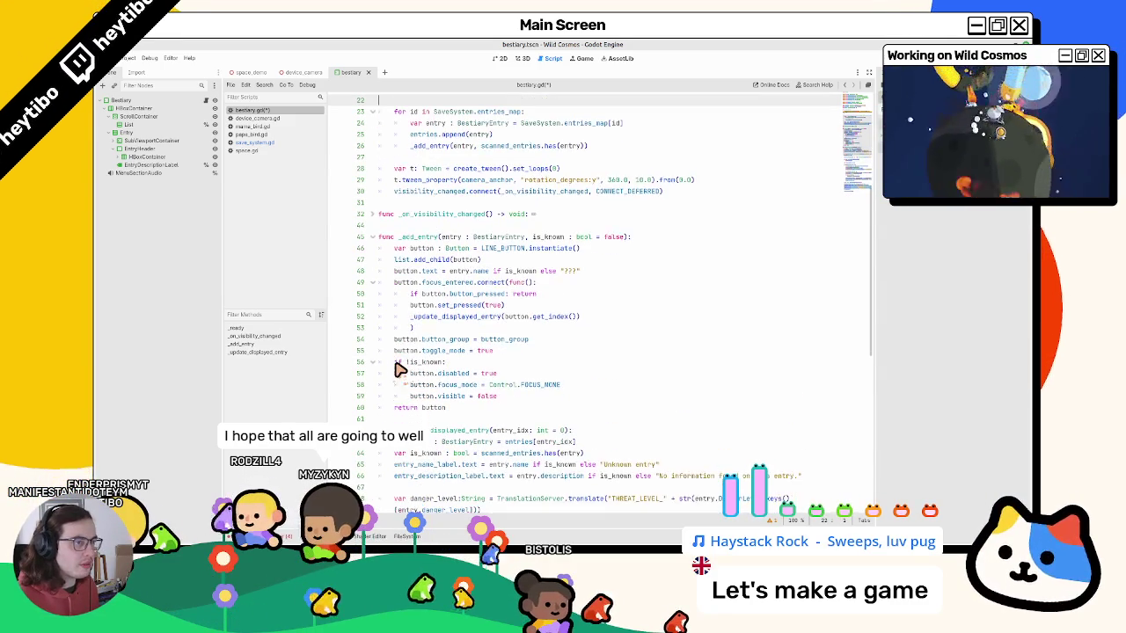
key("ctrl+z")
Undo the partial edits to restore the handler, checking scanned_entries and idx on lines 20–21.
type(".is_n")
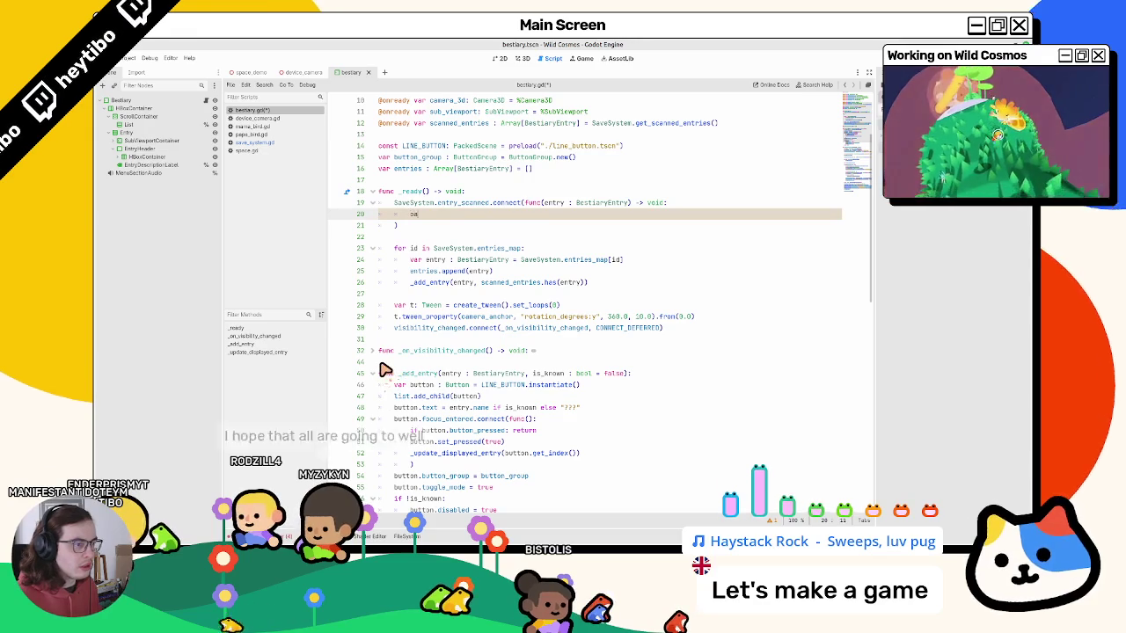
key("BackSpace")
key("BackSpace")
key("BackSpace")
key("ctrl+z")
key("ctrl+z")
key("ctrl+z")
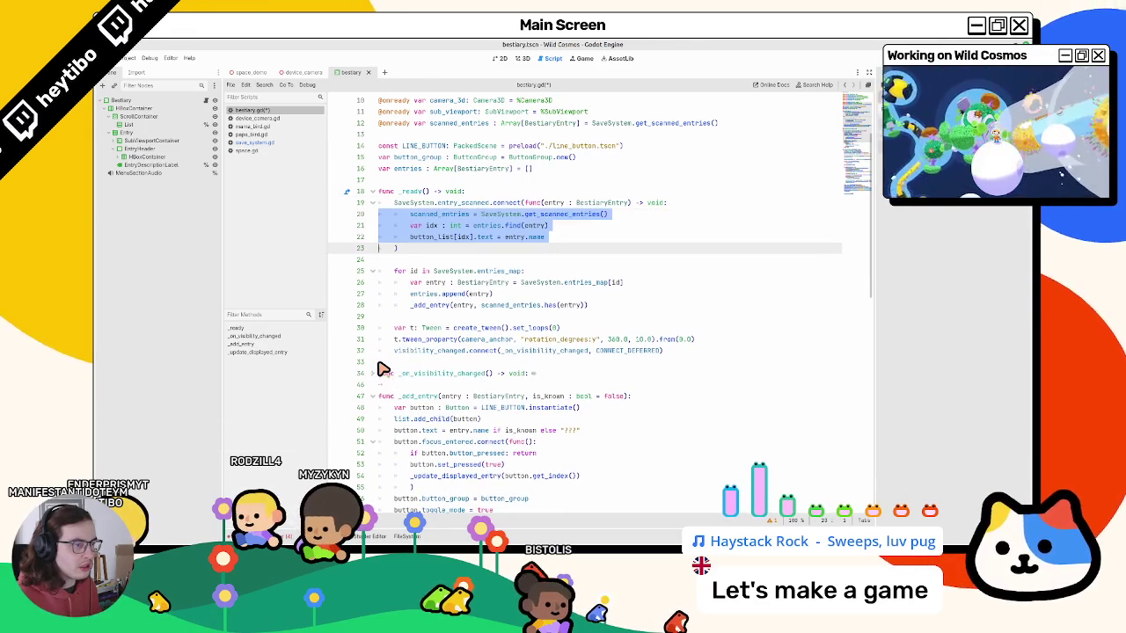
key("ctrl+z")
key("ctrl+z")
key("ctrl+z")
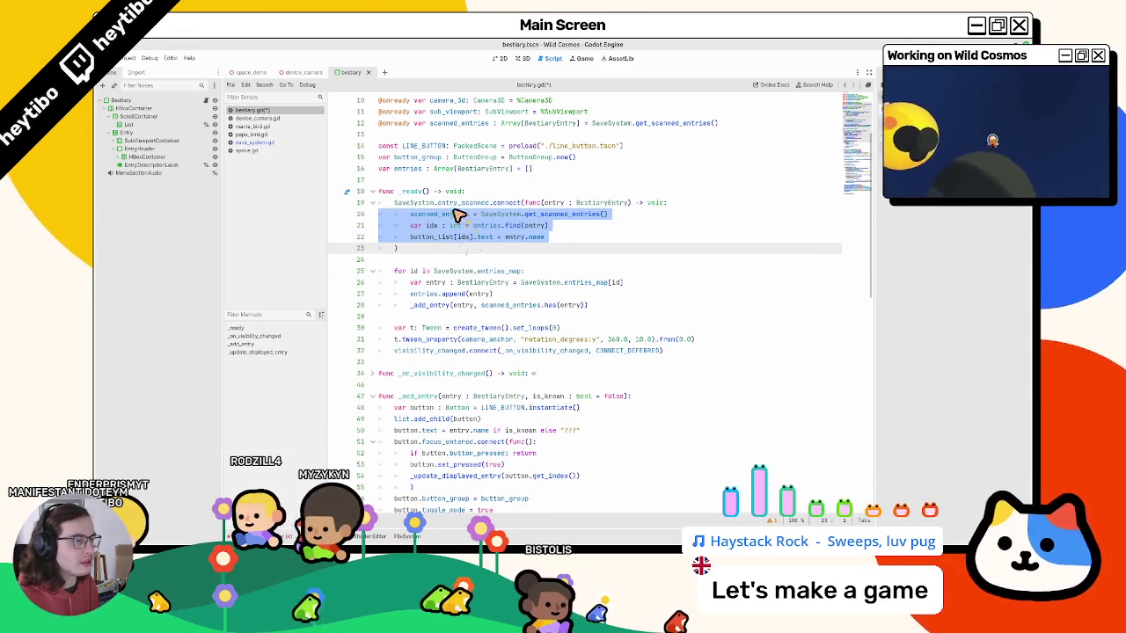
double_click(448, 216)
key("ctrl+z")
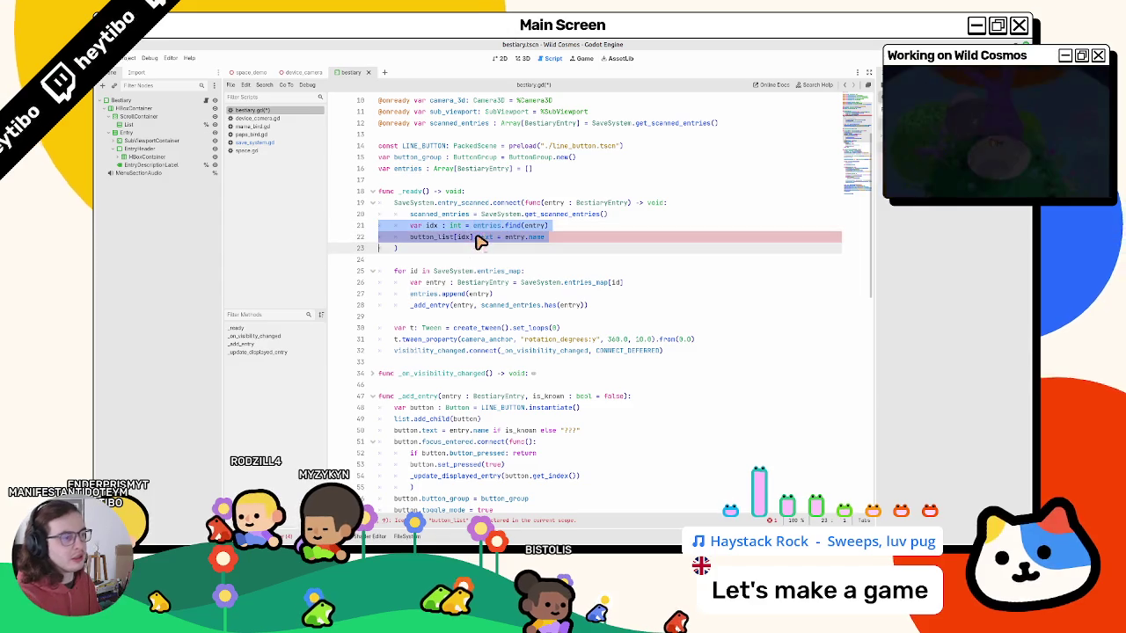
double_click(432, 226)
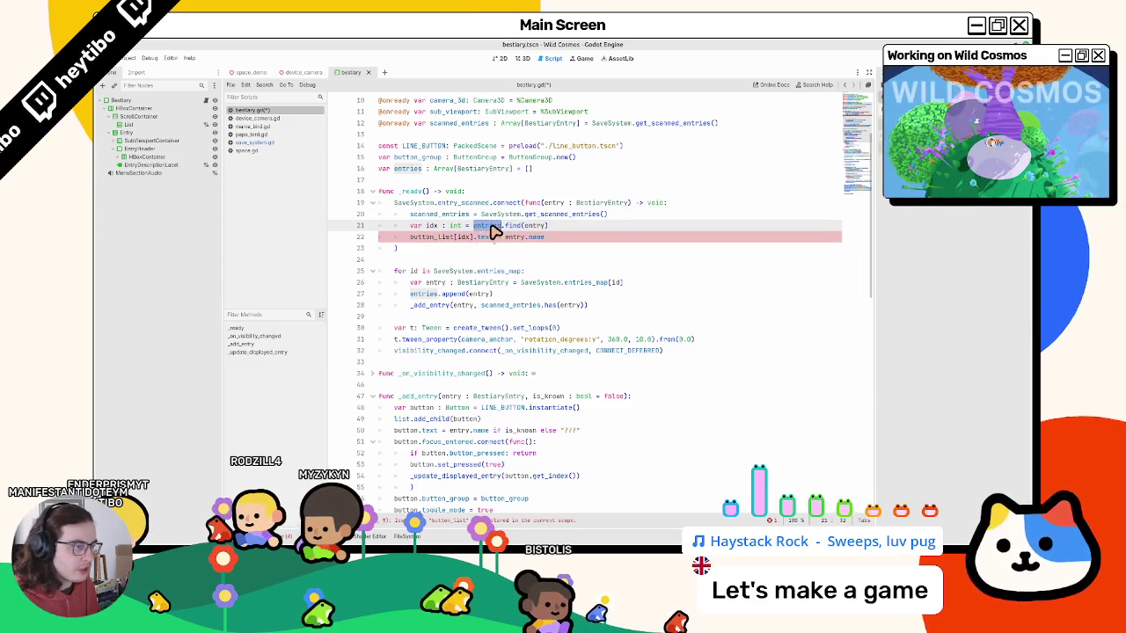
key("ctrl+z")
left_click(479, 237)
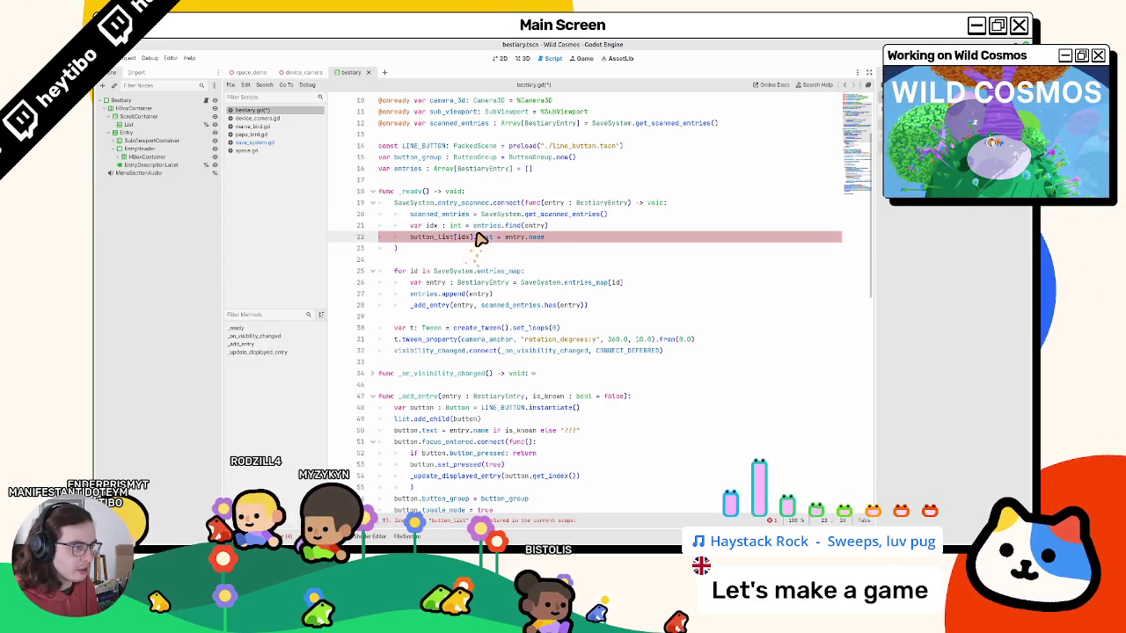
left_click(431, 227)
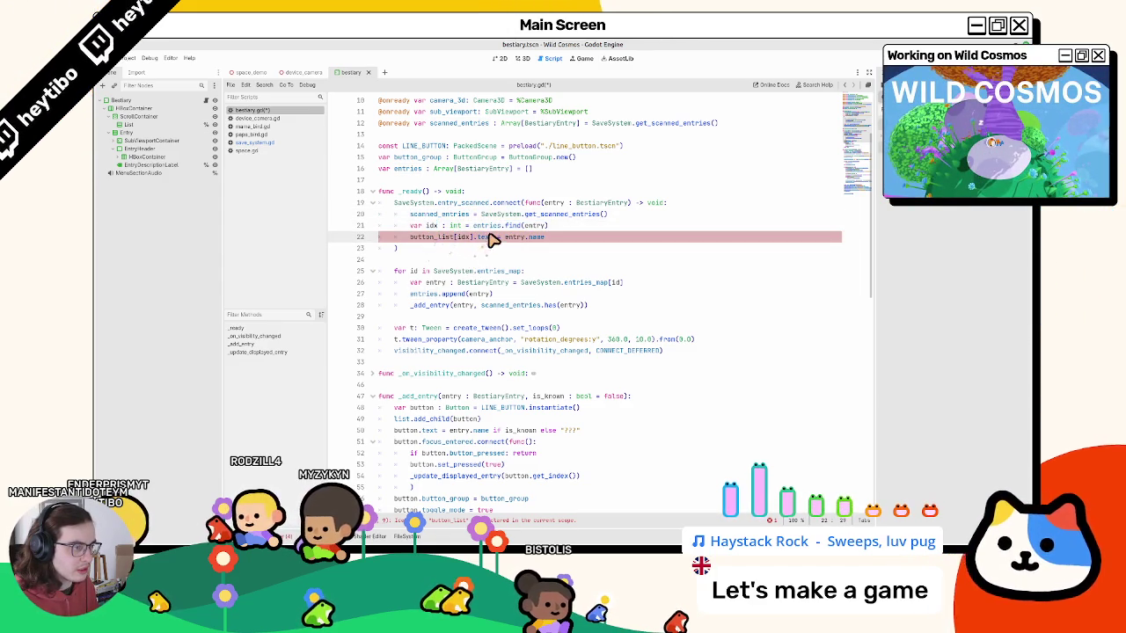
Review how button_list, _add_entry and its button variable are used in the script.
scroll(488, 237, "down", 2)
double_click(438, 204)
scroll(440, 220, "down", 6)
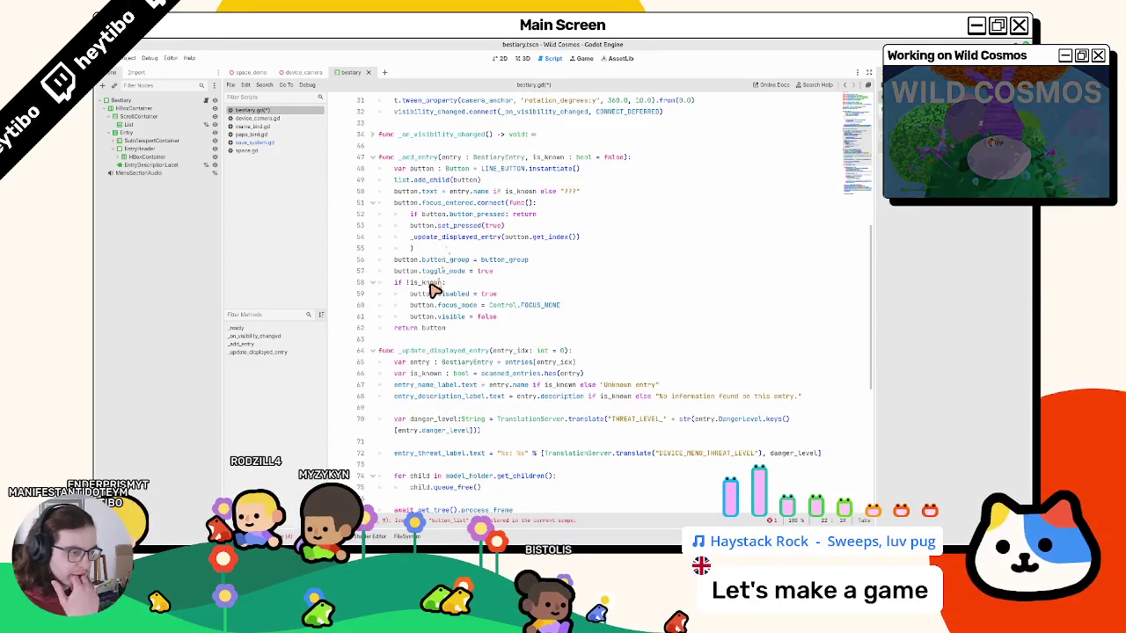
scroll(448, 264, "up", 5)
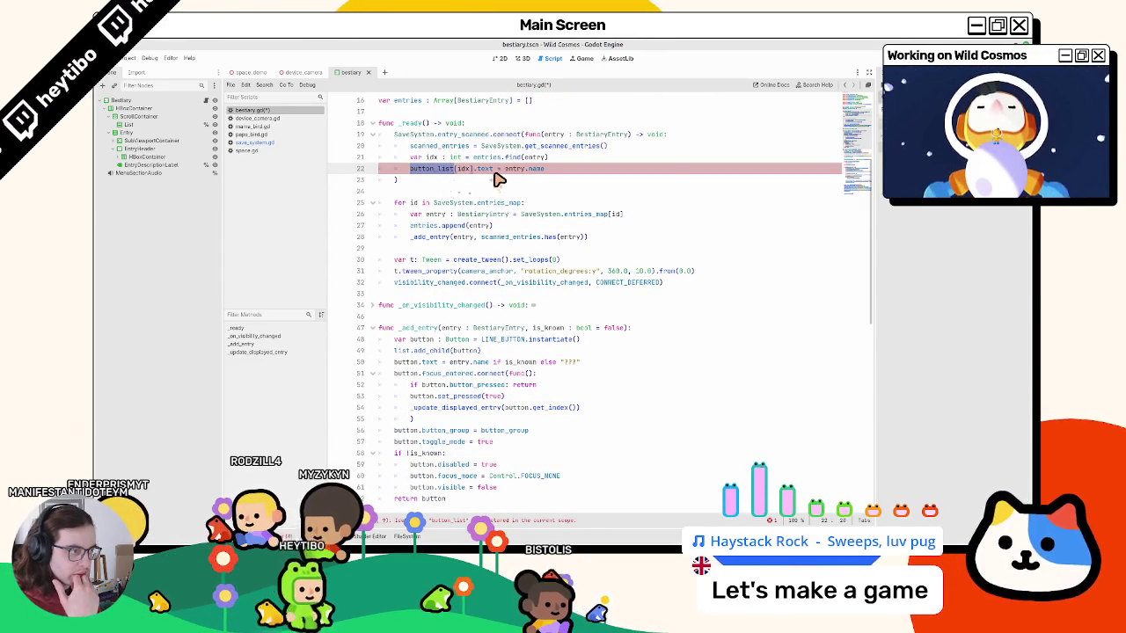
scroll(485, 181, "down", 3)
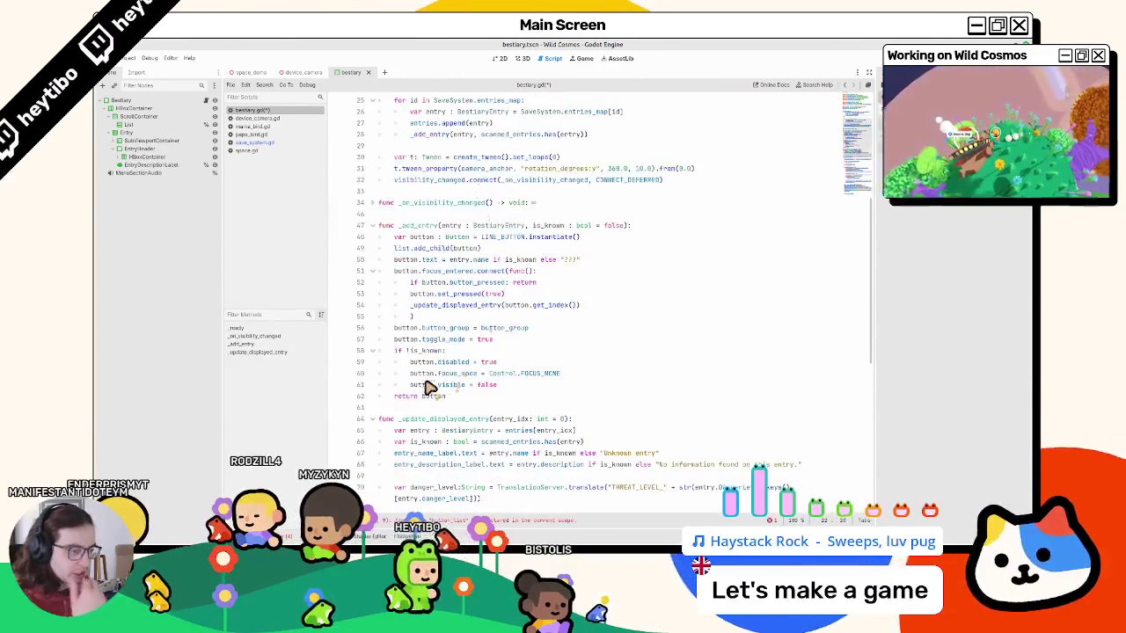
double_click(424, 375)
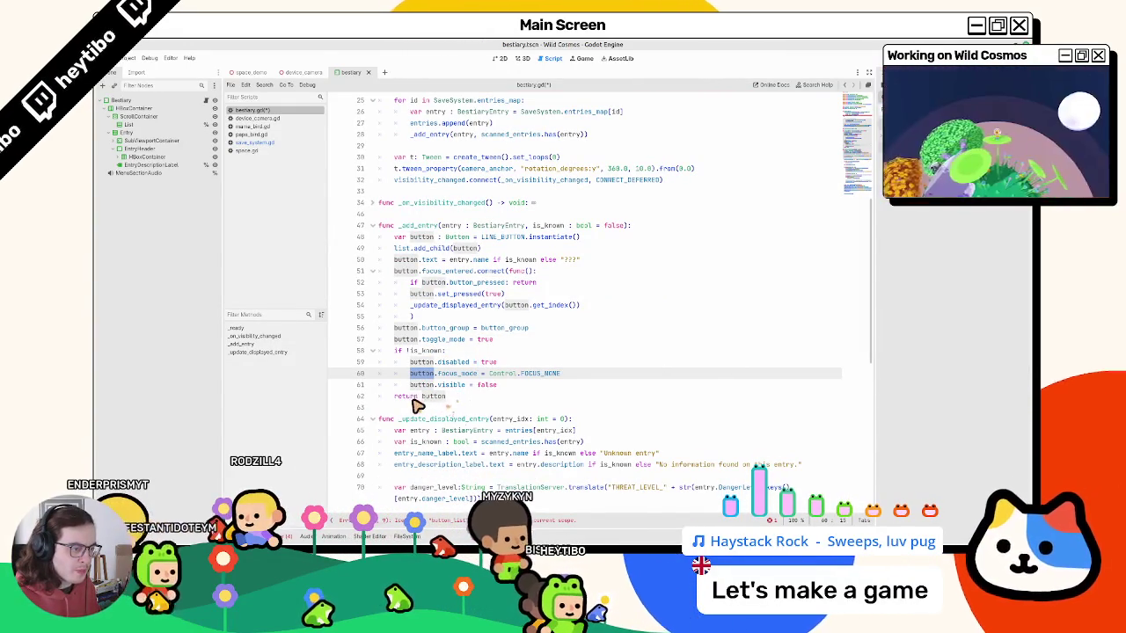
double_click(420, 226)
scroll(421, 237, "up", 4)
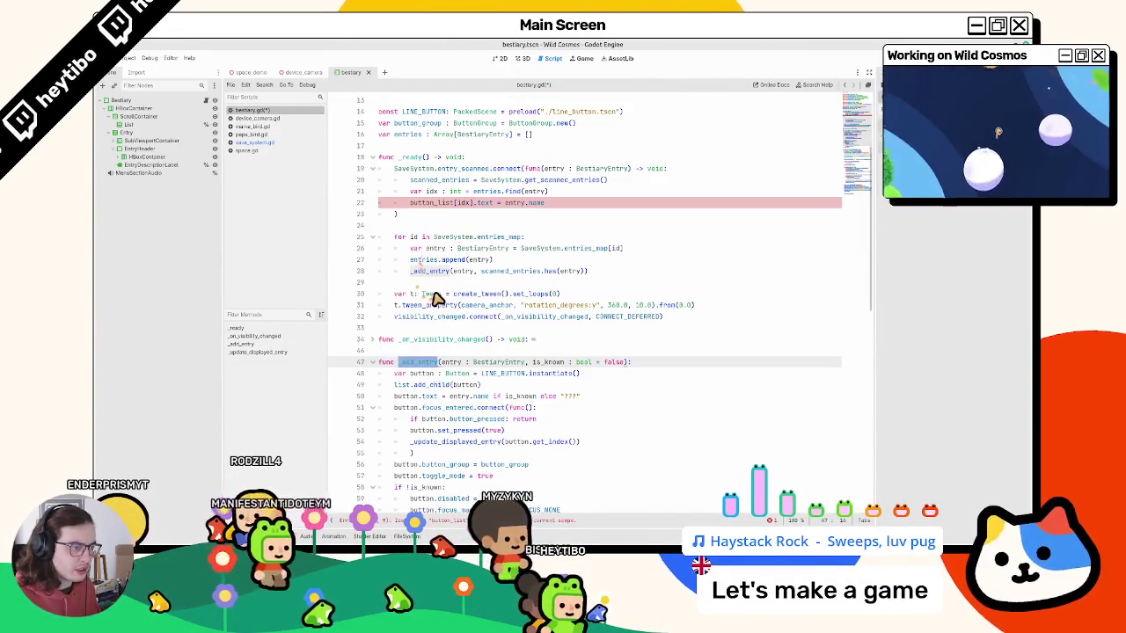
double_click(430, 271)
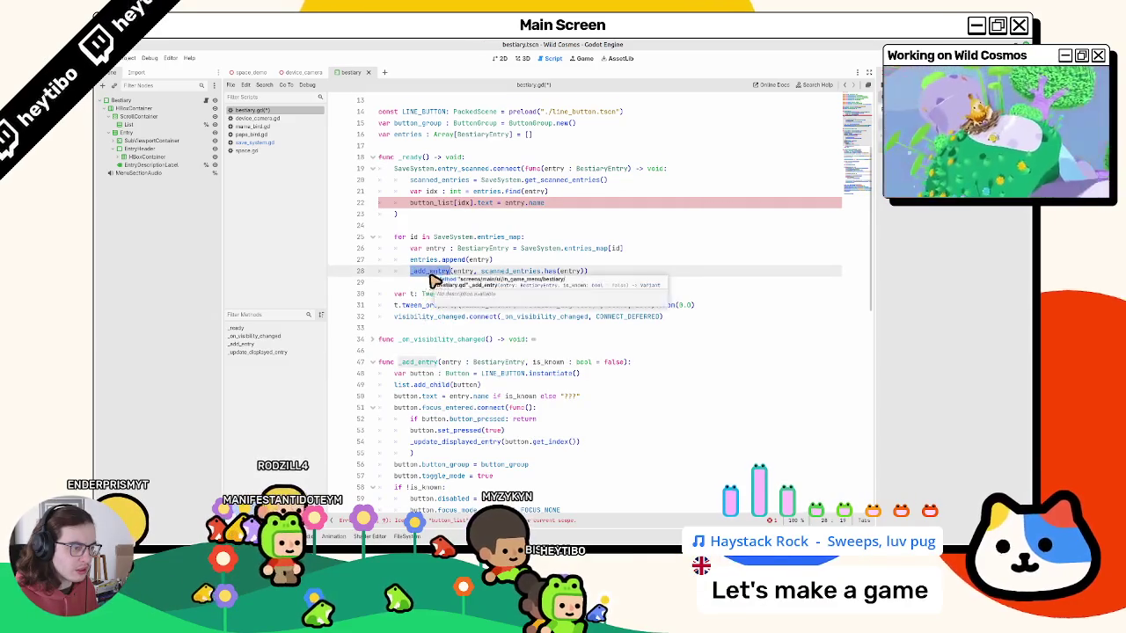
scroll(432, 281, "down", 3)
double_click(429, 420)
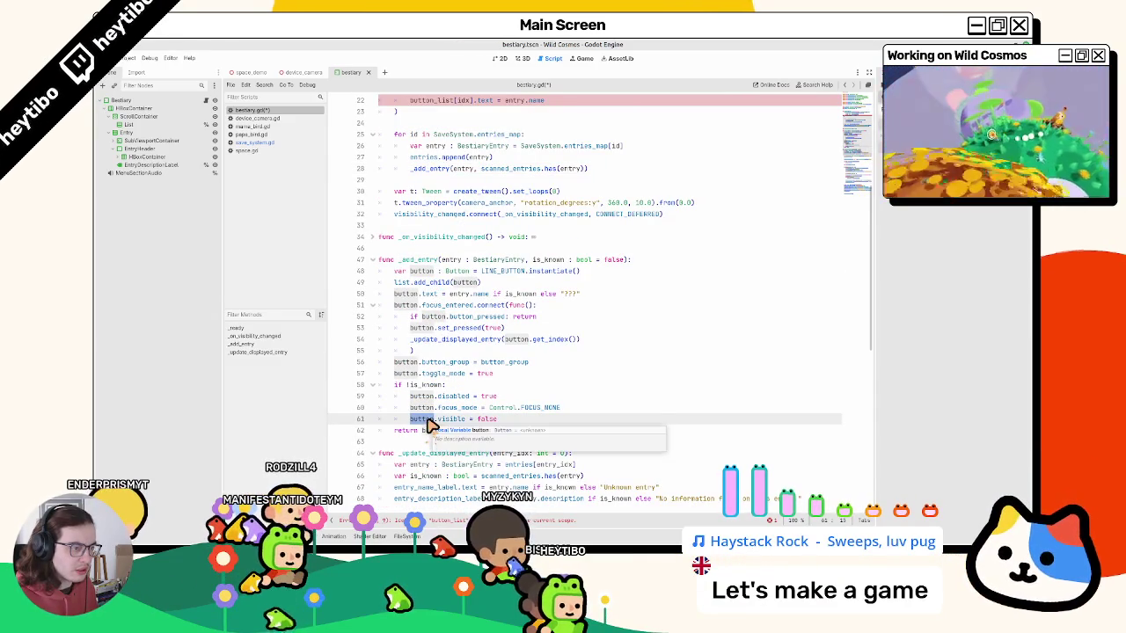
left_click(397, 282)
scroll(404, 292, "up", 7)
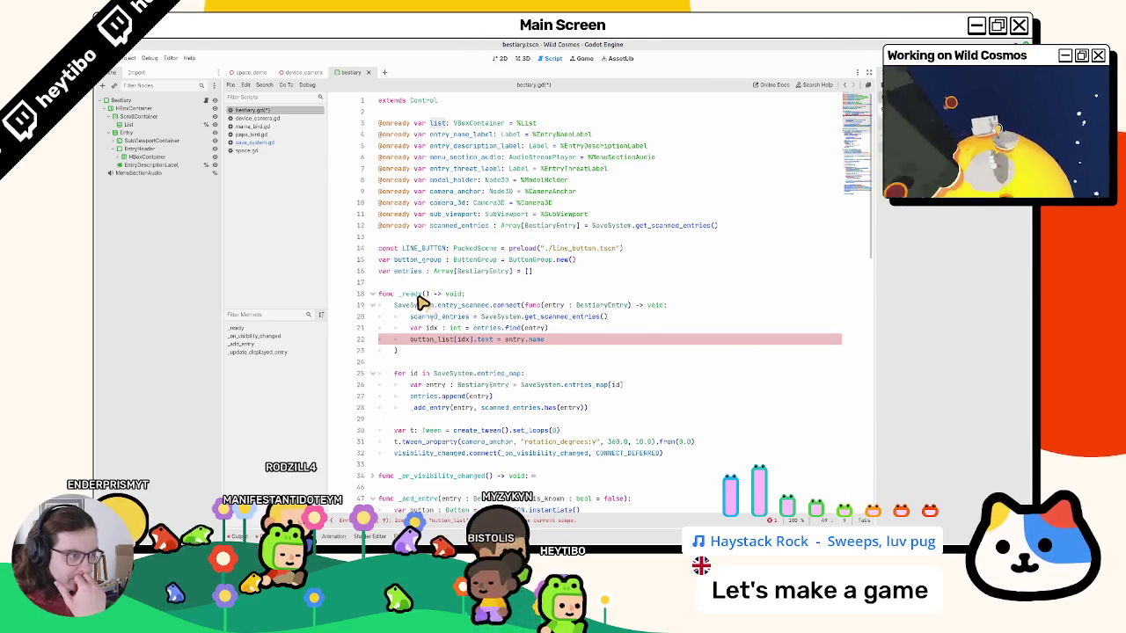
Add line 22 'var button: Button = list.get_child(idx)' using the get_child completion.
left_click_drag(429, 343, 601, 347)
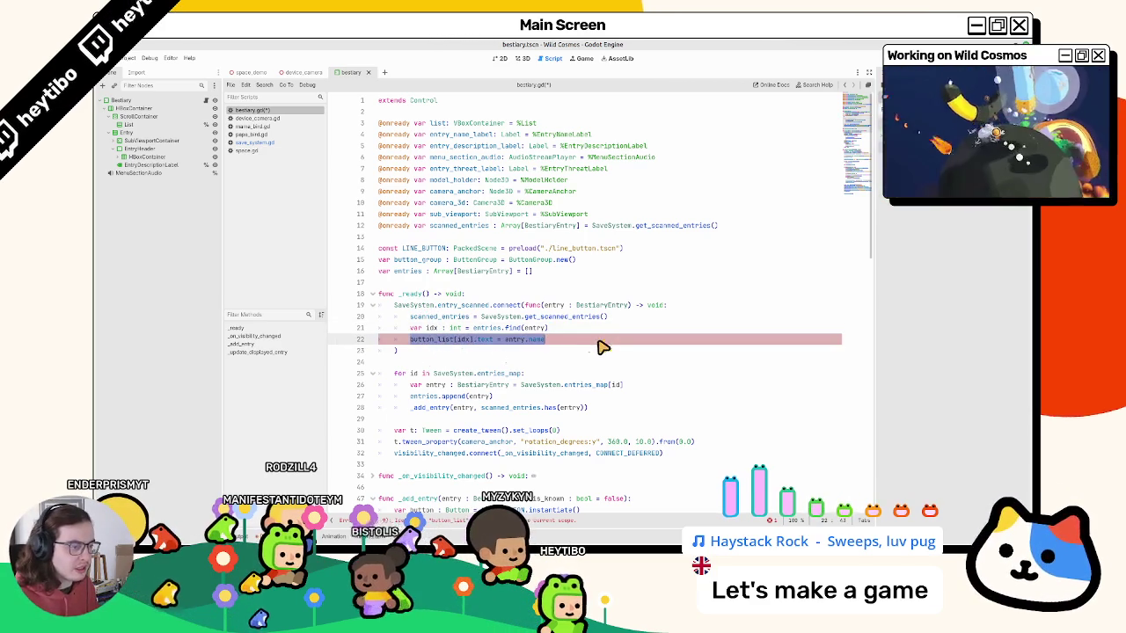
left_click(593, 331)
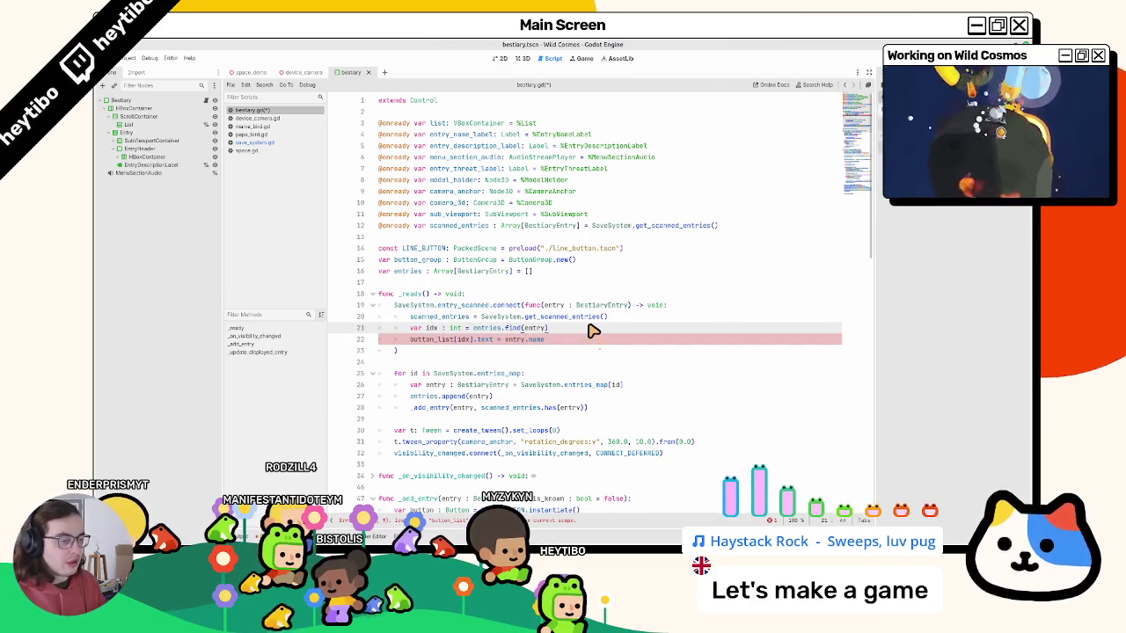
key("Return")
type("list")
key("BackSpace")
key("BackSpace")
key("BackSpace")
type("var butto")
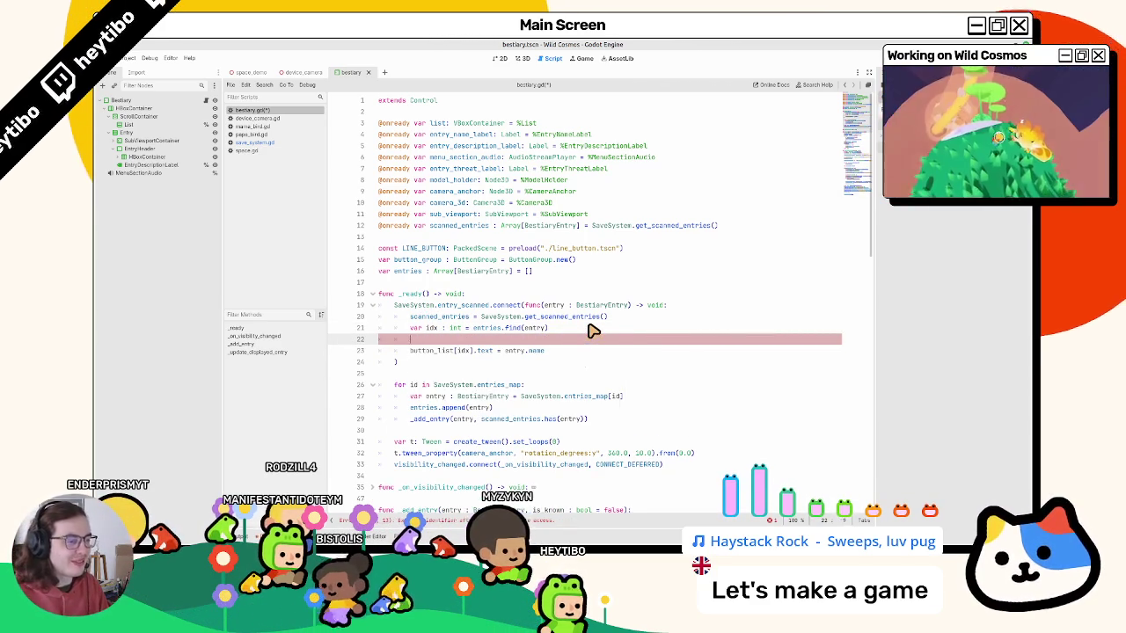
type("n: Button =")
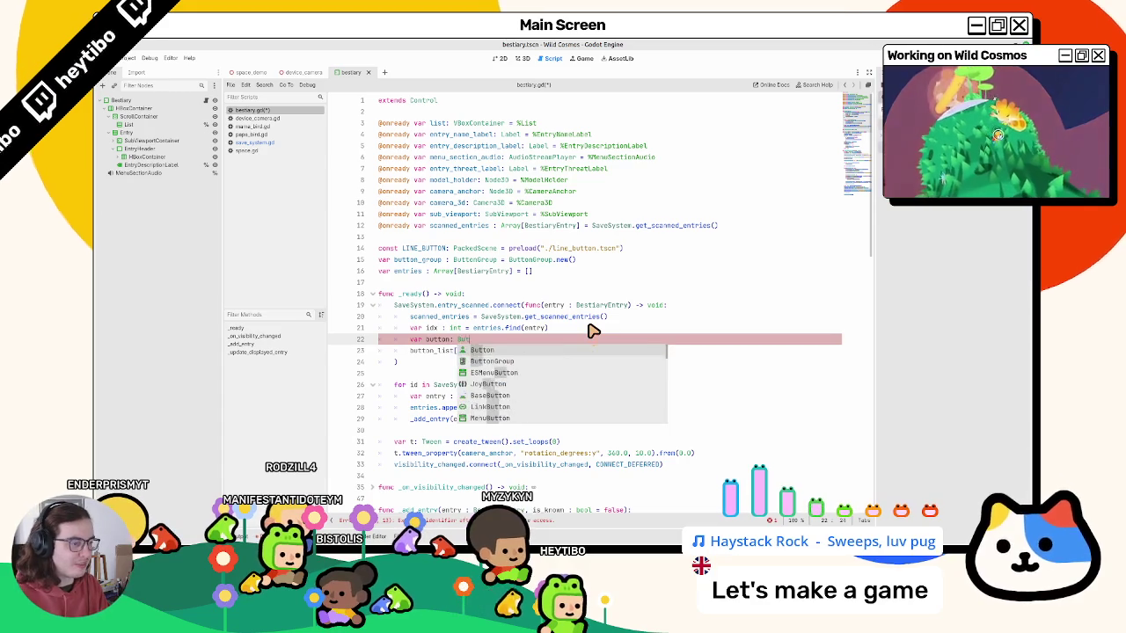
key("BackSpace")
key("BackSpace")
key("BackSpace")
type("Bas")
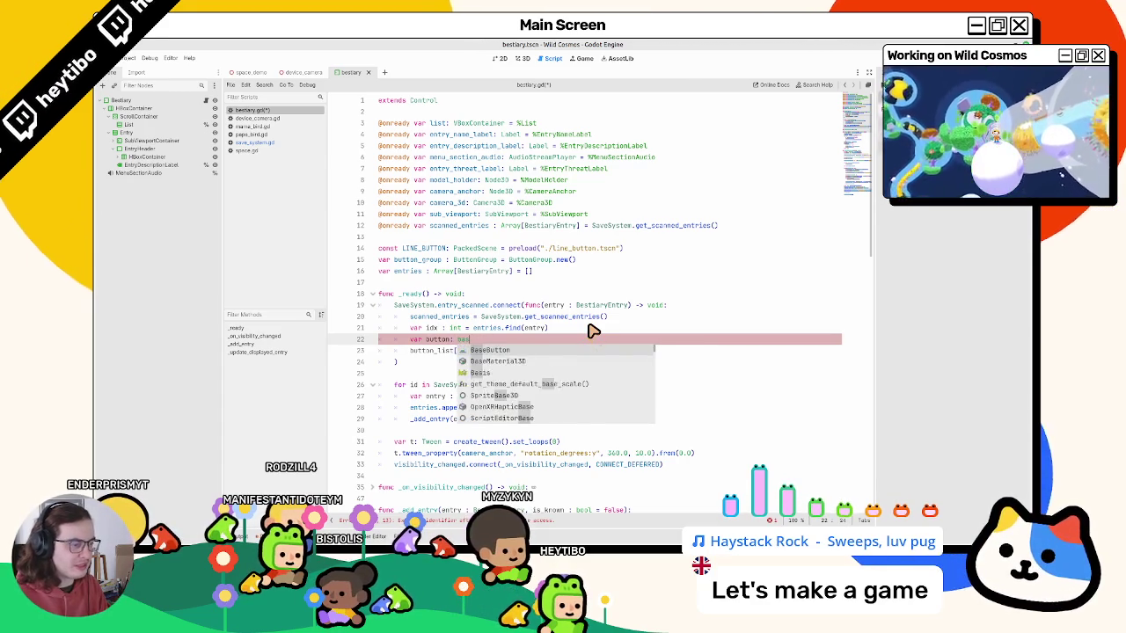
type("eButton = list")
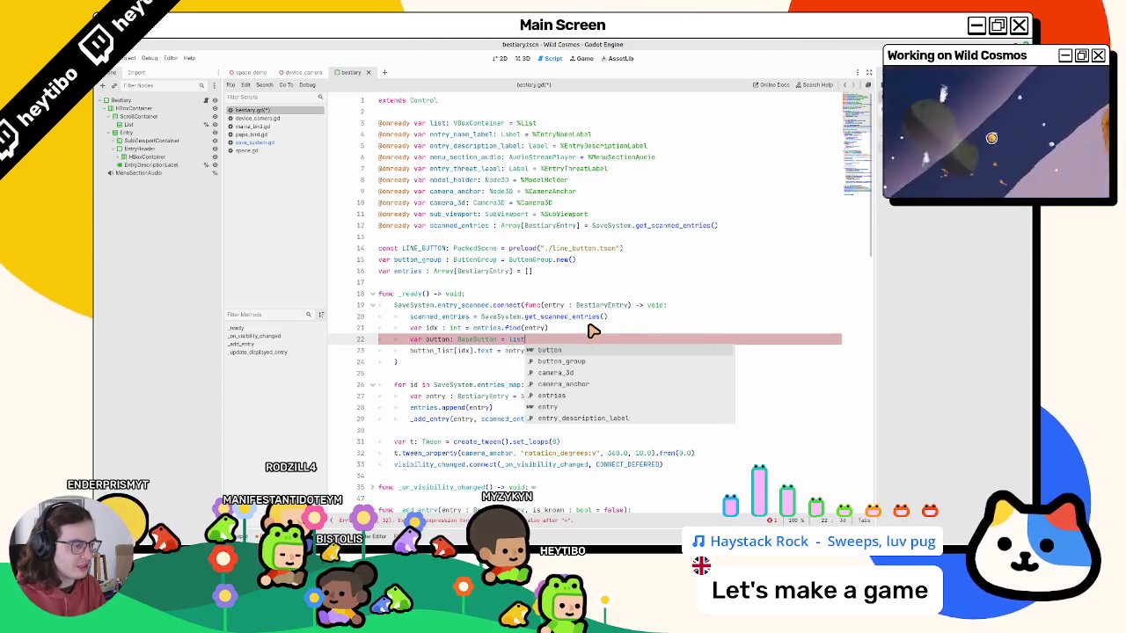
scroll(473, 346, "down", 7)
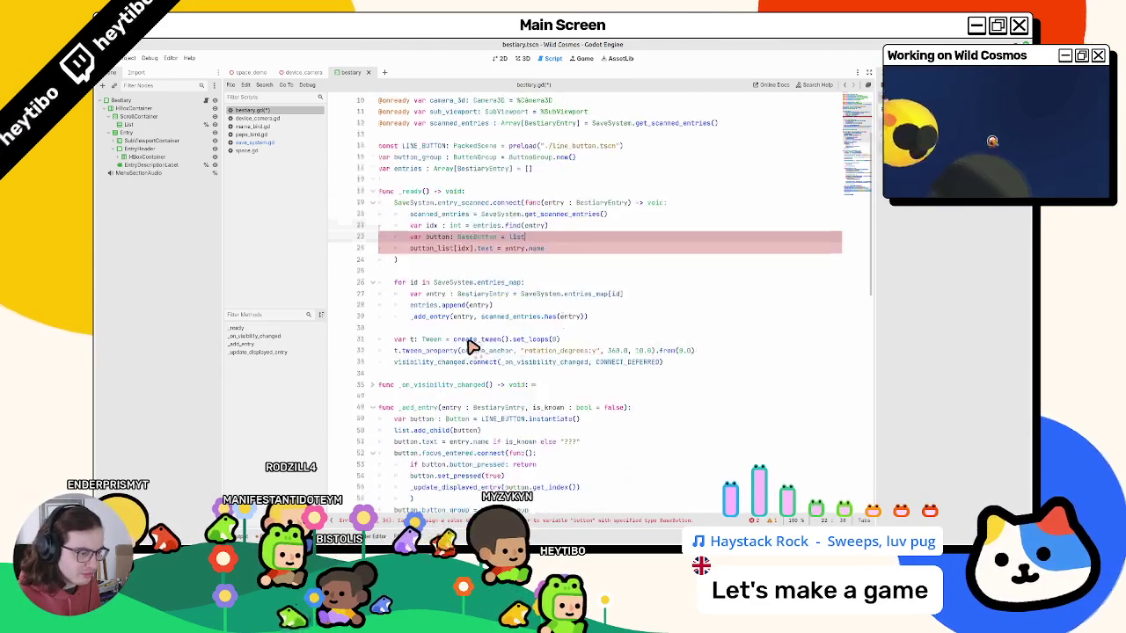
key("BackSpace")
key("BackSpace")
key("BackSpace")
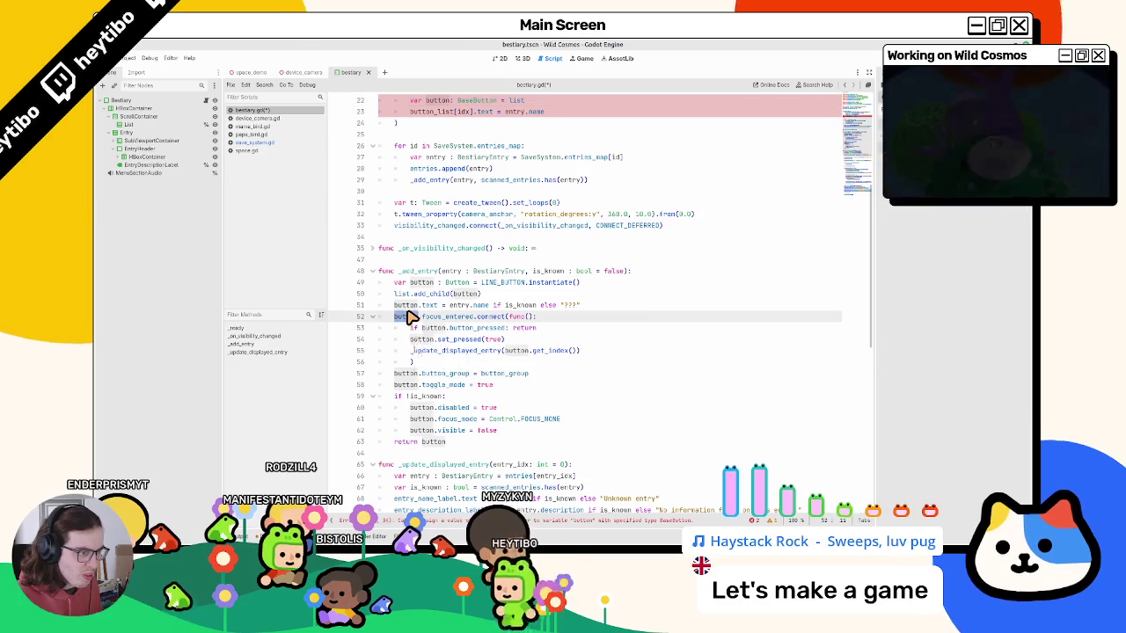
scroll(479, 273, "up", 6)
double_click(472, 306)
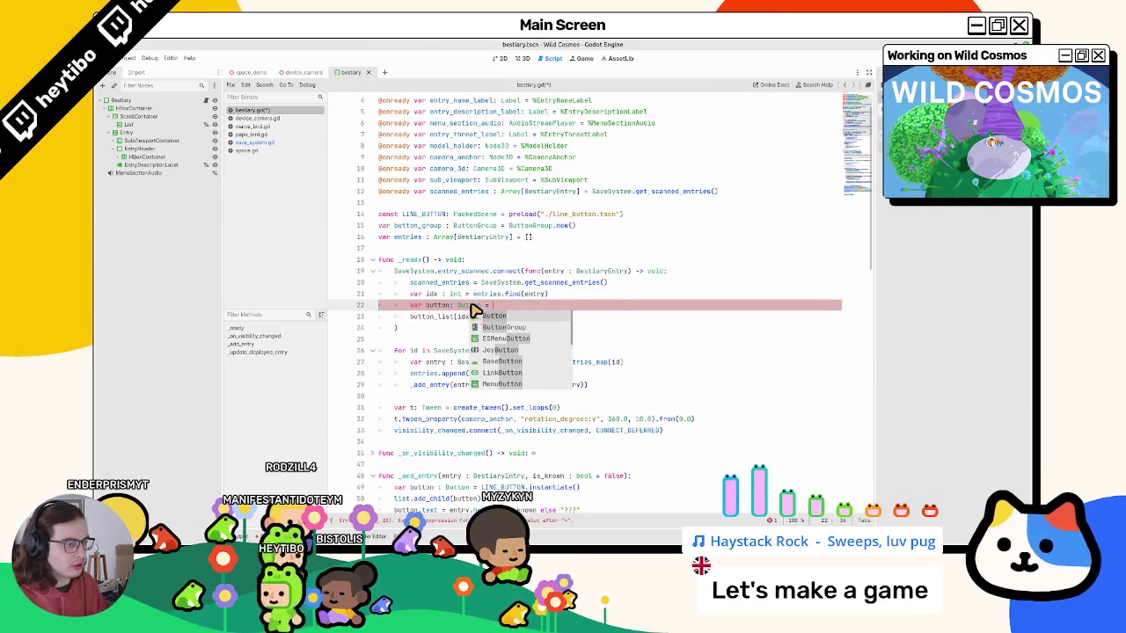
type("list")
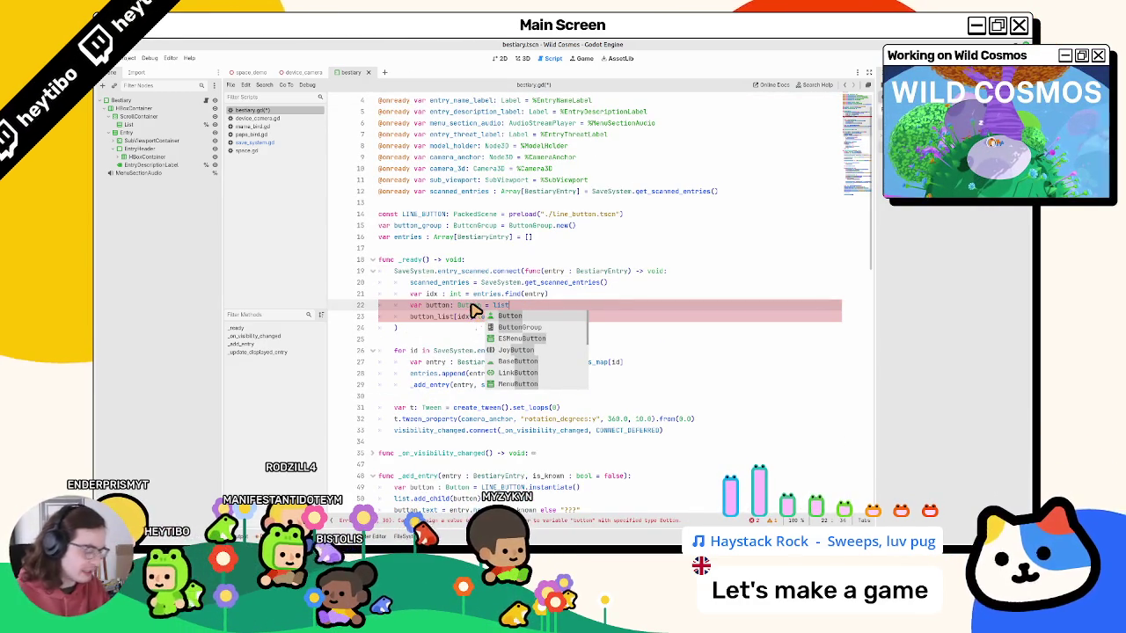
type(".get_ch")
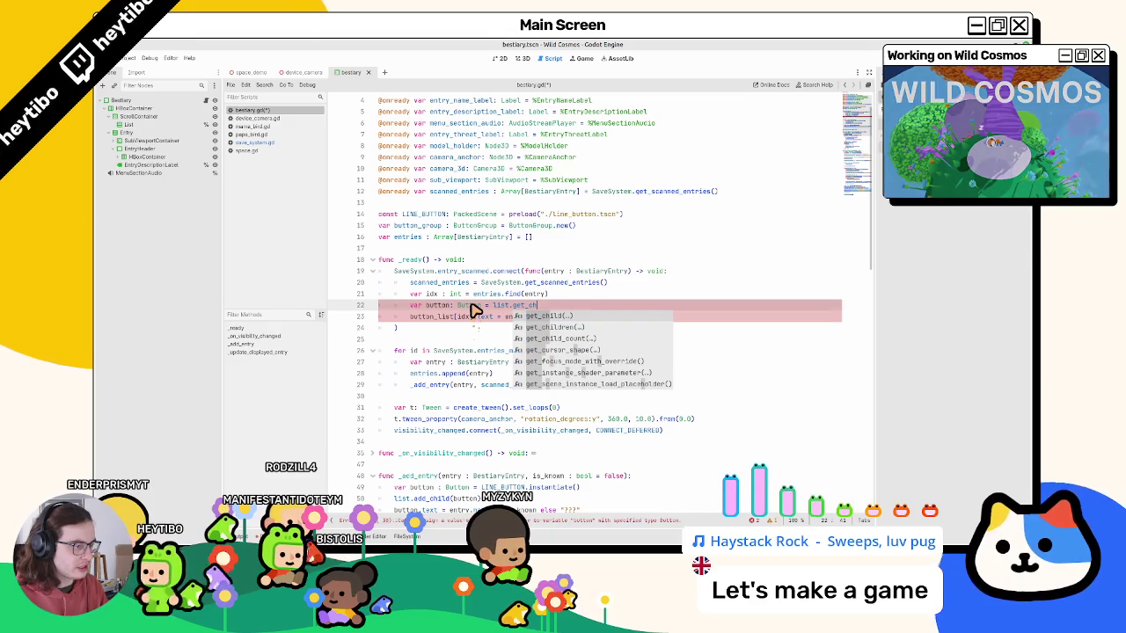
key("Return")
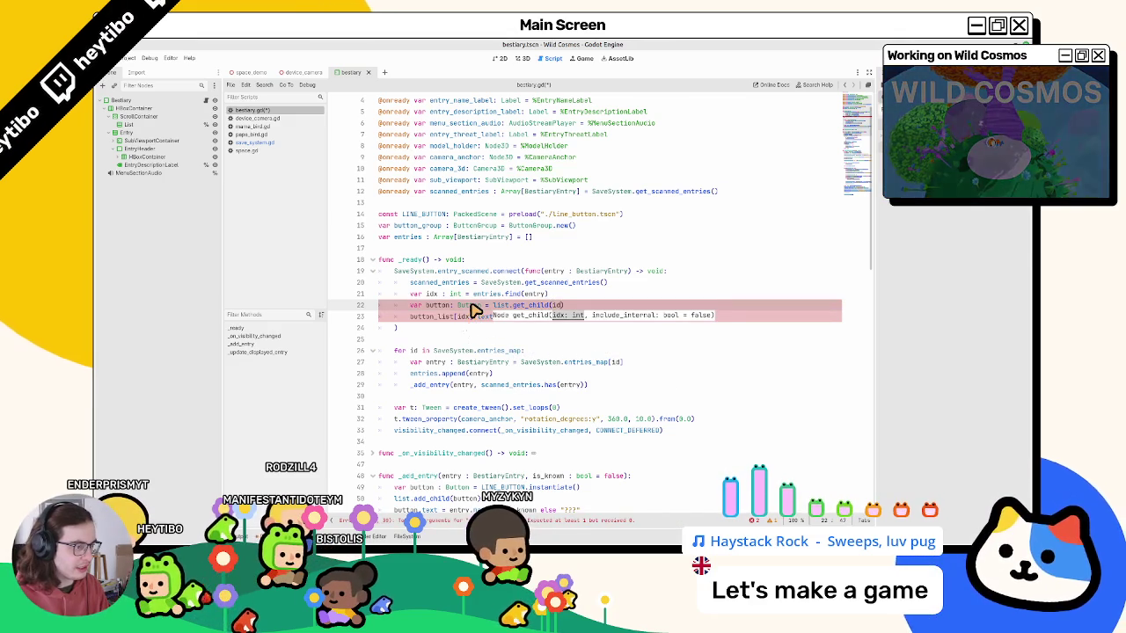
type("x")
key("Escape")
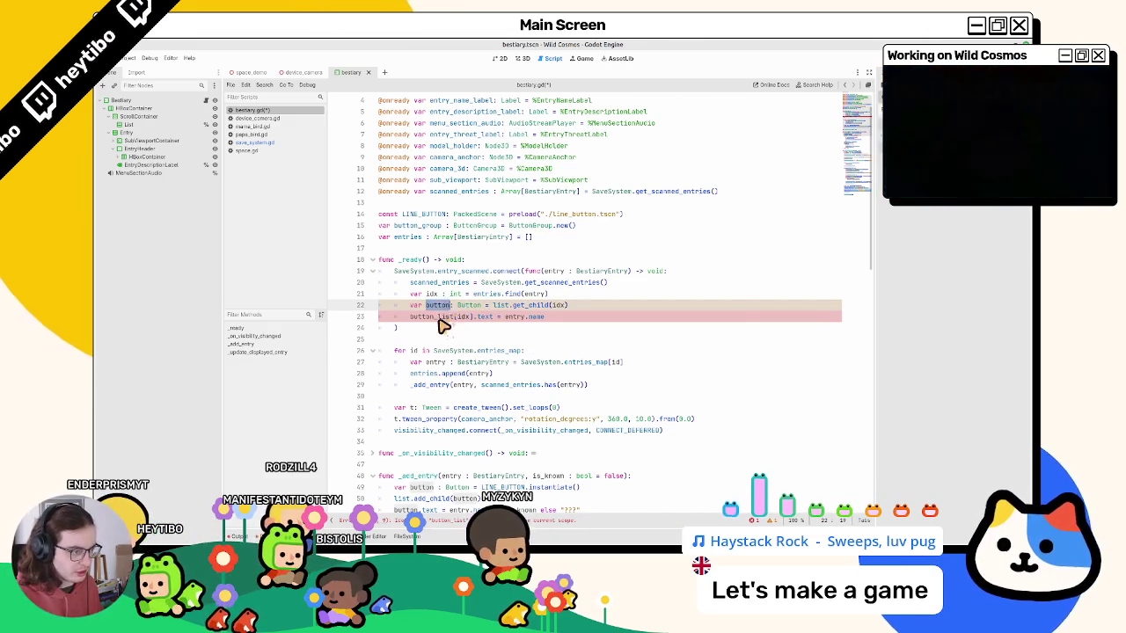
left_click_drag(410, 316, 575, 314)
scroll(595, 327, "down", 15)
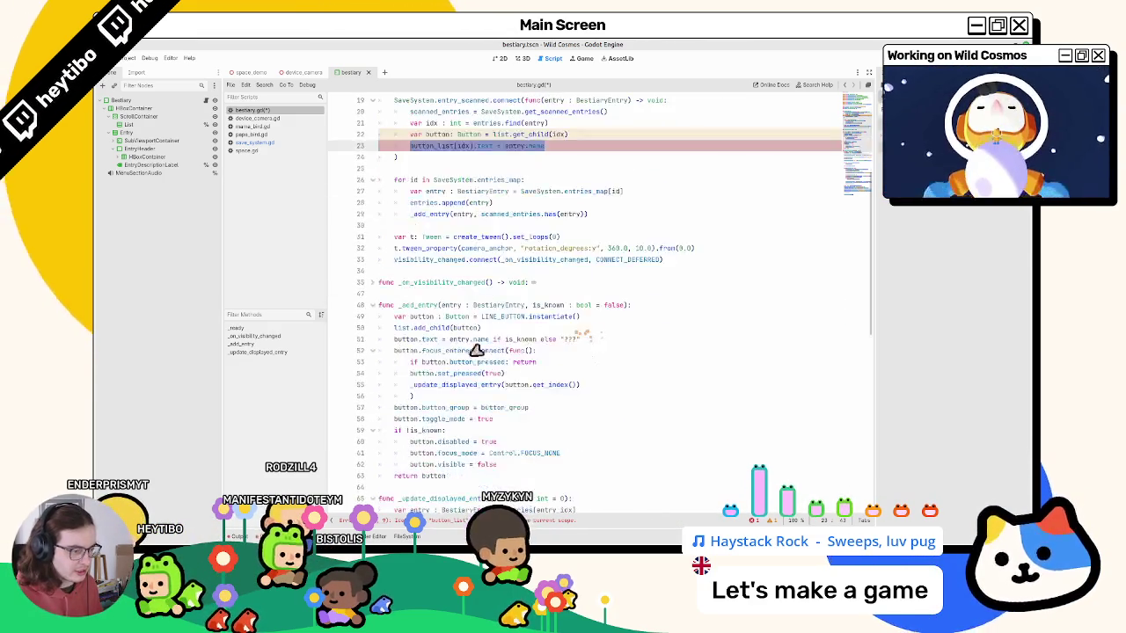
Copy the disabled, focus_mode and visible lines from _add_entry over line 23's button text line.
scroll(447, 353, "down", 5)
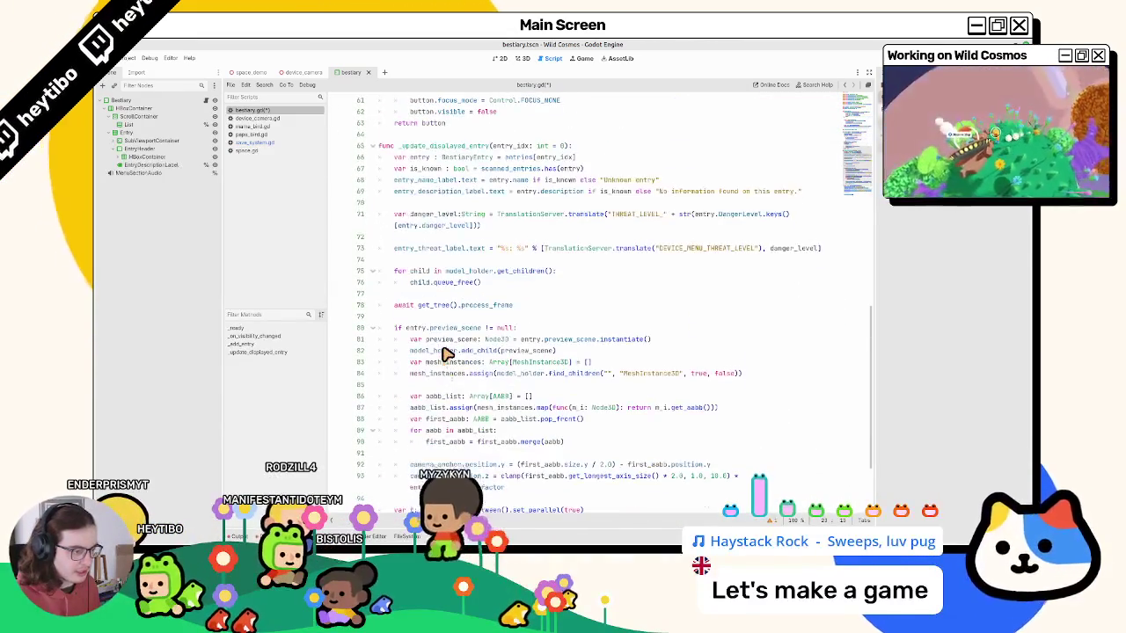
scroll(447, 354, "up", 5)
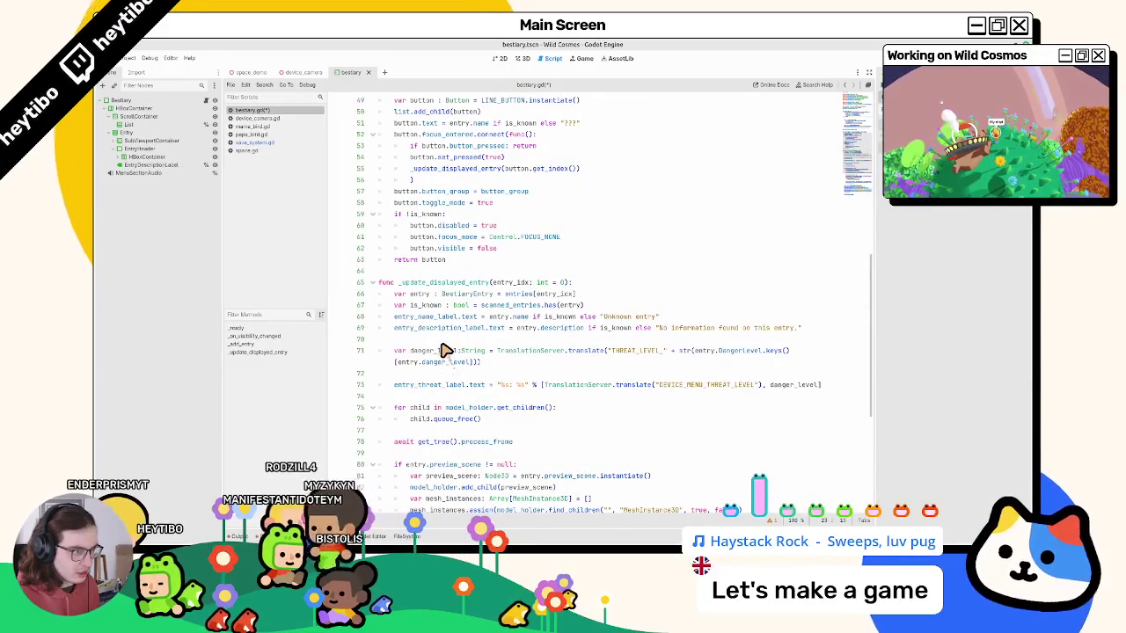
left_click_drag(452, 258, 463, 232)
scroll(461, 234, "up", 5)
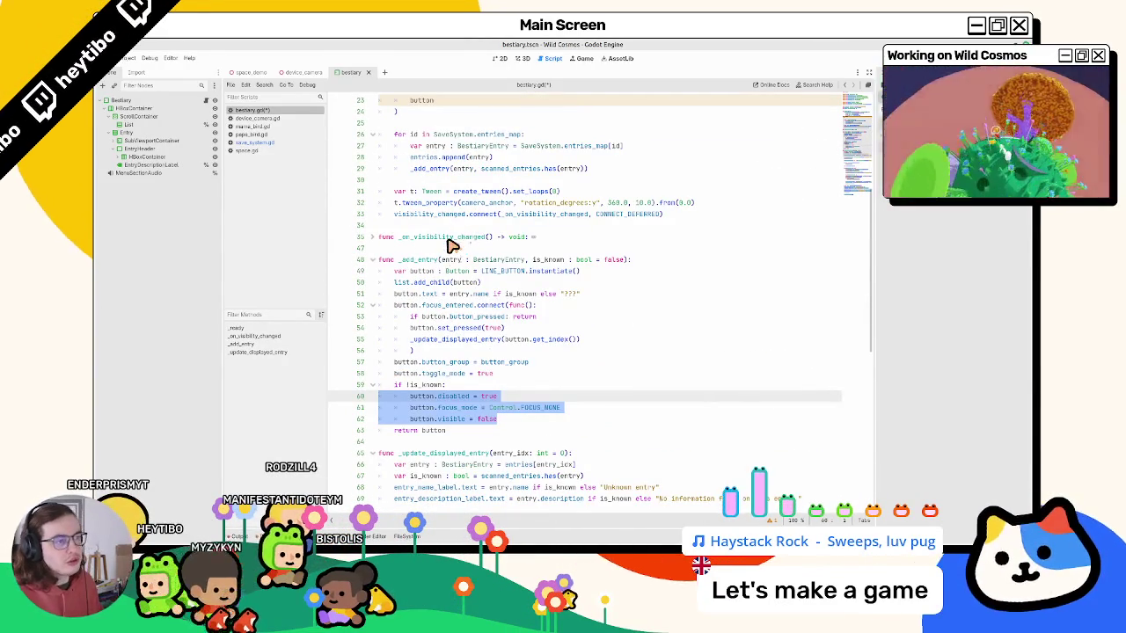
scroll(452, 245, "up", 3)
scroll(423, 244, "down", 3)
key("ctrl+c")
scroll(423, 244, "up", 4)
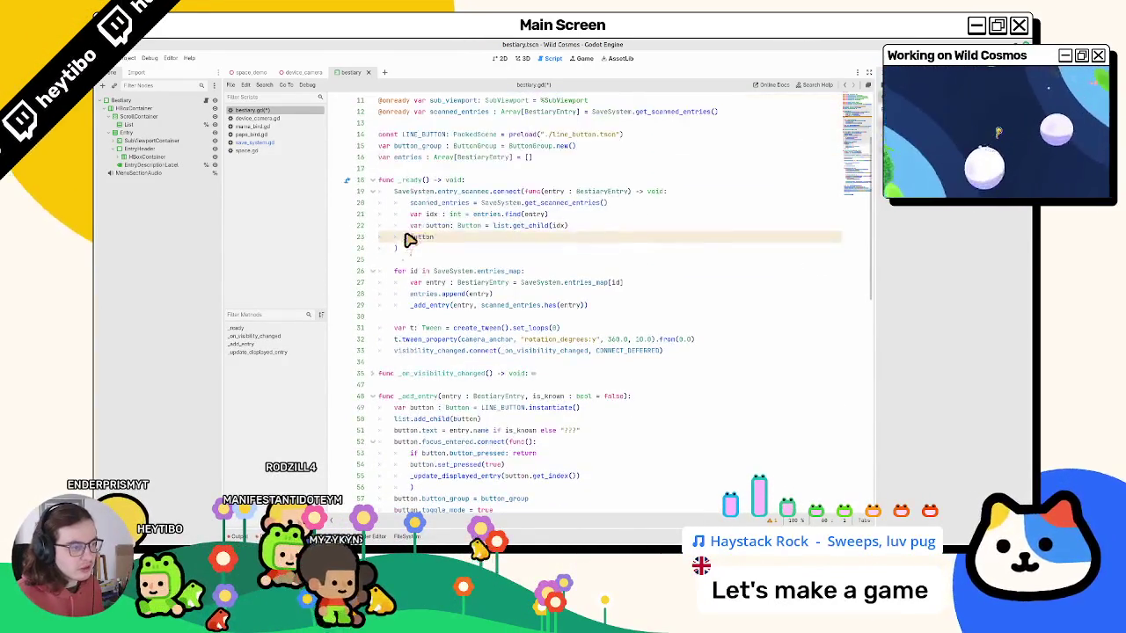
double_click(427, 237)
key("ctrl+v")
key("ctrl+z")
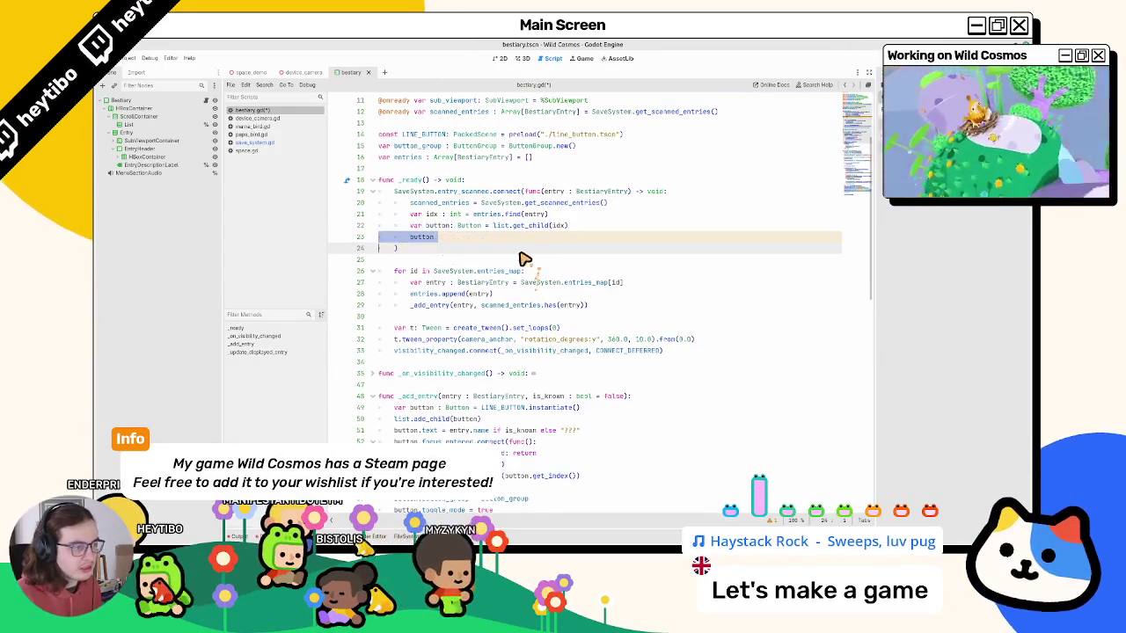
key("ctrl+v")
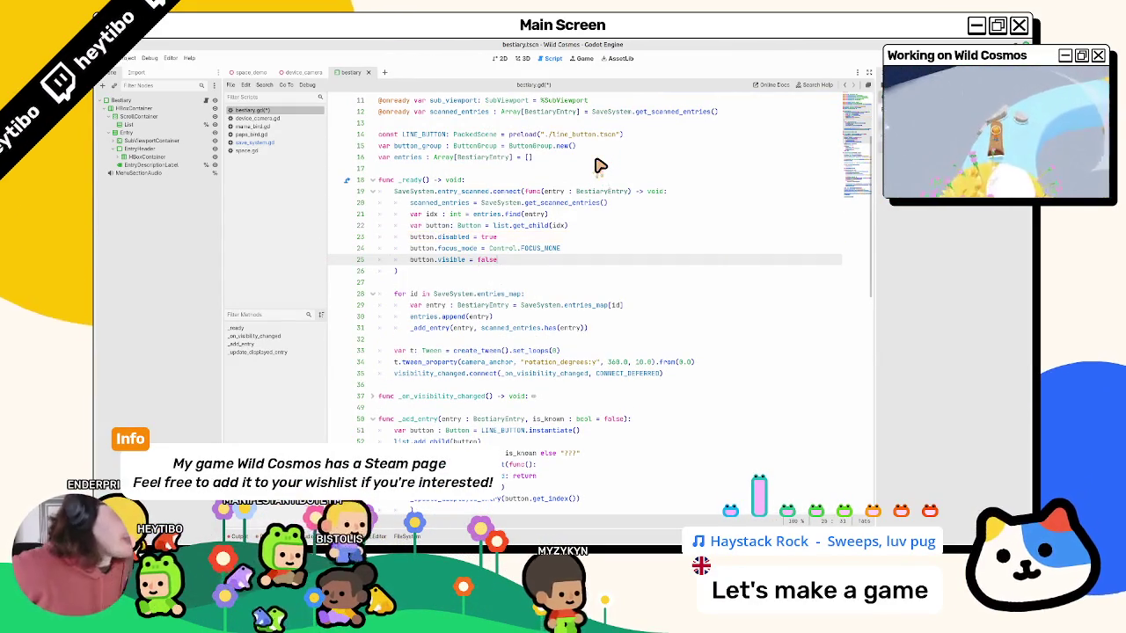
Begin a new _on_entry_scanned(): function below the signal connection.
left_click(442, 384)
key("Return")
key("Return")
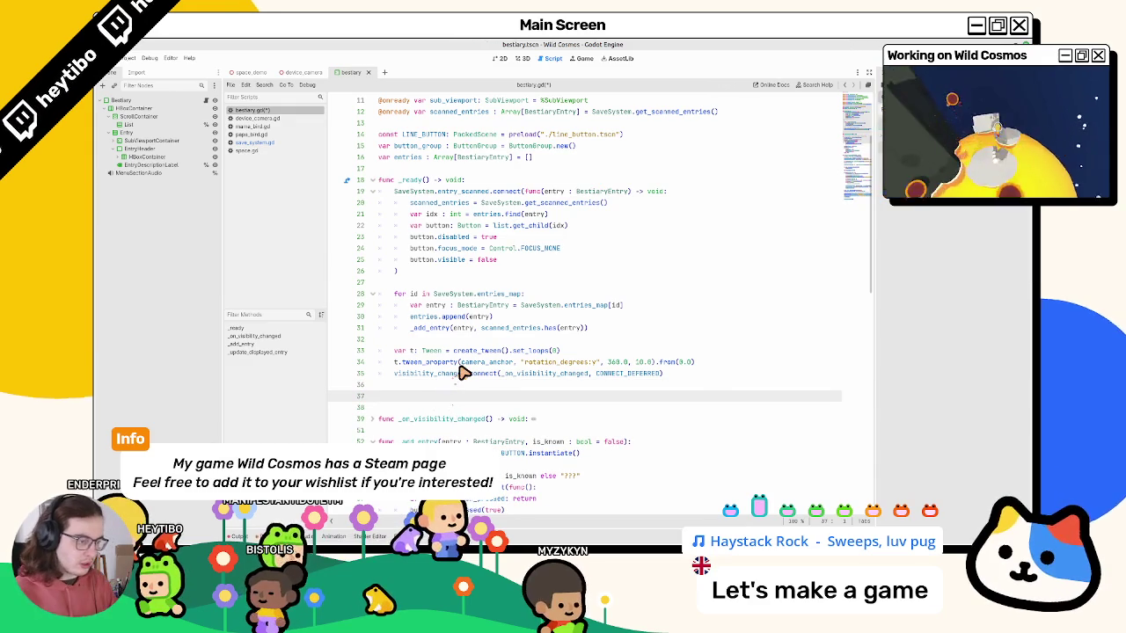
type("func _")
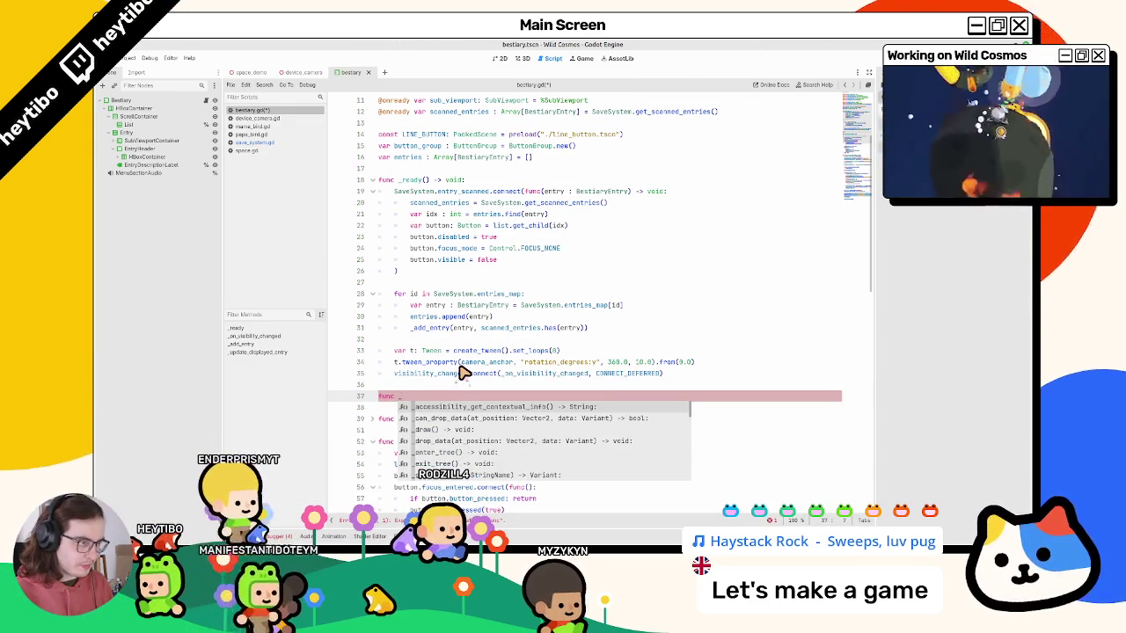
type("on_entry_")
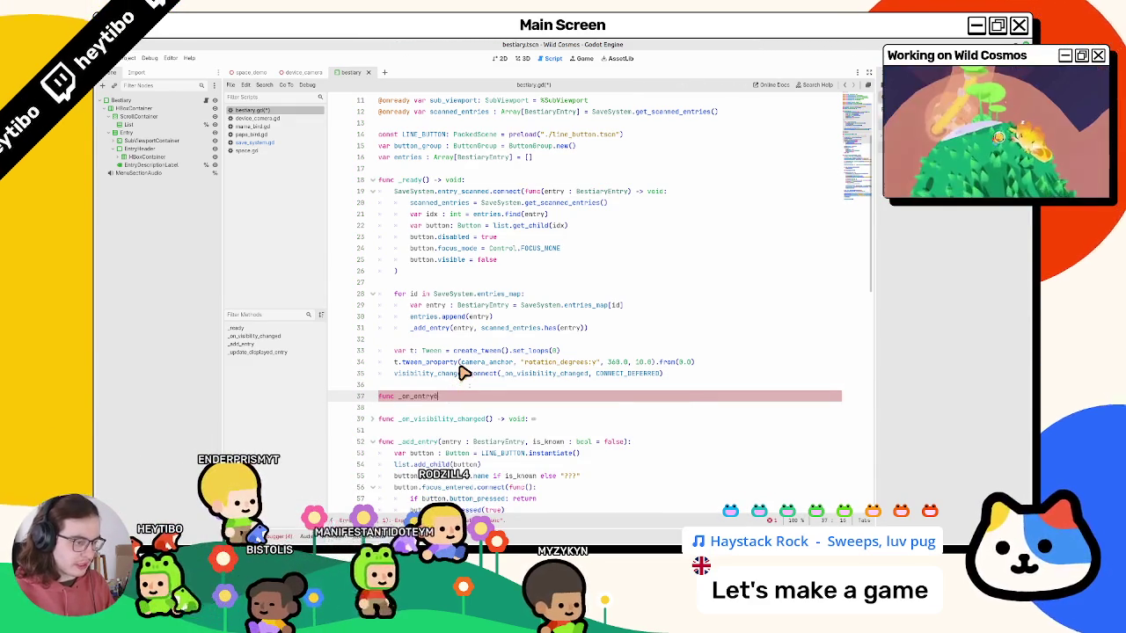
type("scanned")
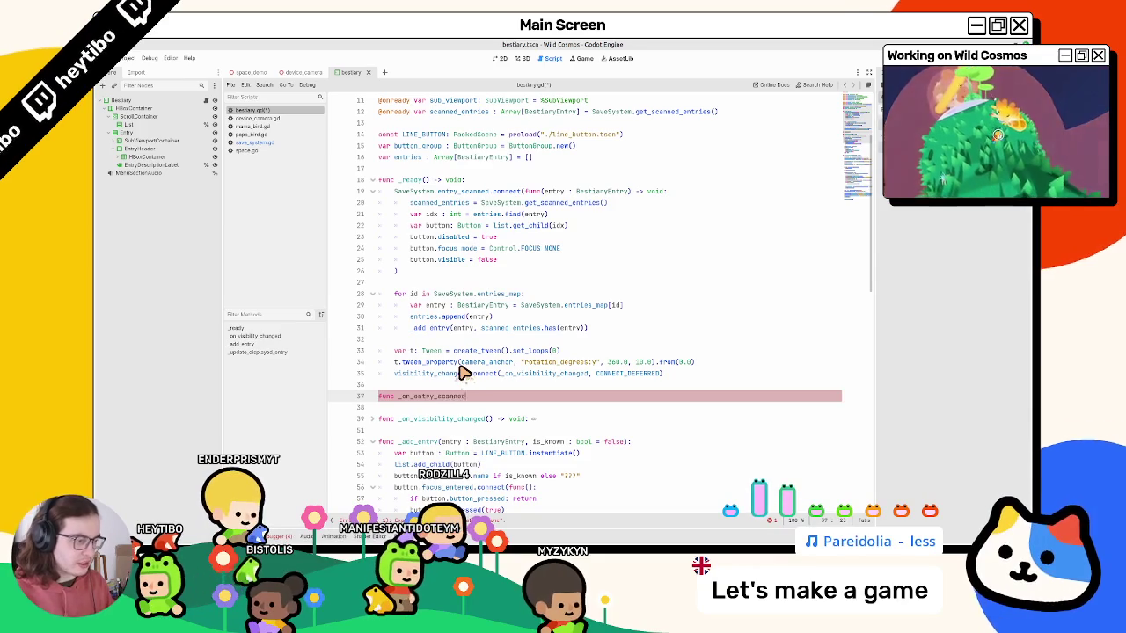
type("():")
Give _on_entry_scanned an entry : BestiaryEntry parameter and move the lambda body into it.
key("Return")
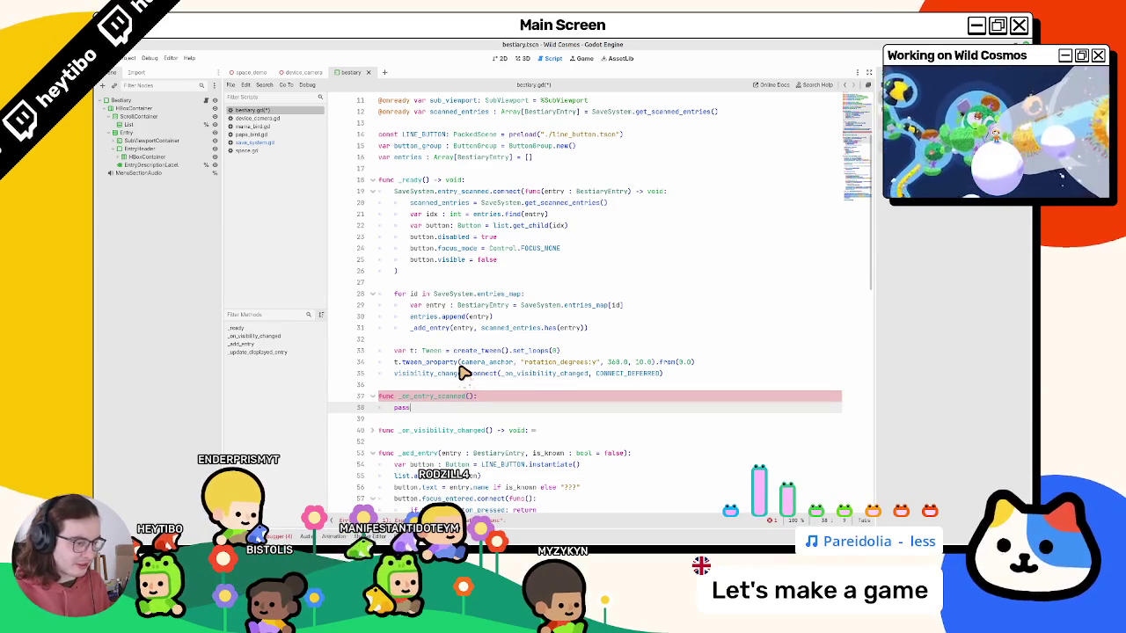
key("Up")
key("End")
key("Left")
key("Left")
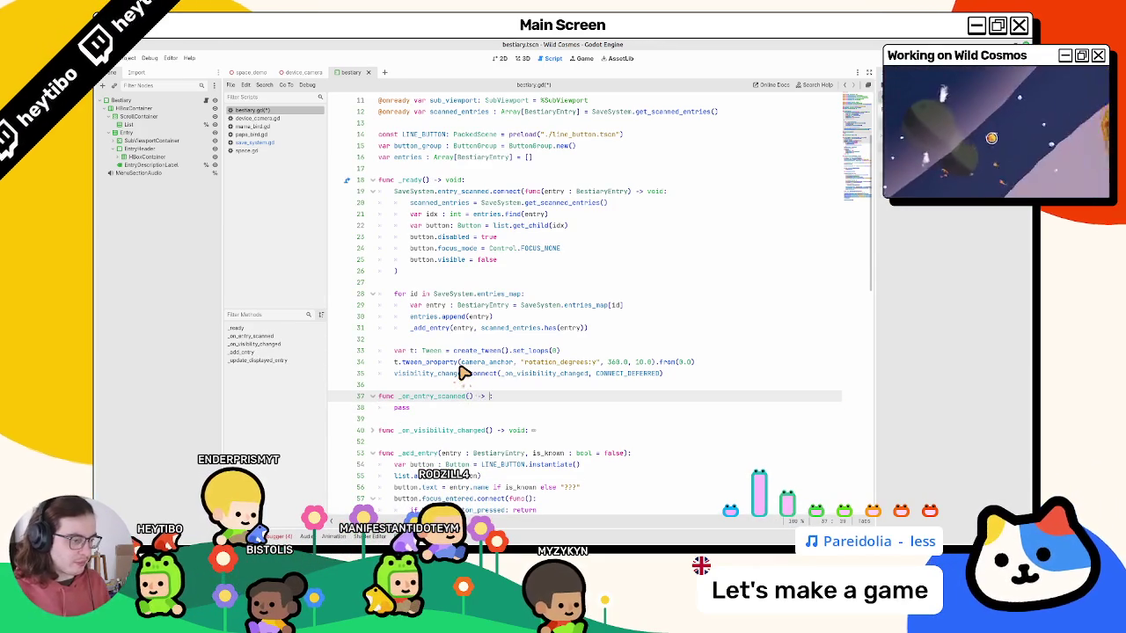
type("void")
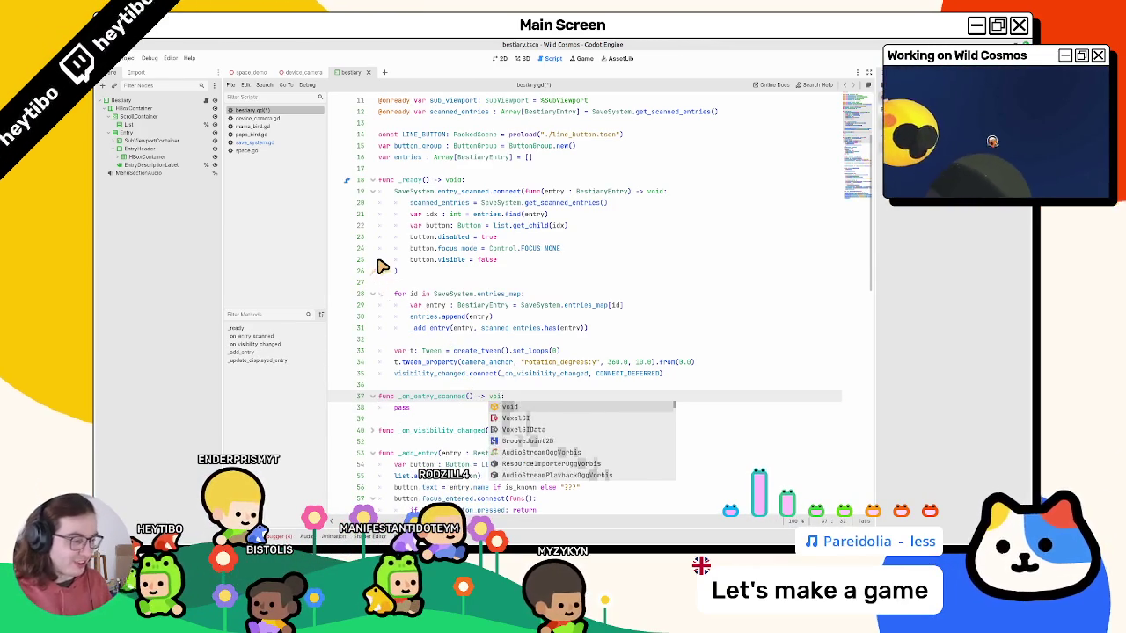
left_click_drag(546, 193, 597, 193)
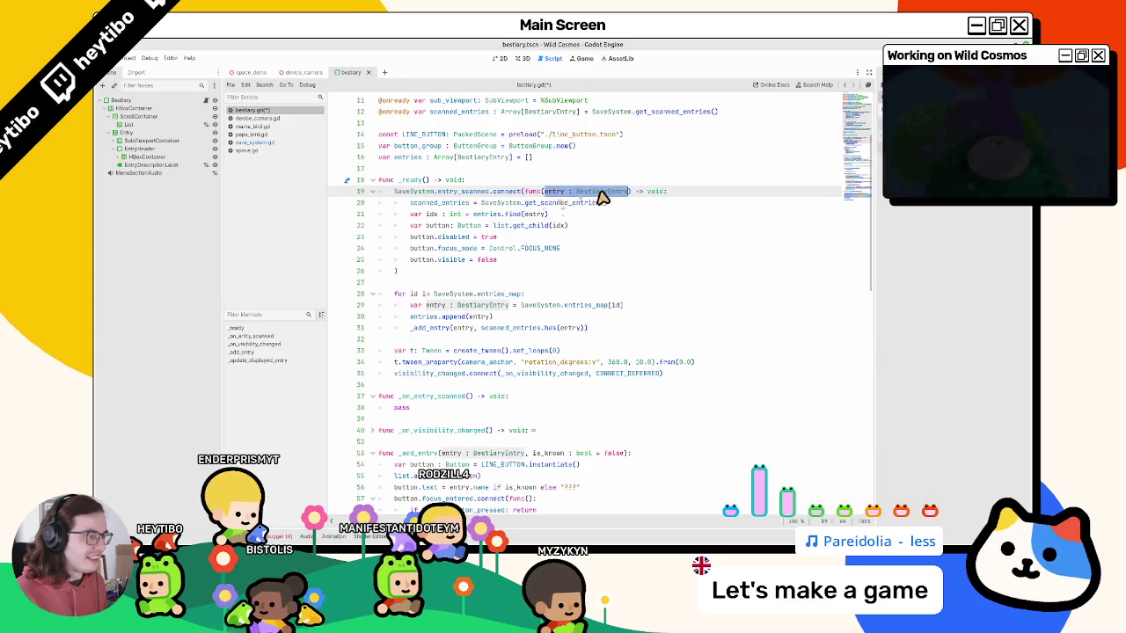
left_click(468, 397)
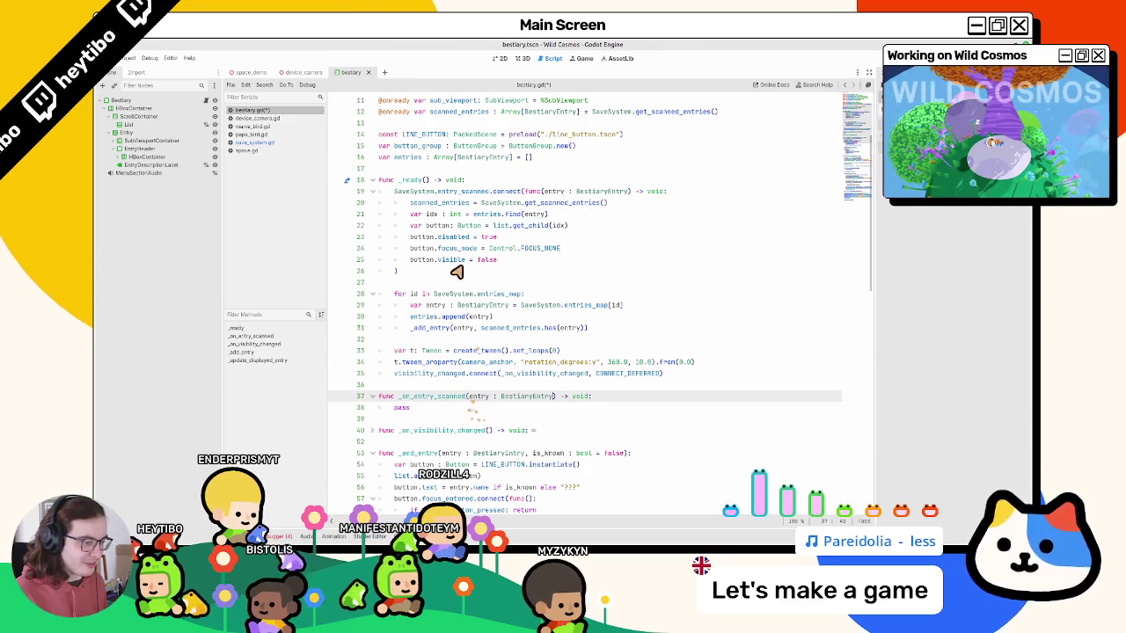
left_click_drag(424, 192, 360, 267)
key("ctrl+c")
double_click(402, 407)
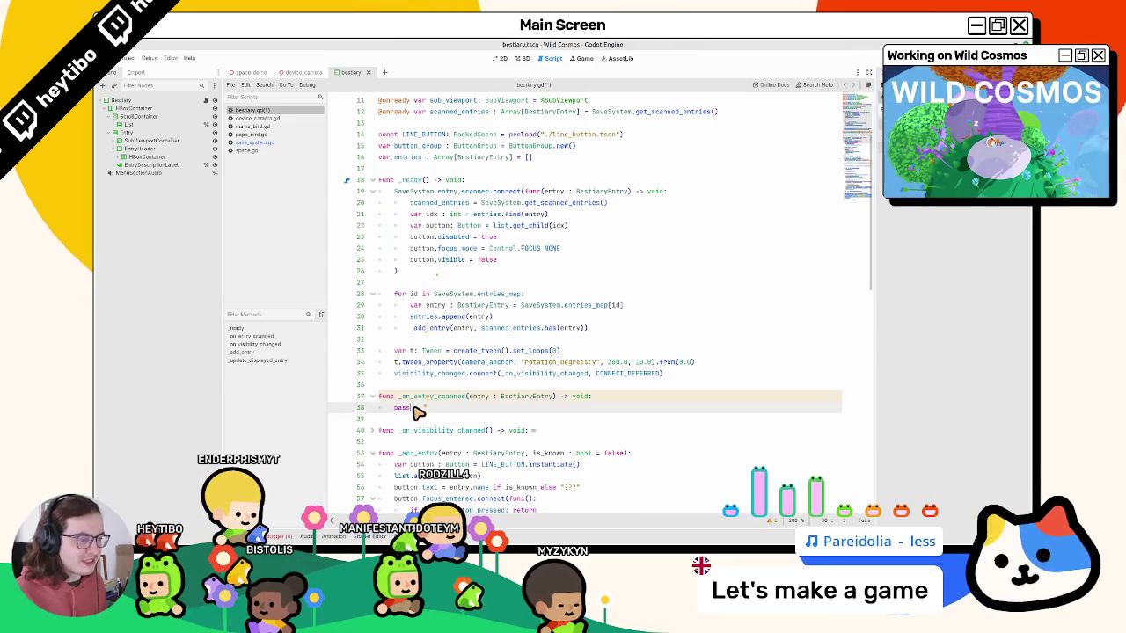
key("ctrl+v")
scroll(419, 414, "down", 2)
left_click_drag(416, 397, 360, 344)
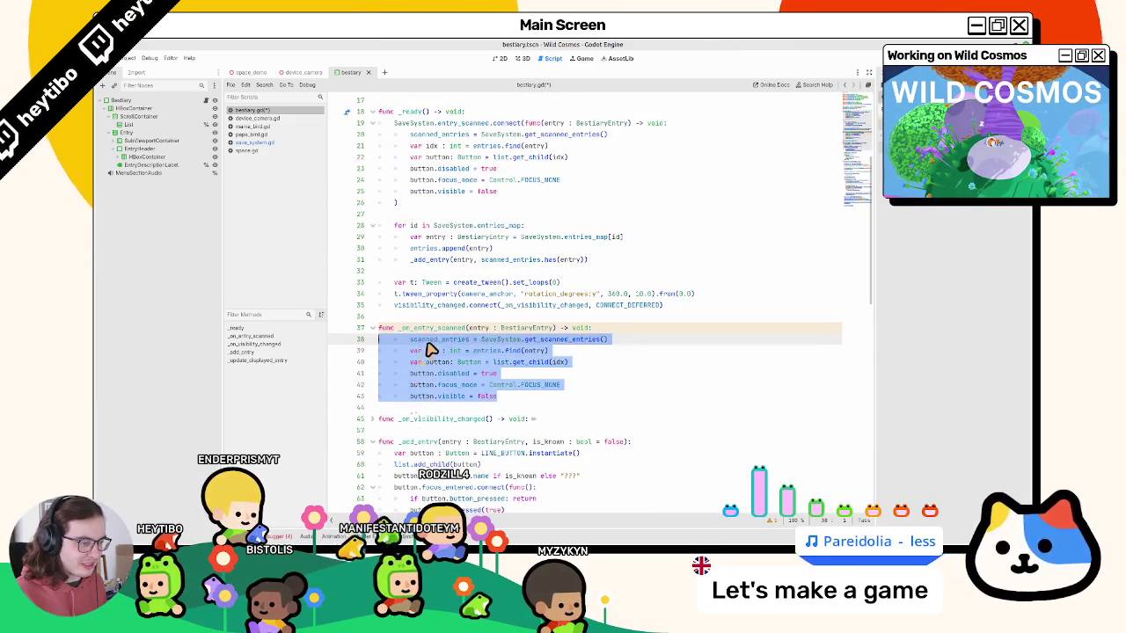
key("shift+Tab")
Replace the inline lambda in the entry_scanned connection with _on_entry_scanned.
left_click(427, 329, "ctrl")
scroll(427, 315, "up", 1)
scroll(396, 251, "down", 1)
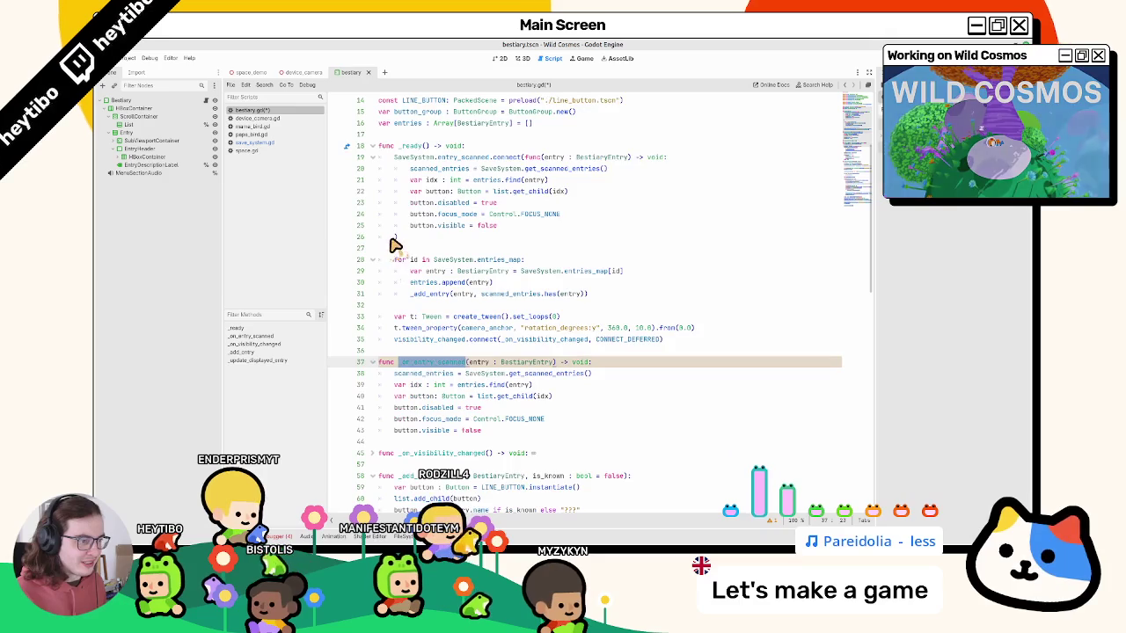
left_click(396, 250)
left_click(540, 158, "shift")
left_click(531, 162)
left_click_drag(529, 160, 396, 244)
key("ctrl+v")
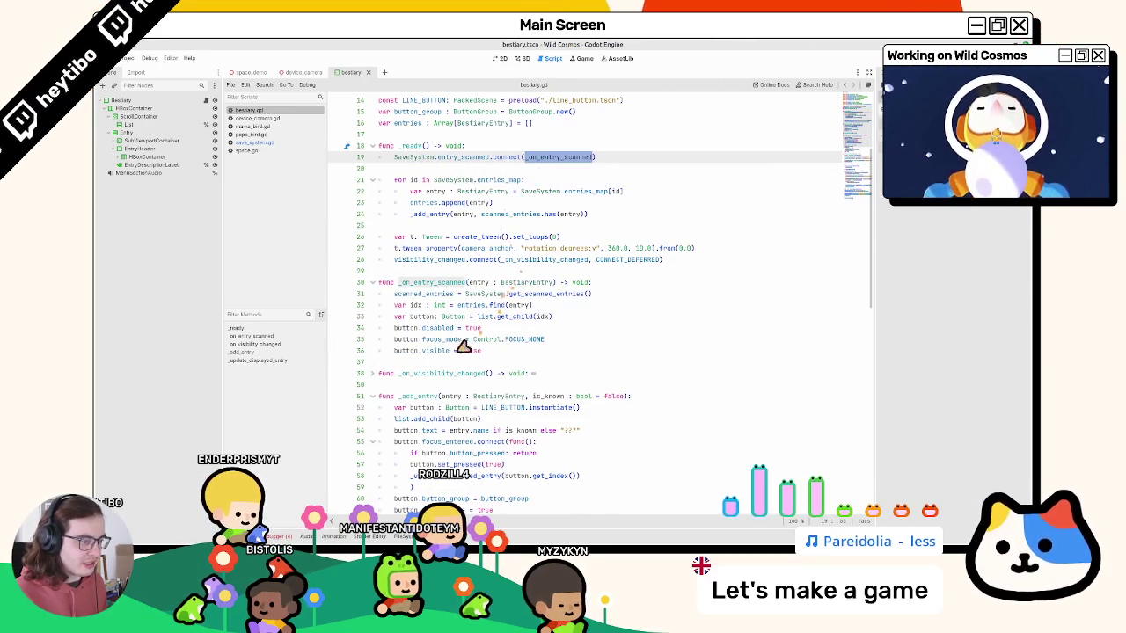
Flip the visible and disabled values so the scanned button is enabled and shown.
double_click(487, 352)
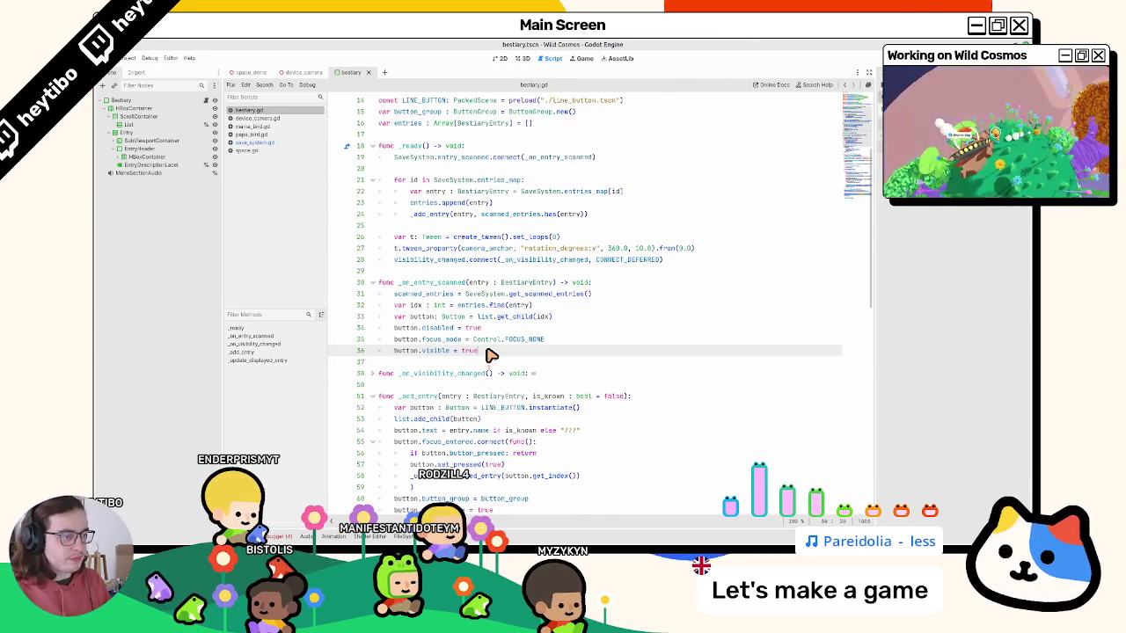
key("Up")
key("Up")
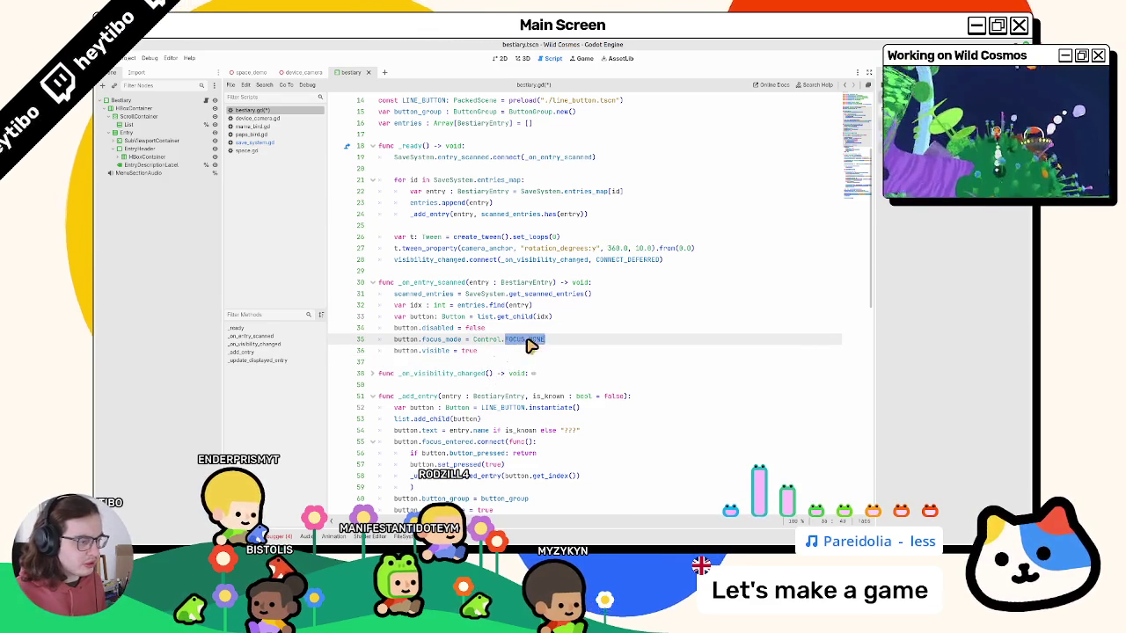
left_click(488, 340, "ctrl")
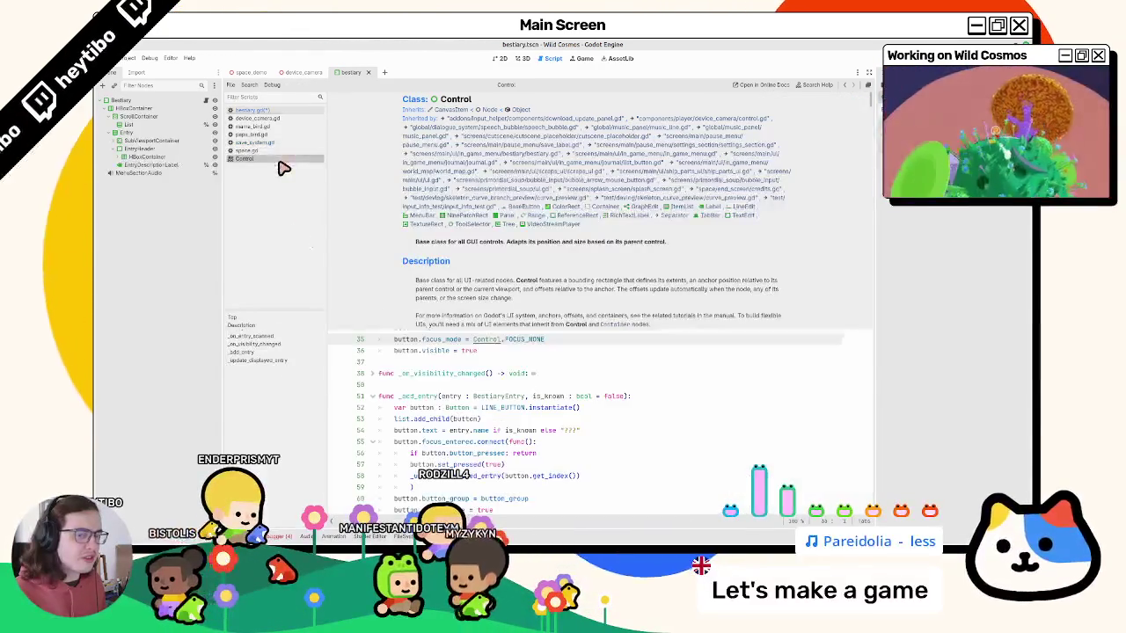
Inspect EntryDescriptionLabel's Focus properties, then switch to the 3D workspace.
key("alt+Left")
left_click(535, 347, "ctrl")
scroll(509, 342, "up", 3)
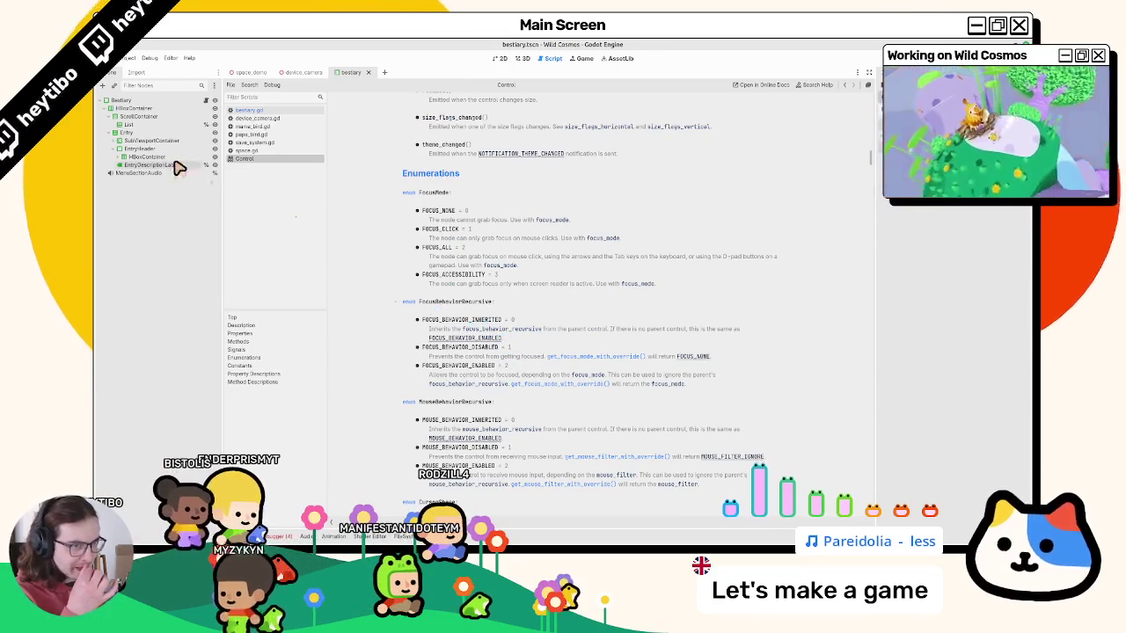
left_click(201, 165)
scroll(925, 258, "down", 3)
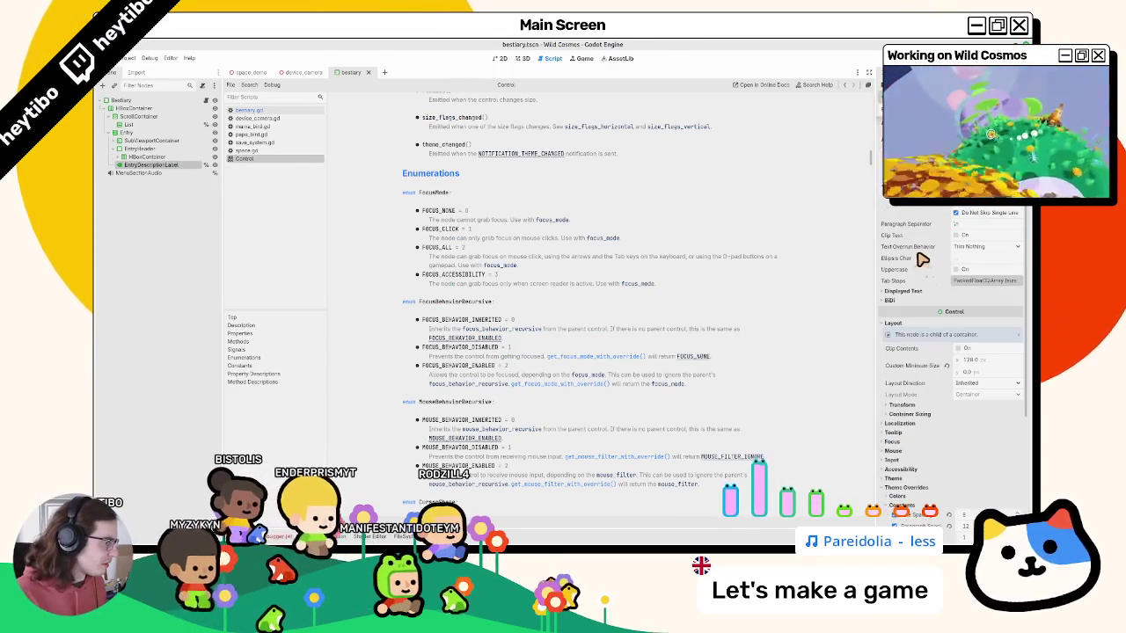
left_click(914, 442)
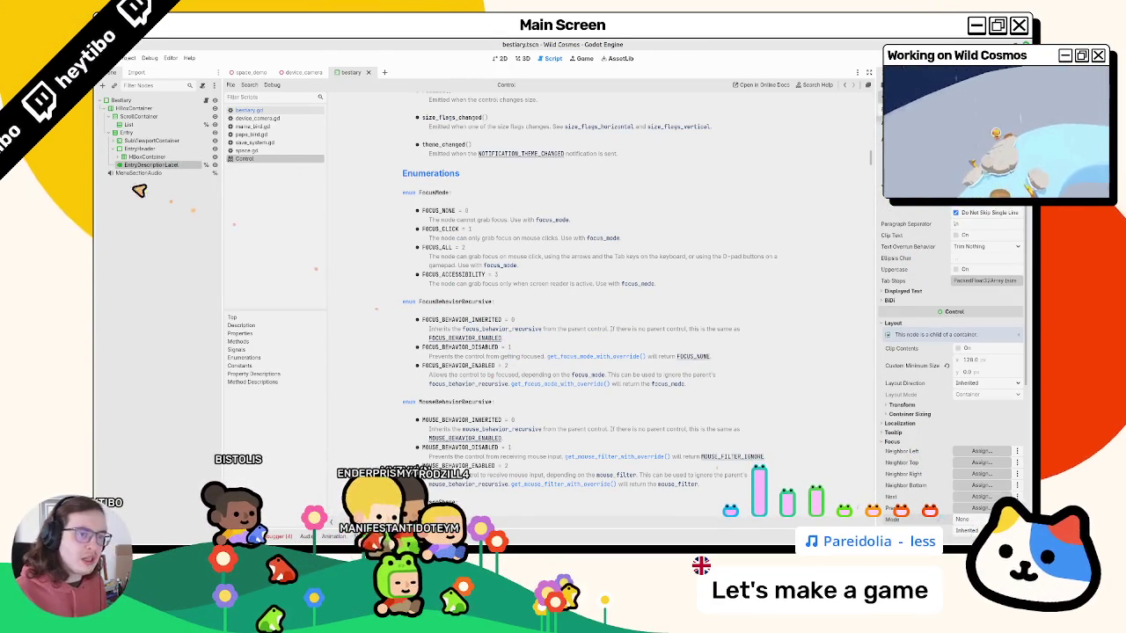
left_click(525, 58)
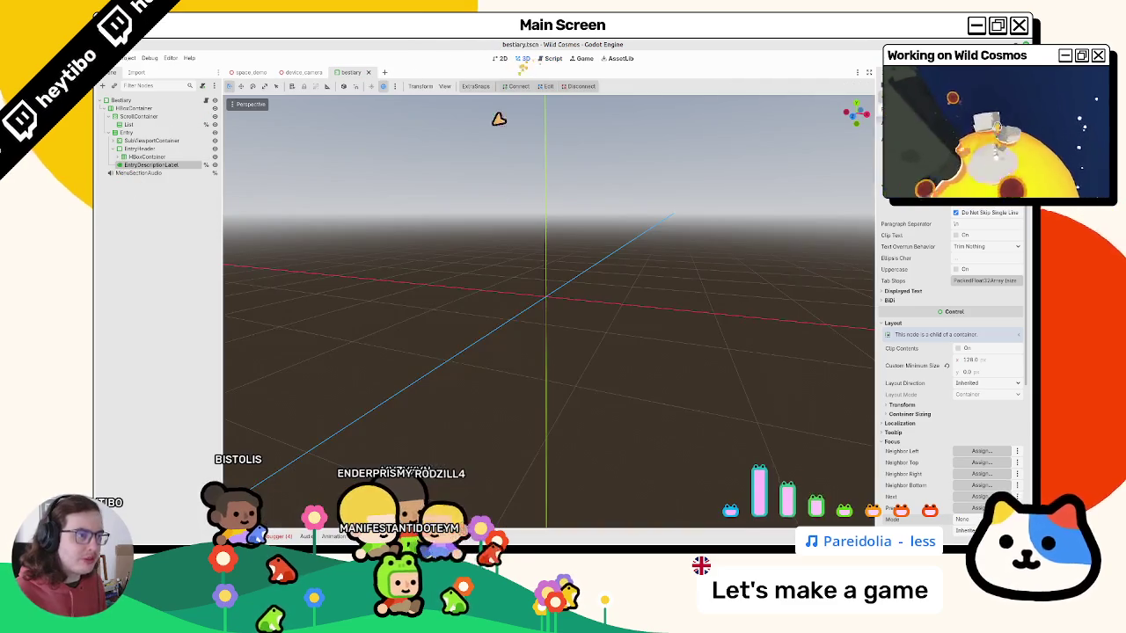
Create a new scene with a Button as its root node.
key("shift+alt+o")
key("Escape")
key("ctrl+o")
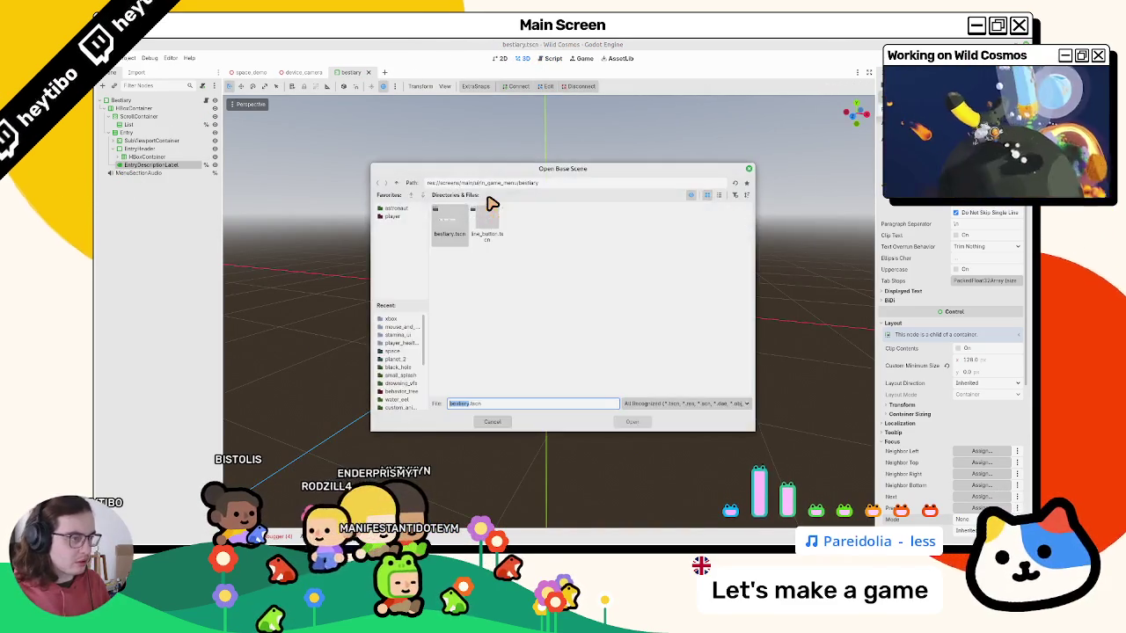
key("Escape")
key("shift+alt+o")
key("Escape")
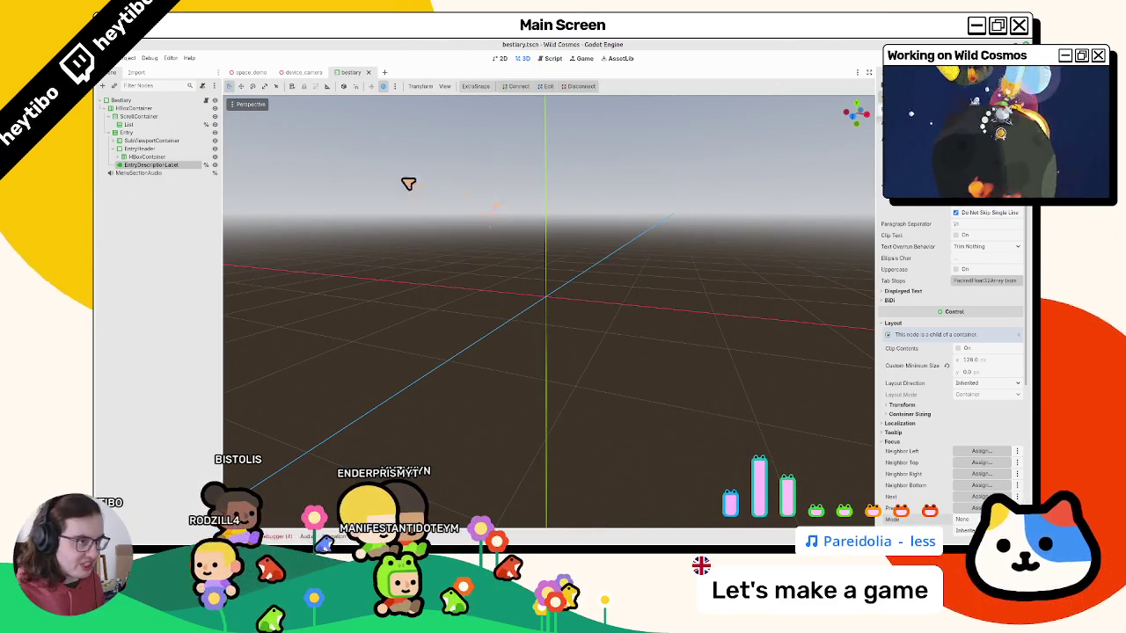
left_click(384, 72)
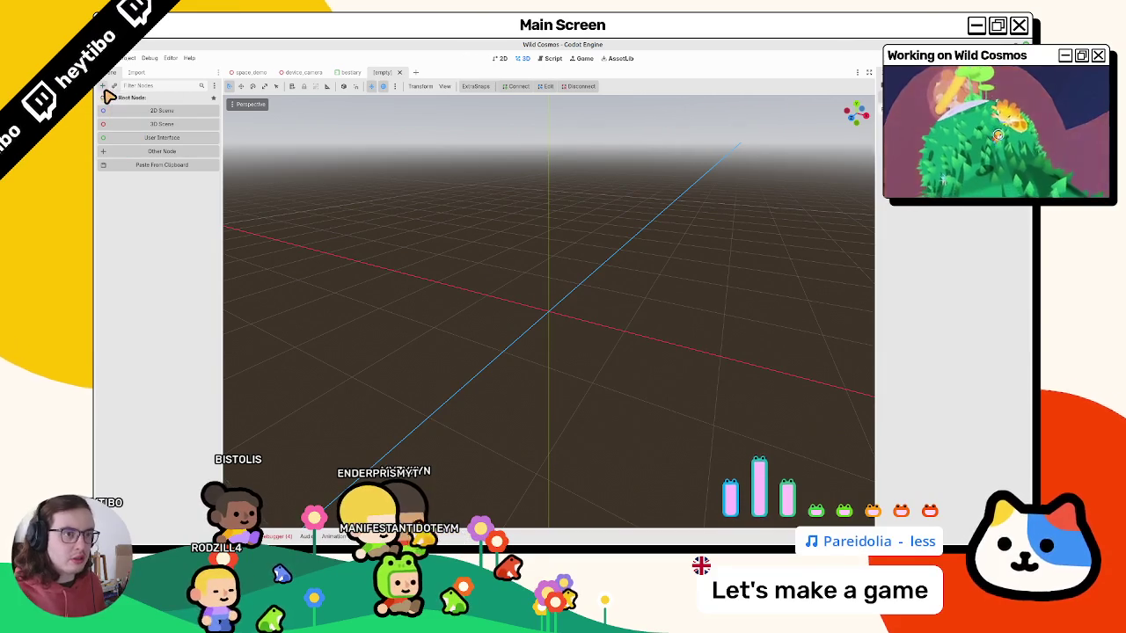
left_click(105, 91)
type("button")
key("Return")
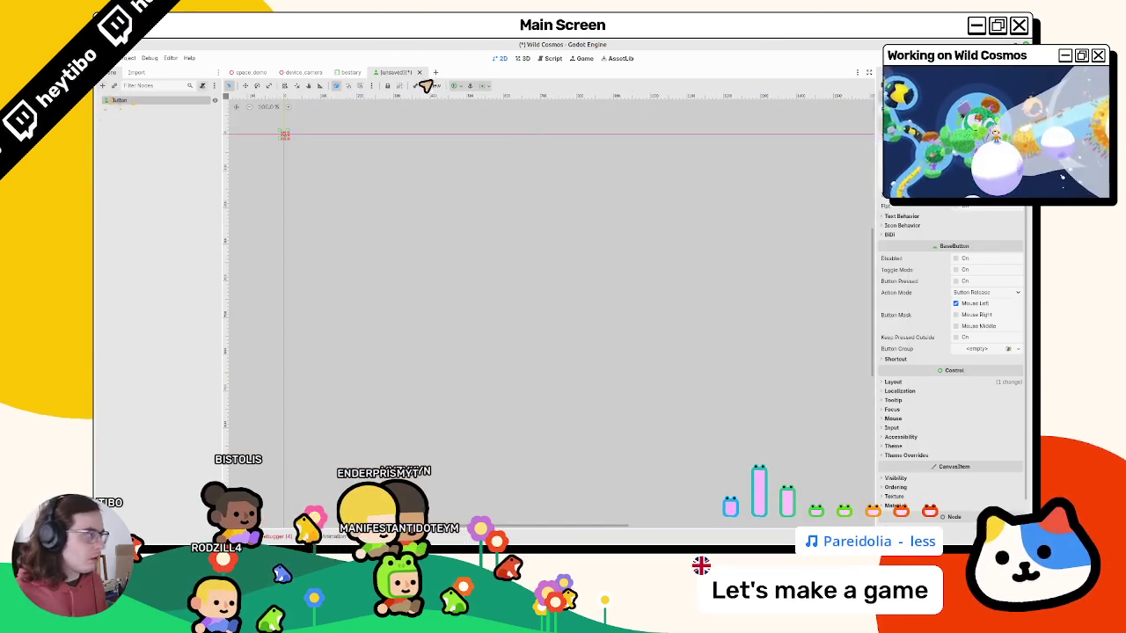
Check the Button's Focus properties, then close the scene without saving.
left_click(910, 411)
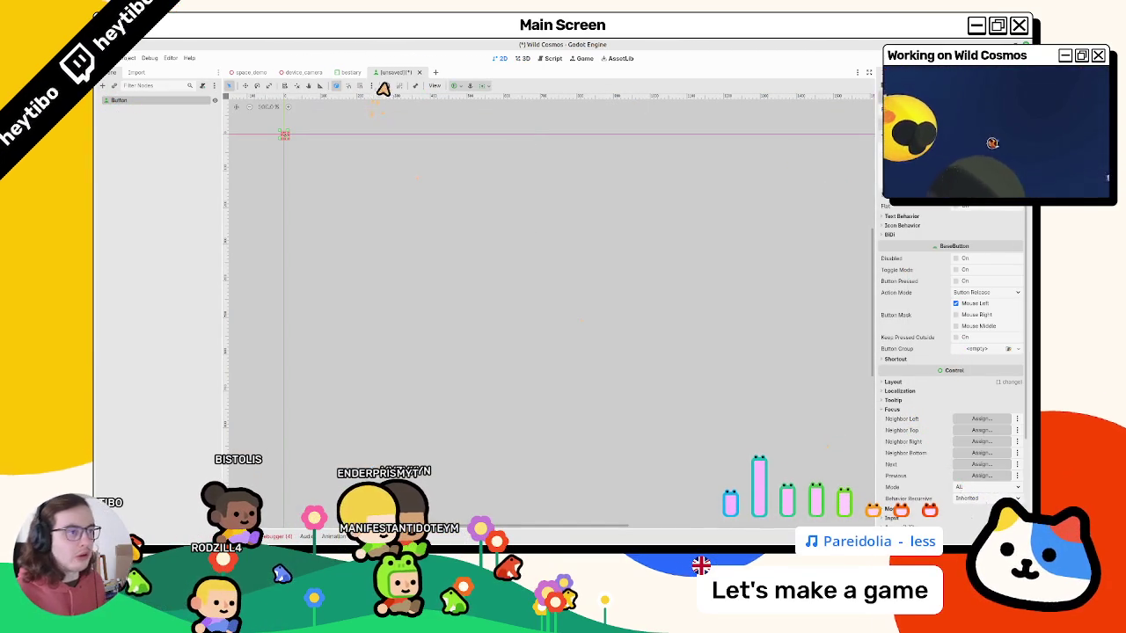
key("ctrl+shift+w")
left_click(526, 319)
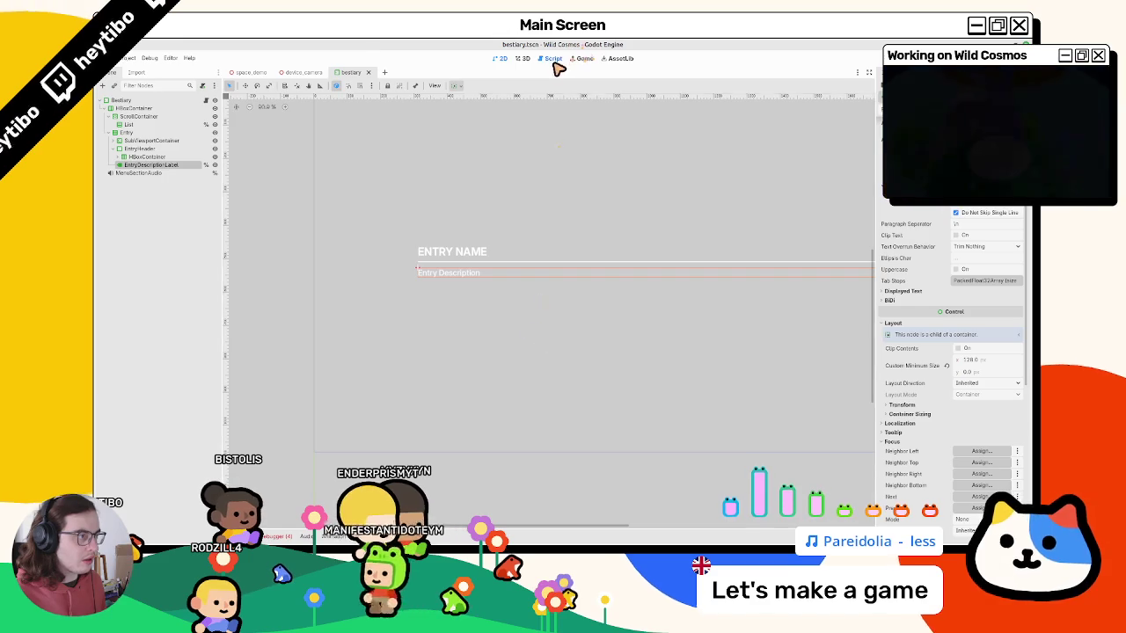
Change line 35's focus mode from Control.FOCUS_NONE to Control.FOCUS_ALL.
left_click(552, 58)
left_click_drag(506, 340, 570, 343)
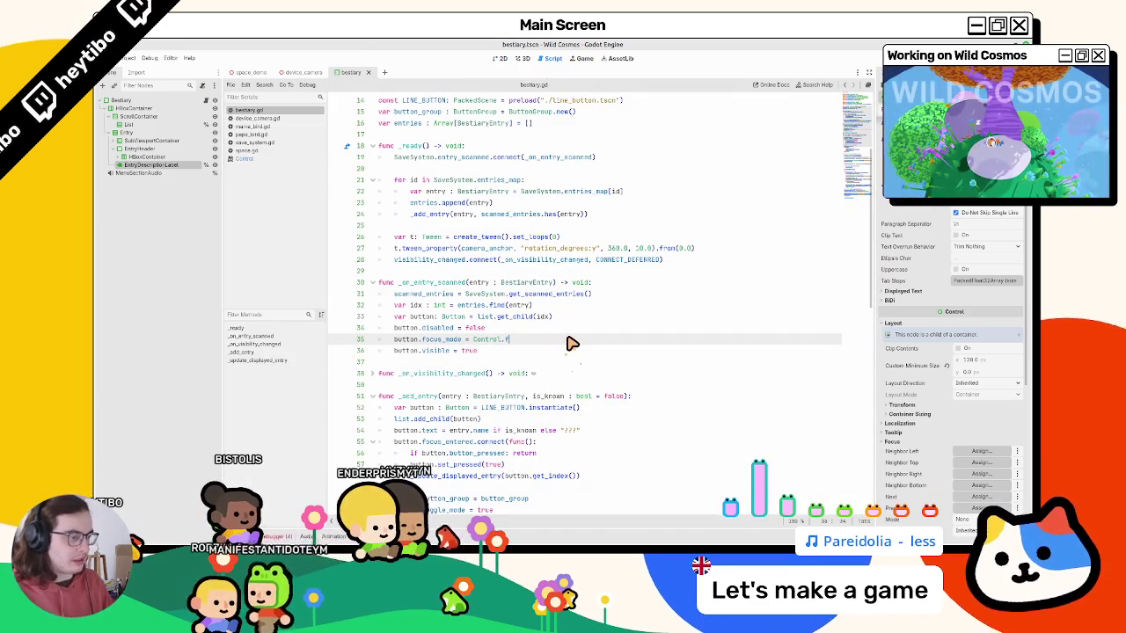
key("Return")
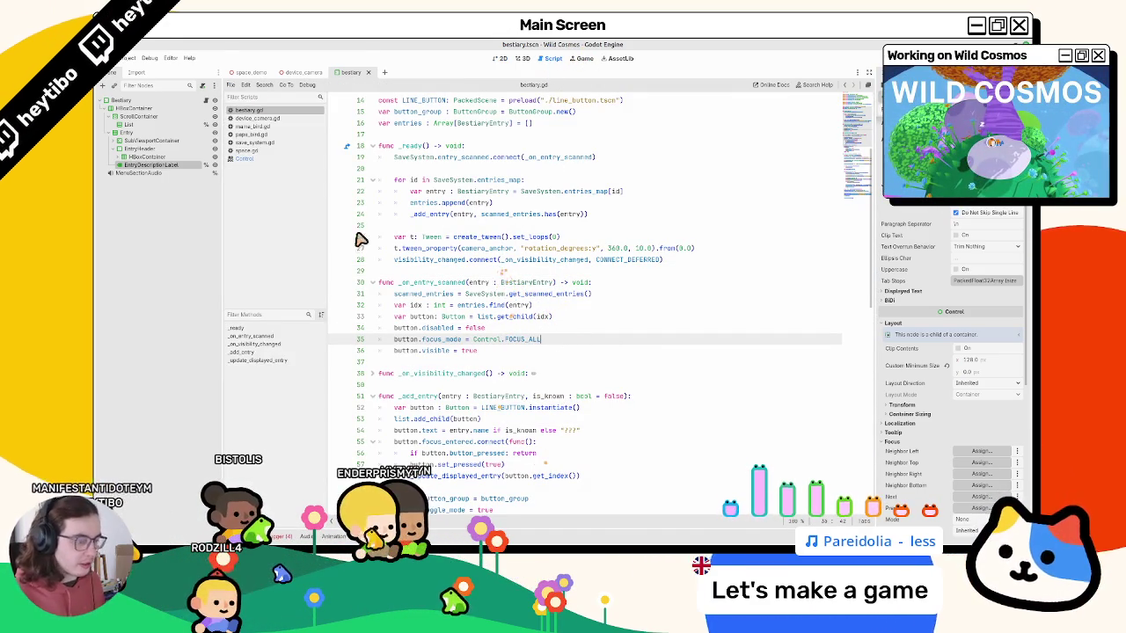
Delete game.save from the project's user data folder.
left_click(128, 59)
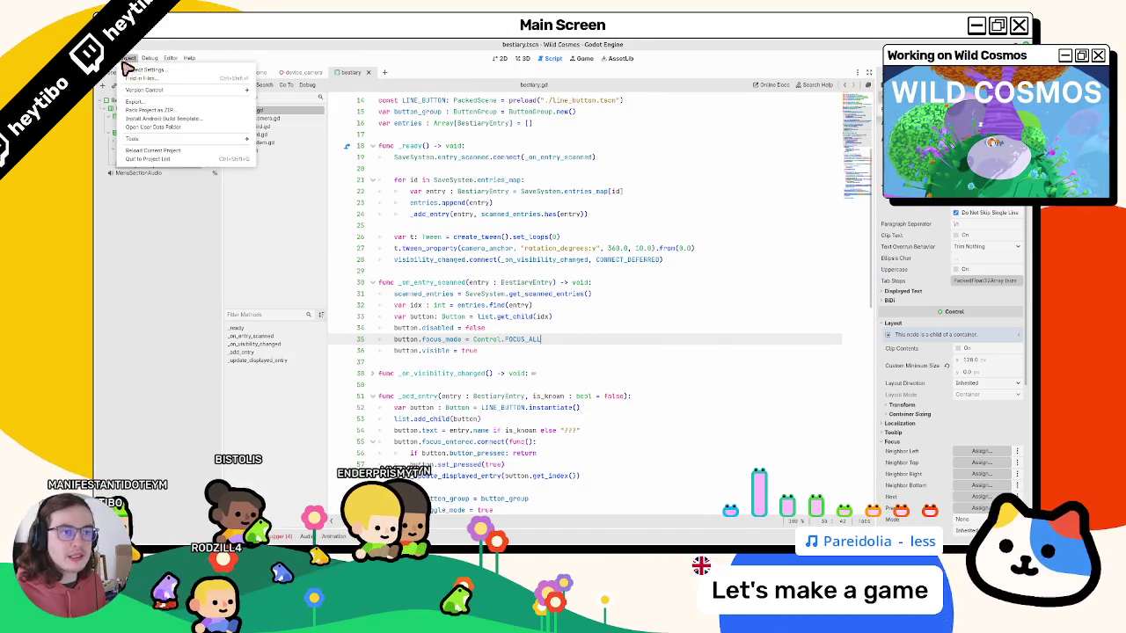
left_click(154, 128)
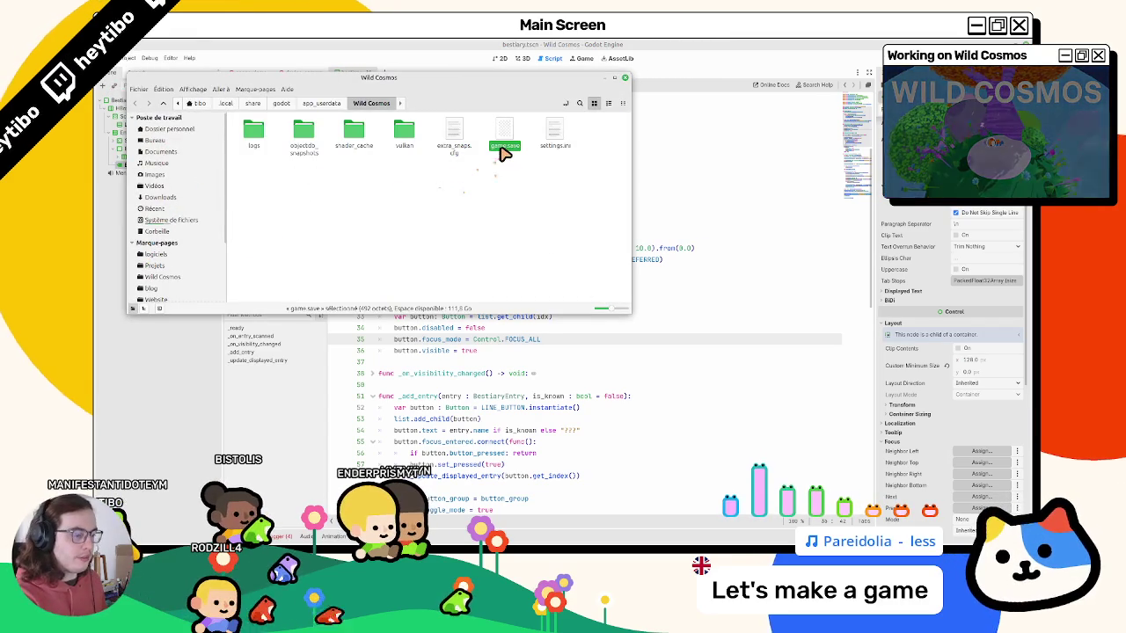
key("Delete")
left_click(624, 78)
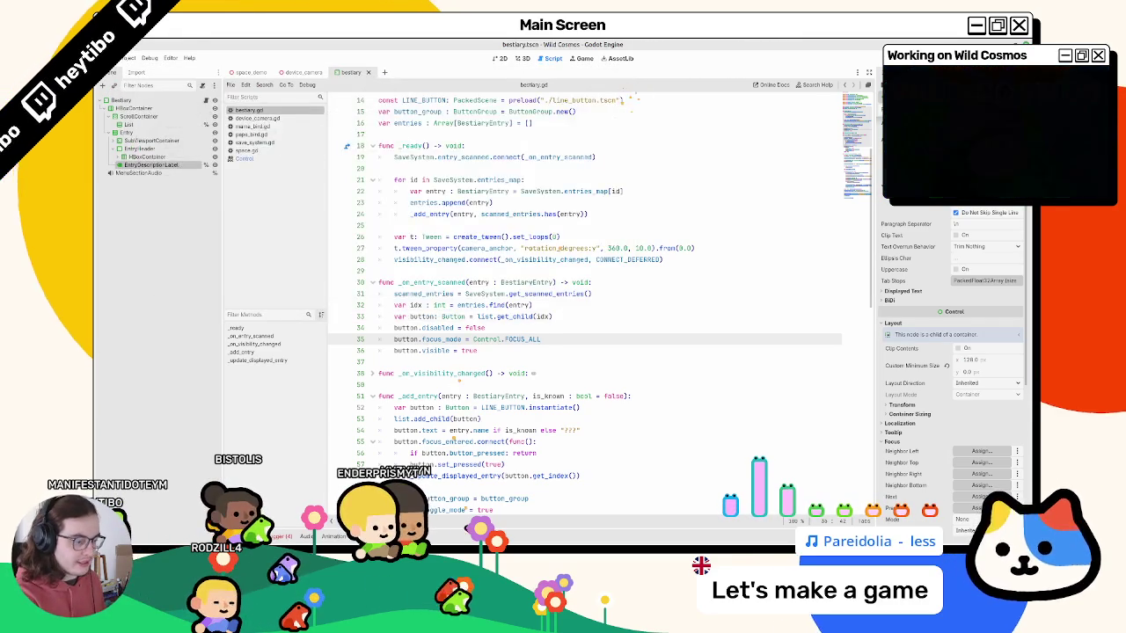
key("ctrl+shift+o")
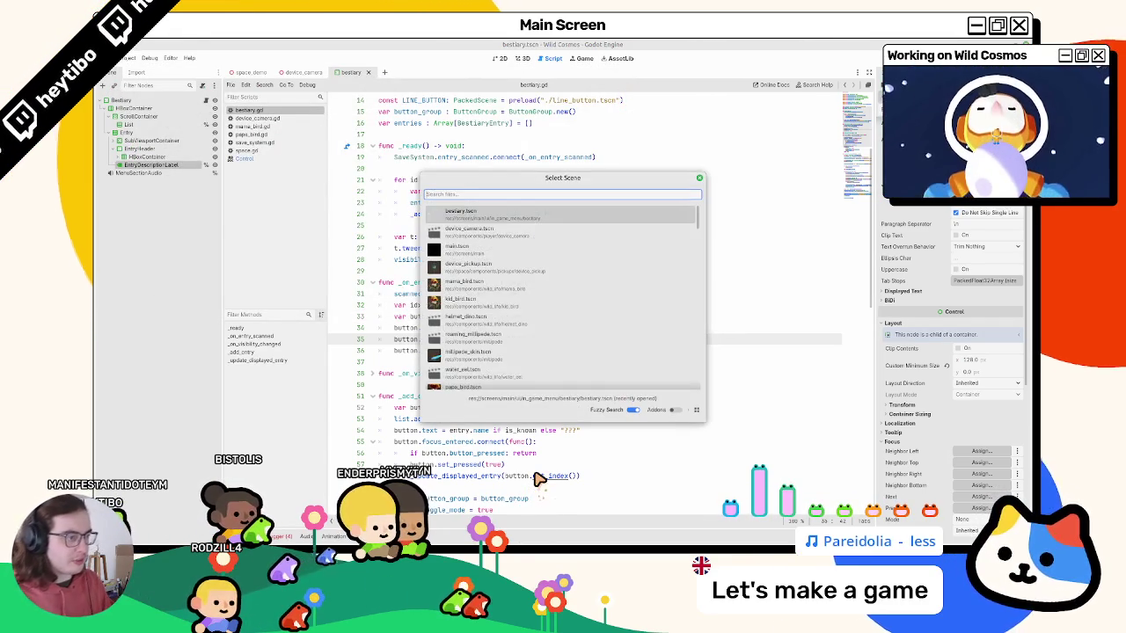
Run main.tscn in an enlarged window and check the journal's Bestiary tab.
type("ma")
key("Return")
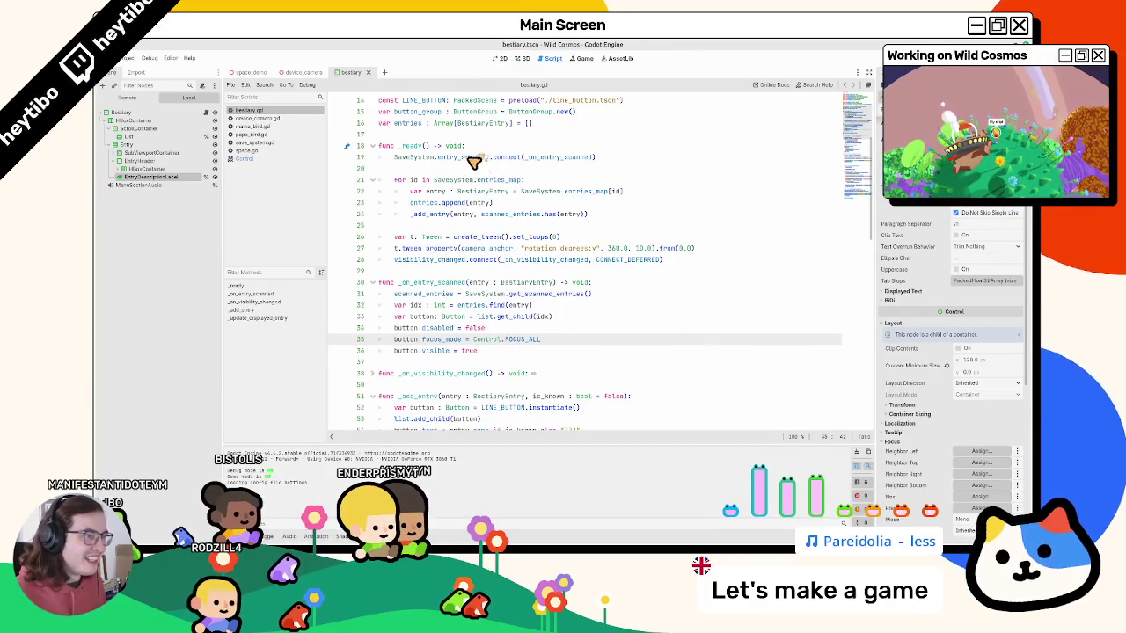
left_click(466, 168)
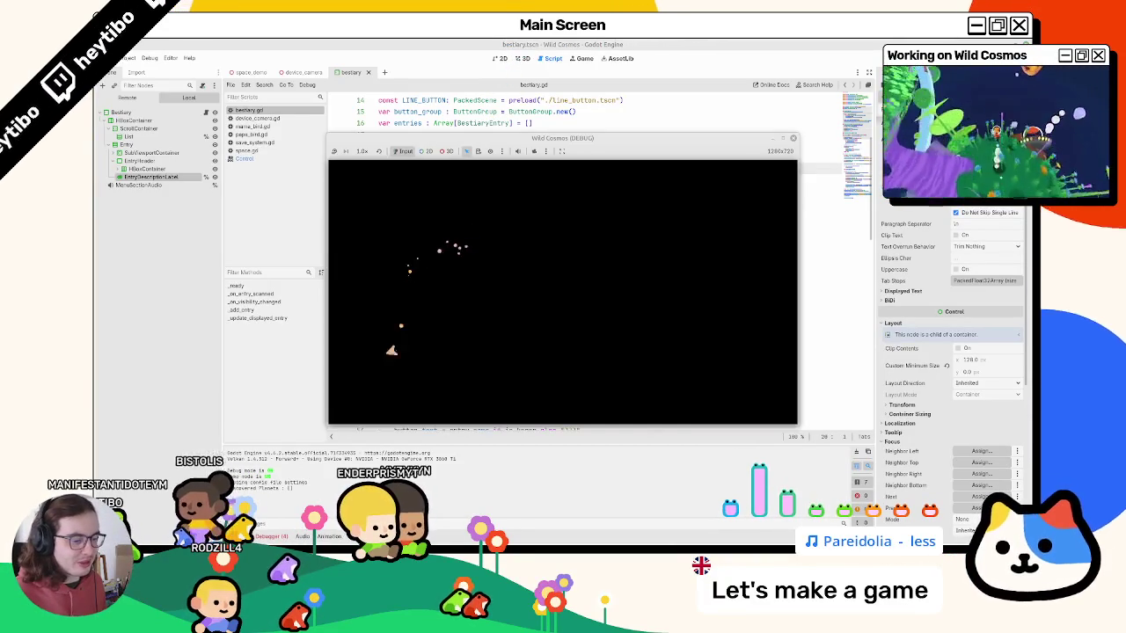
left_click(782, 139)
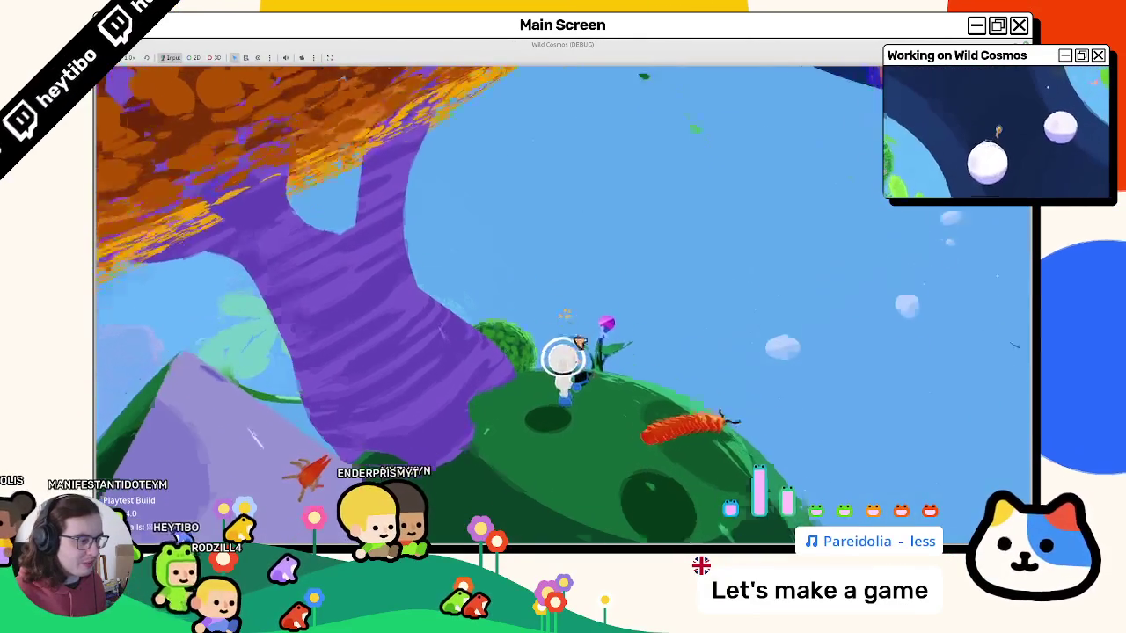
key("Tab")
left_click(599, 400)
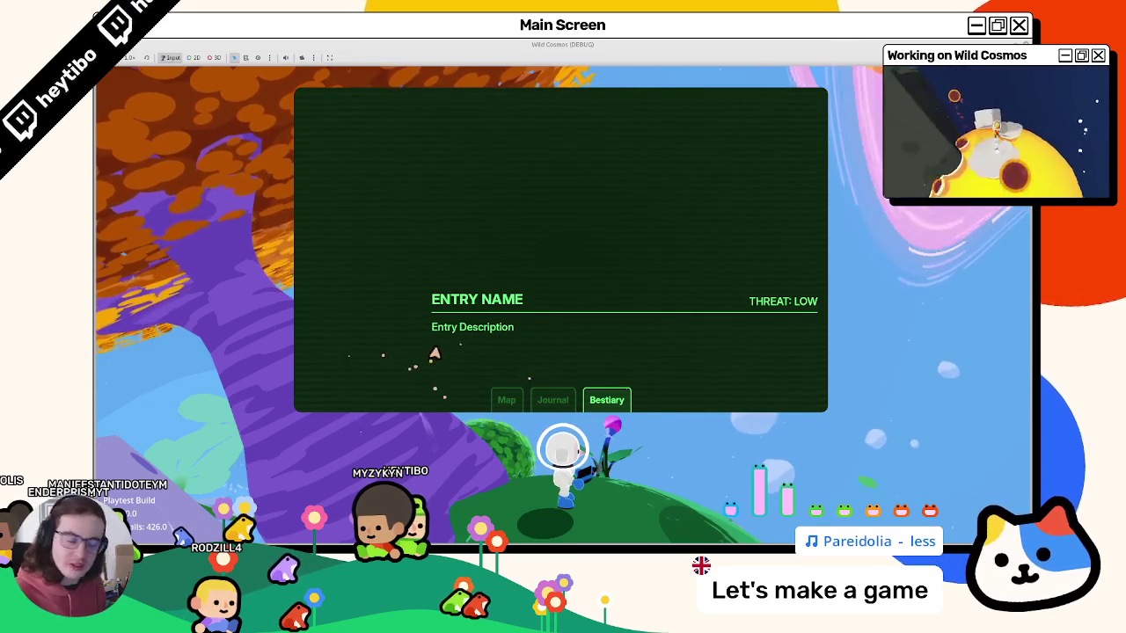
key("Escape")
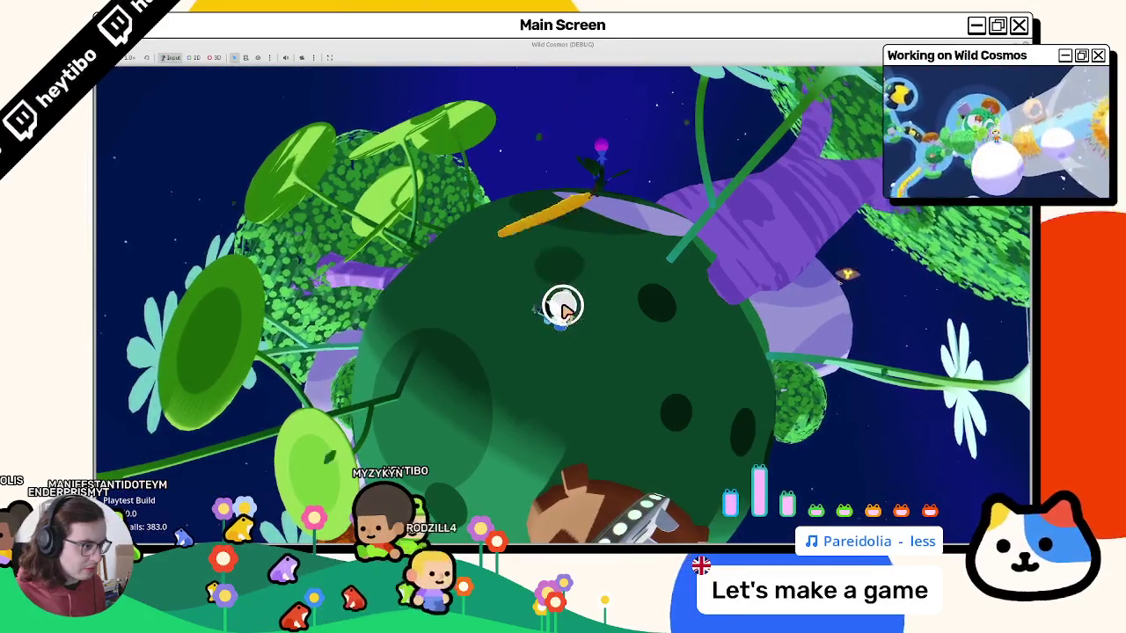
Scan the millipede in camera mode, confirm its bestiary entry, and stop the game.
key("c")
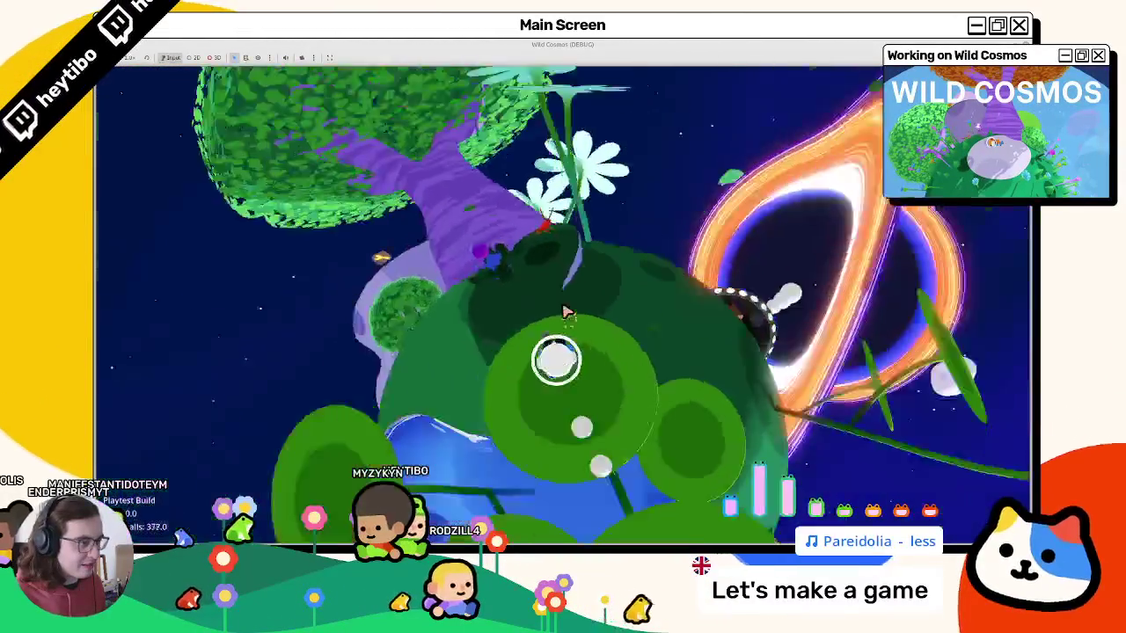
key("c")
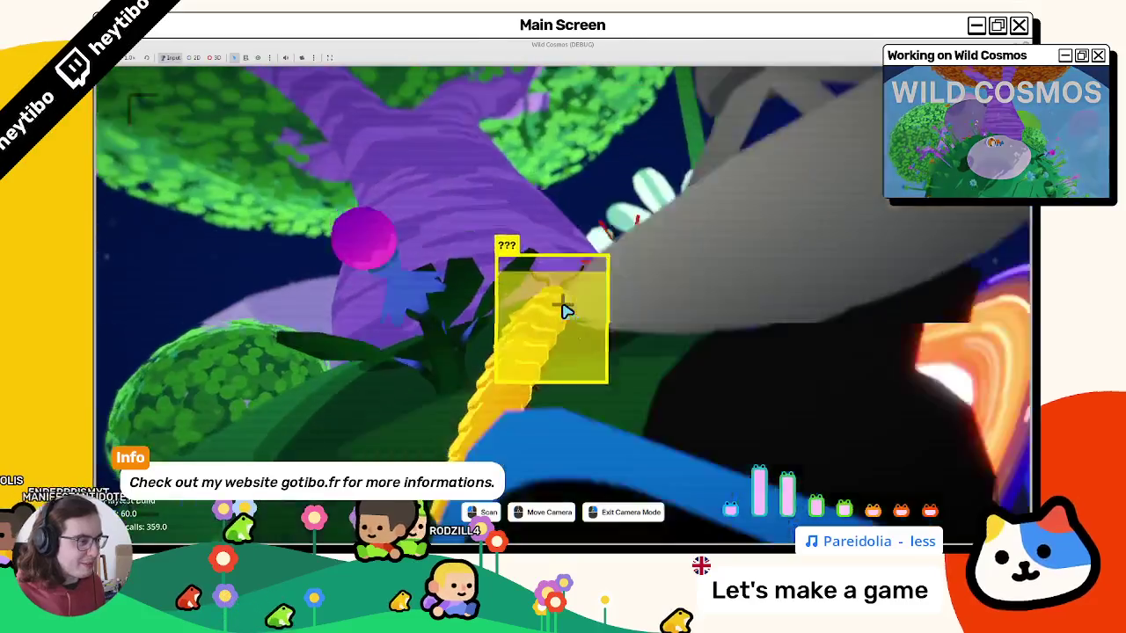
left_click(566, 311)
right_click(565, 311)
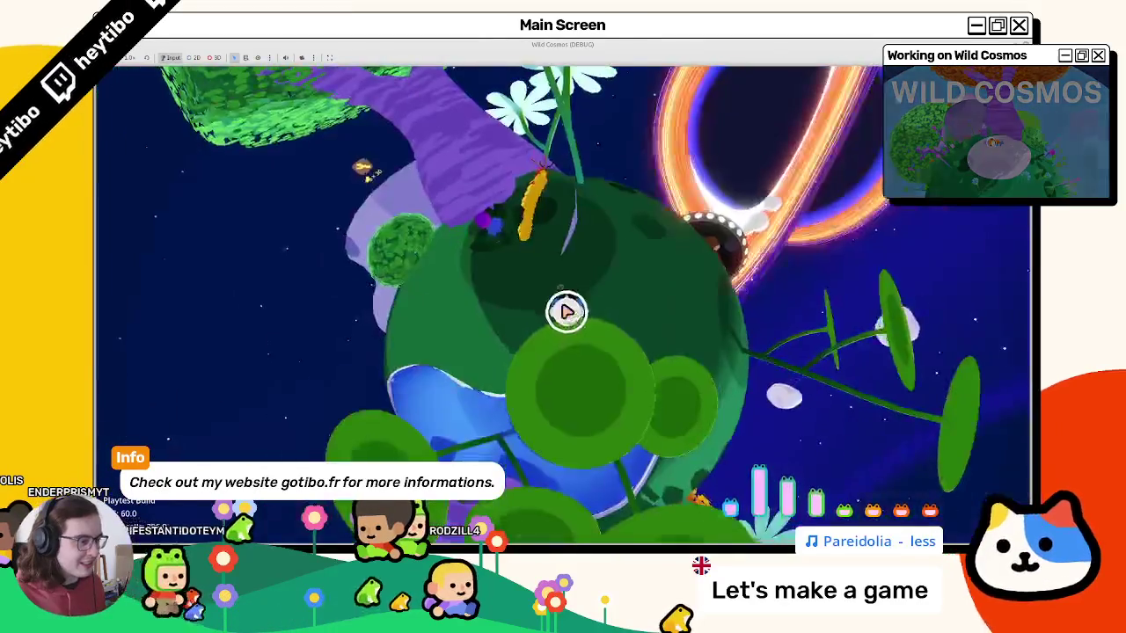
key("Tab")
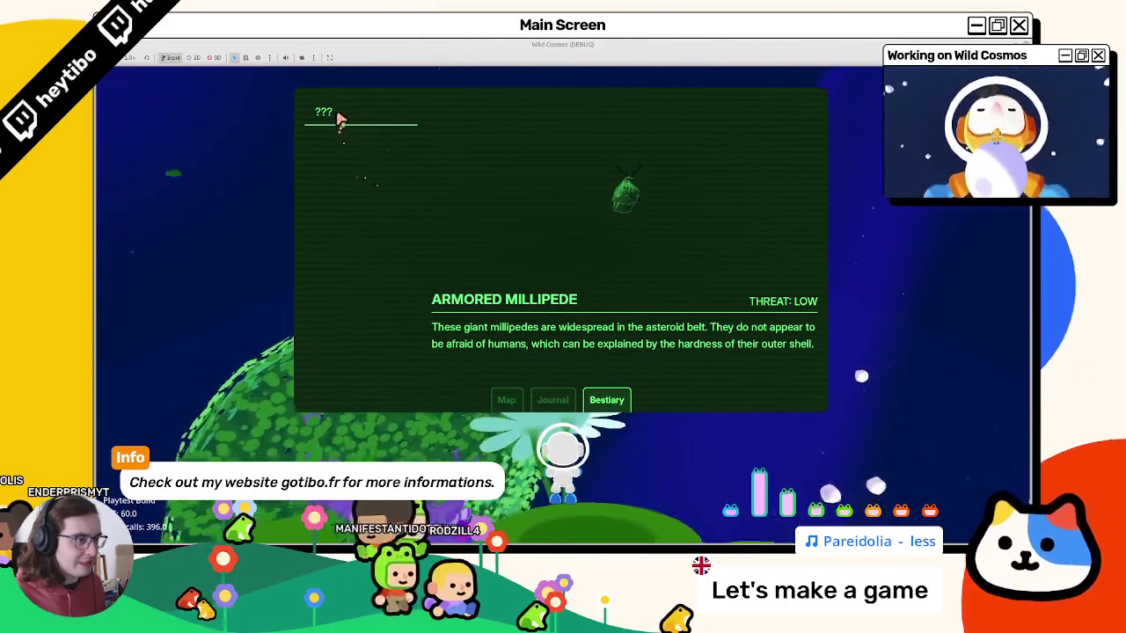
double_click(388, 43)
key("F8")
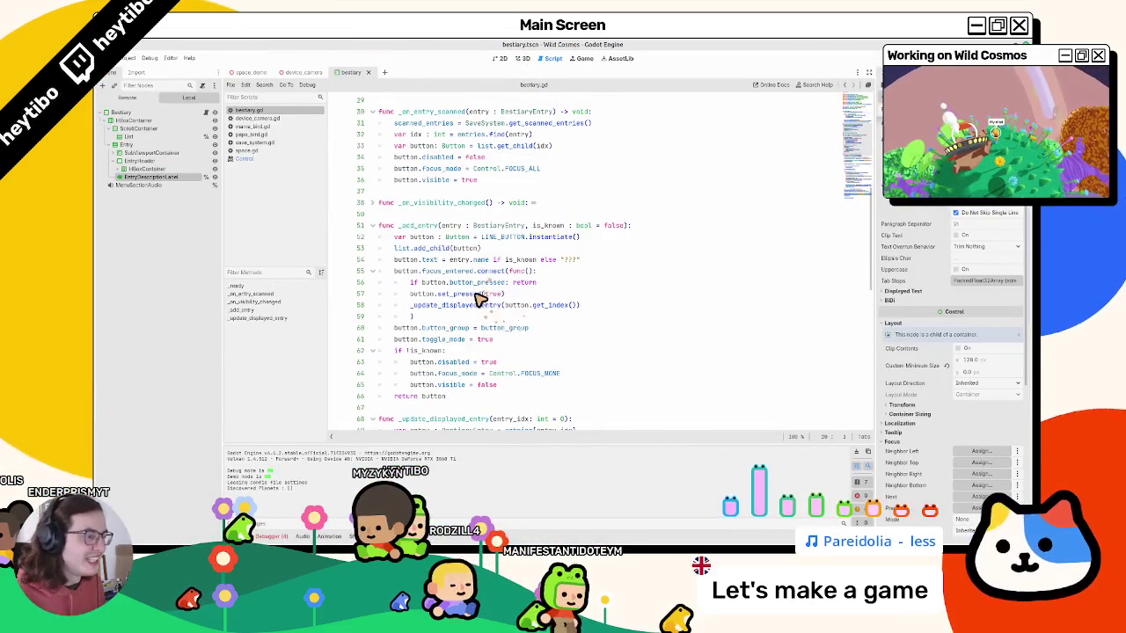
Copy the button text assignment into new line 34, save, and briefly rerun the game.
left_click_drag(394, 260, 492, 262)
key("ctrl+c")
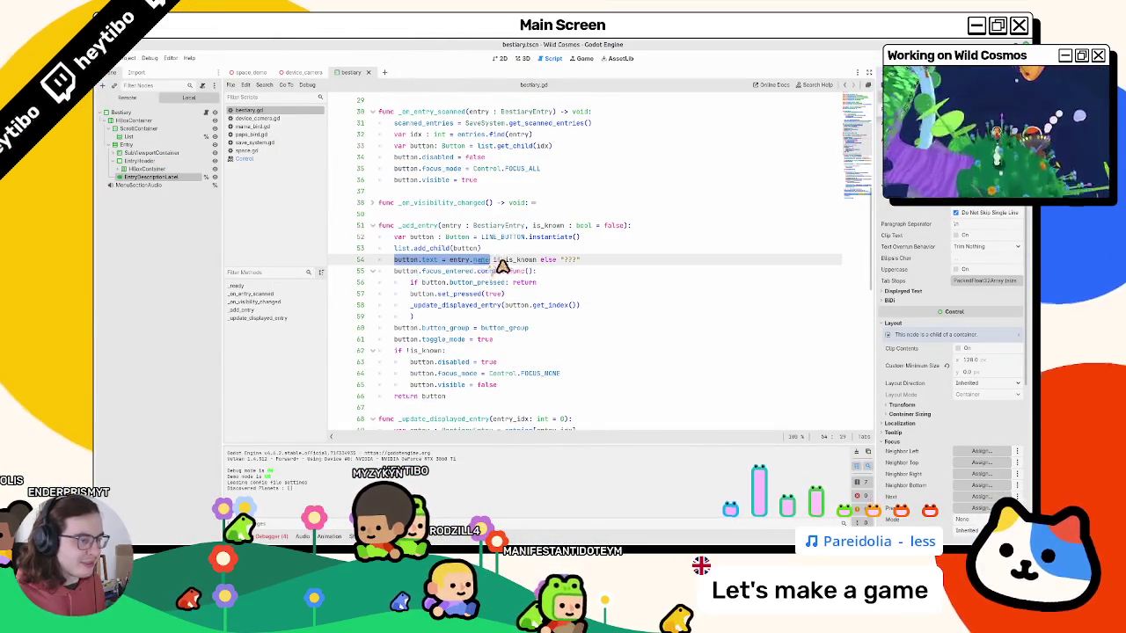
scroll(497, 266, "up", 5)
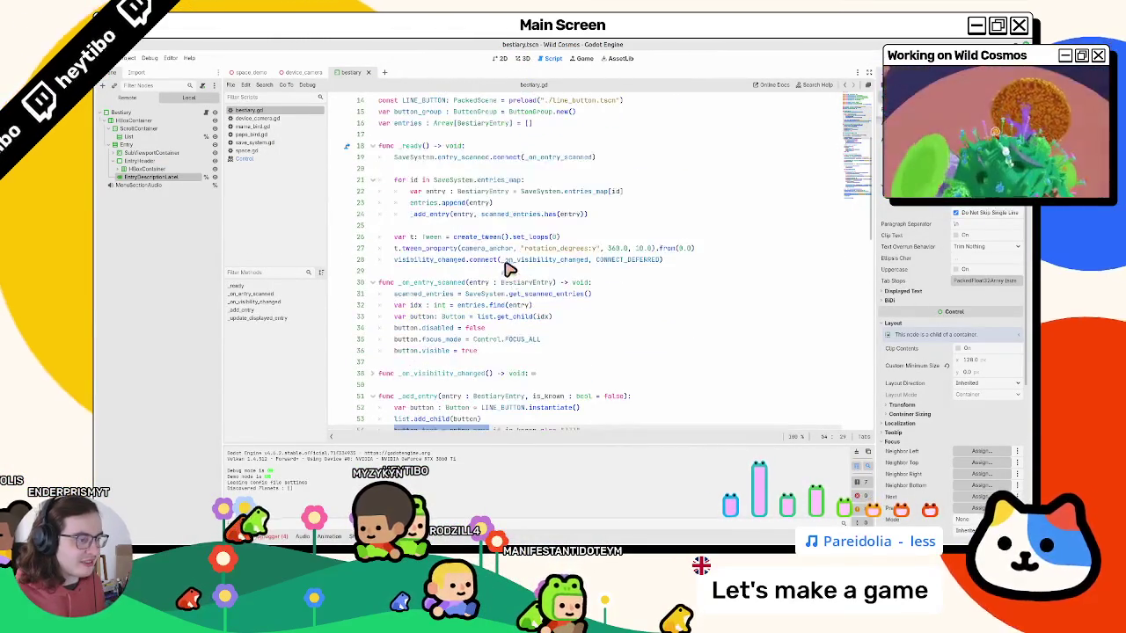
left_click(593, 316)
key("Return")
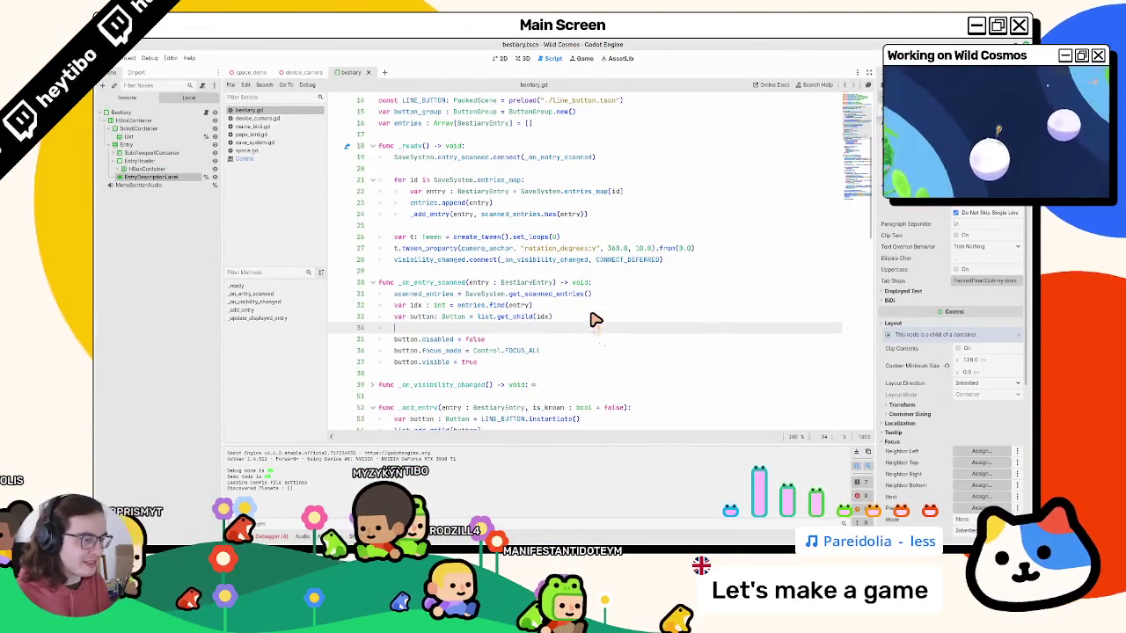
key("ctrl+v")
key("ctrl+s")
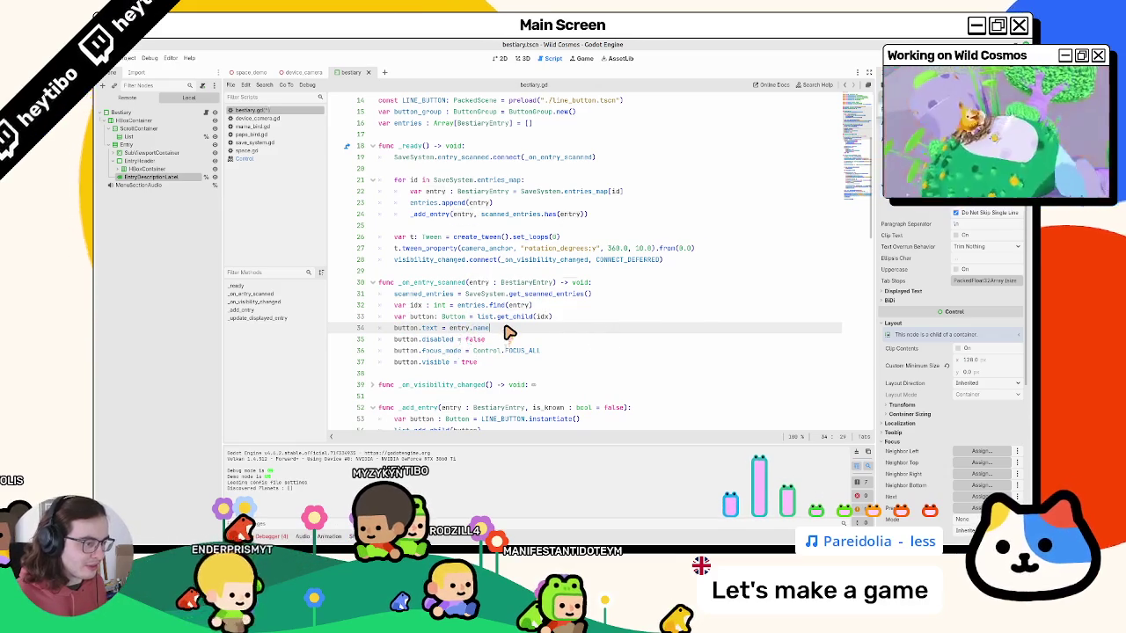
key("F6")
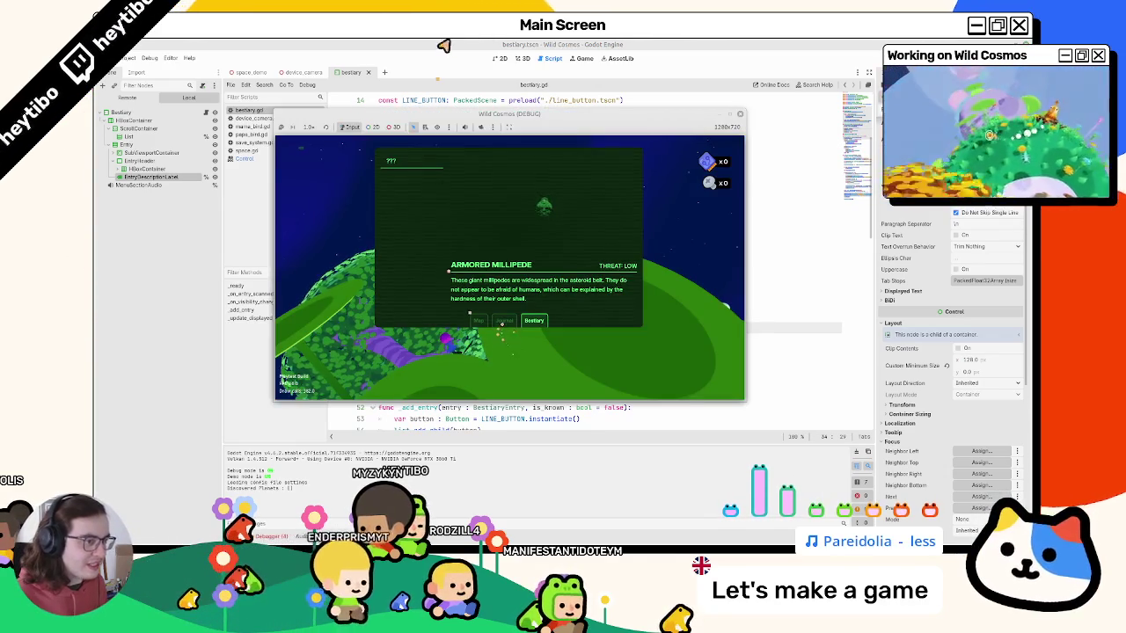
key("F8")
Drop the ??? fallback so button.text is just entry.name, then return to the debug game.
scroll(478, 310, "down", 10)
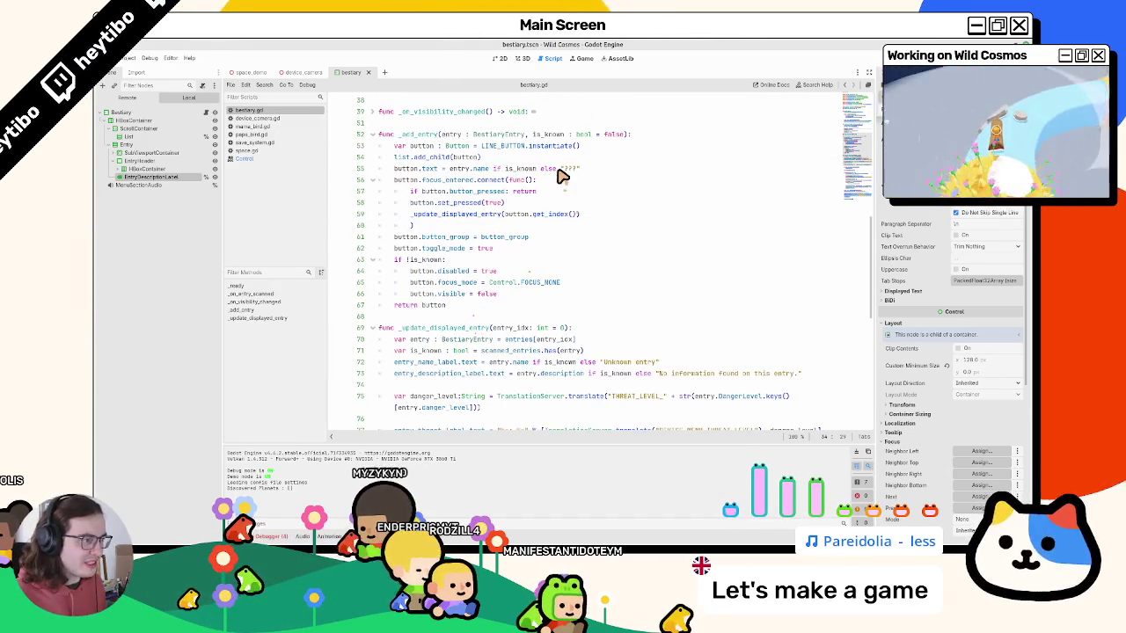
double_click(550, 169)
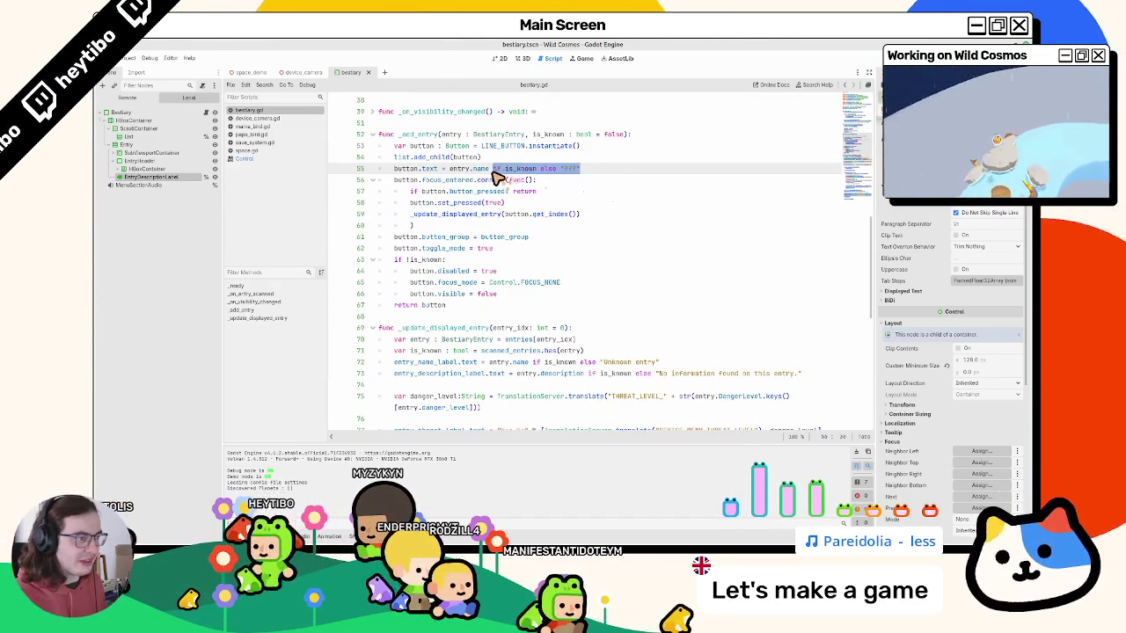
scroll(502, 181, "up", 7)
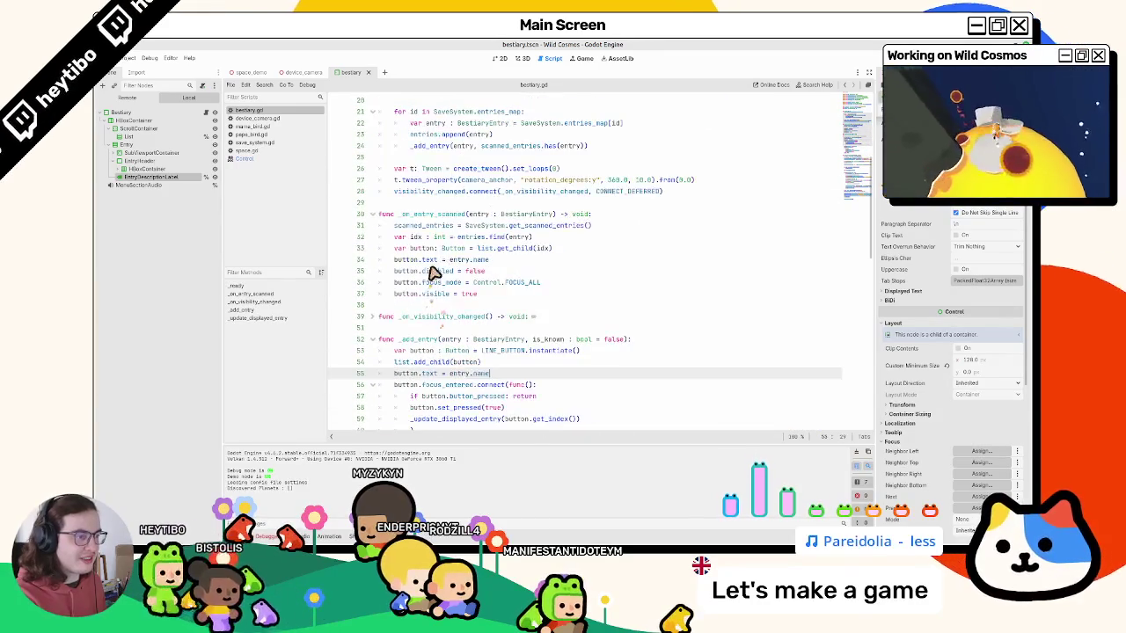
double_click(430, 261)
key("alt+Tab")
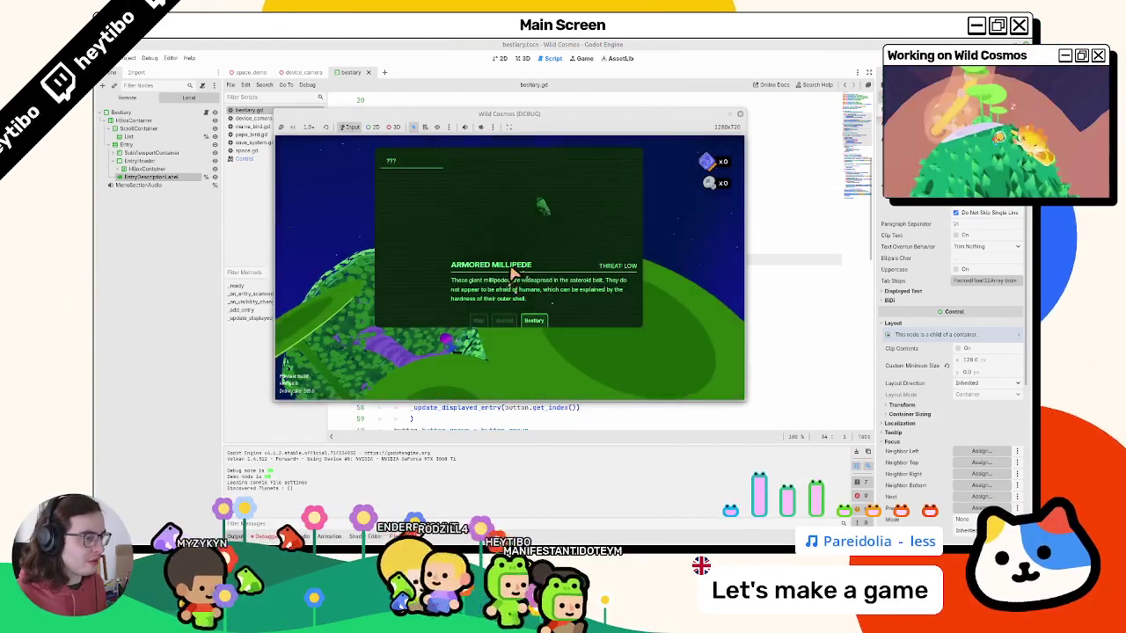
key("Escape")
Maximize and resume the debug game, then frame and scan an unknown creature in camera mode.
left_click(739, 117)
key("Escape")
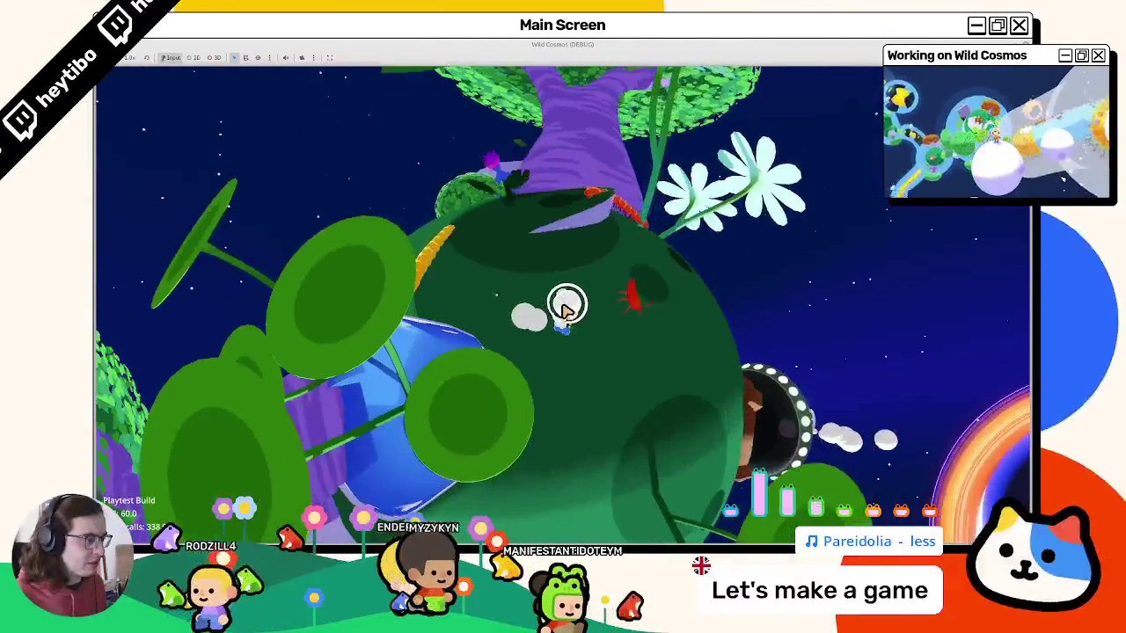
key("Tab")
key("Tab")
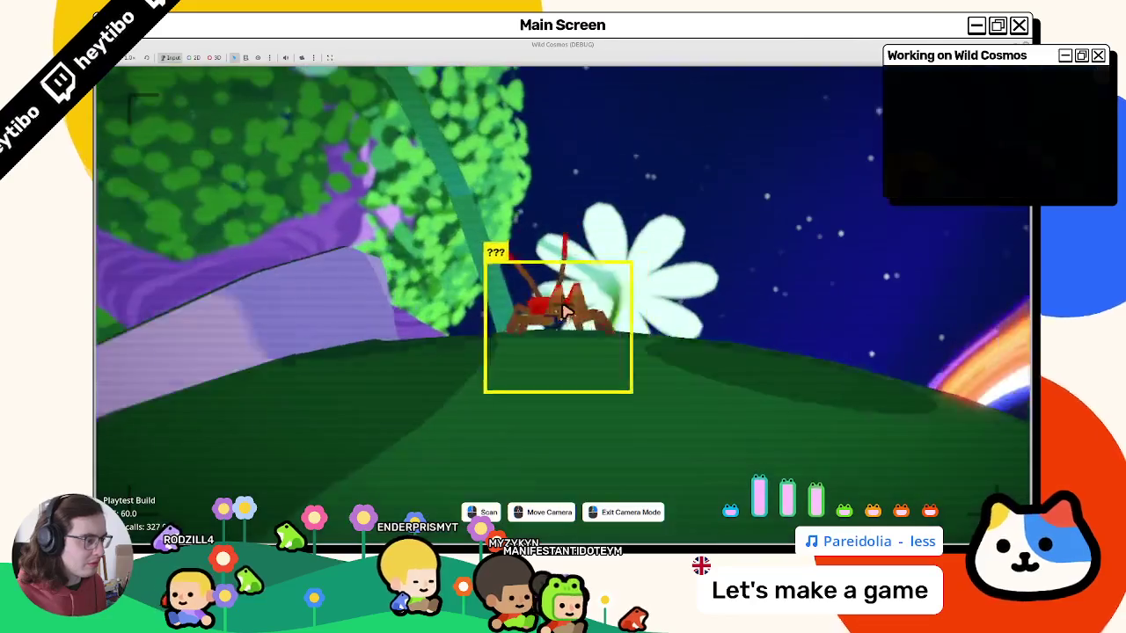
right_click(567, 312)
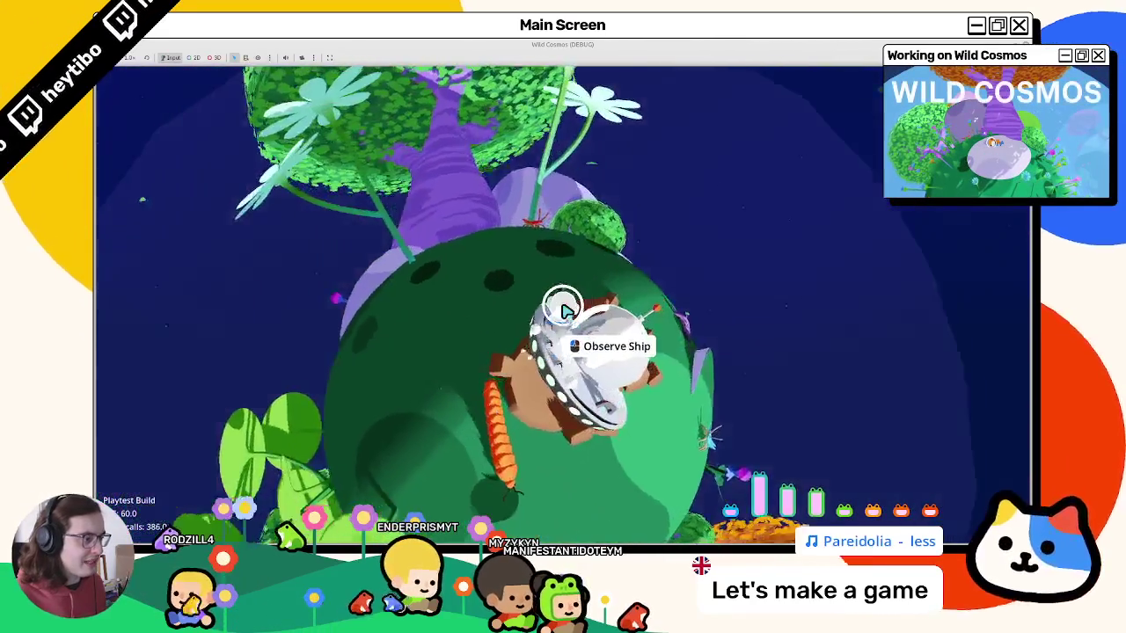
left_click(564, 312)
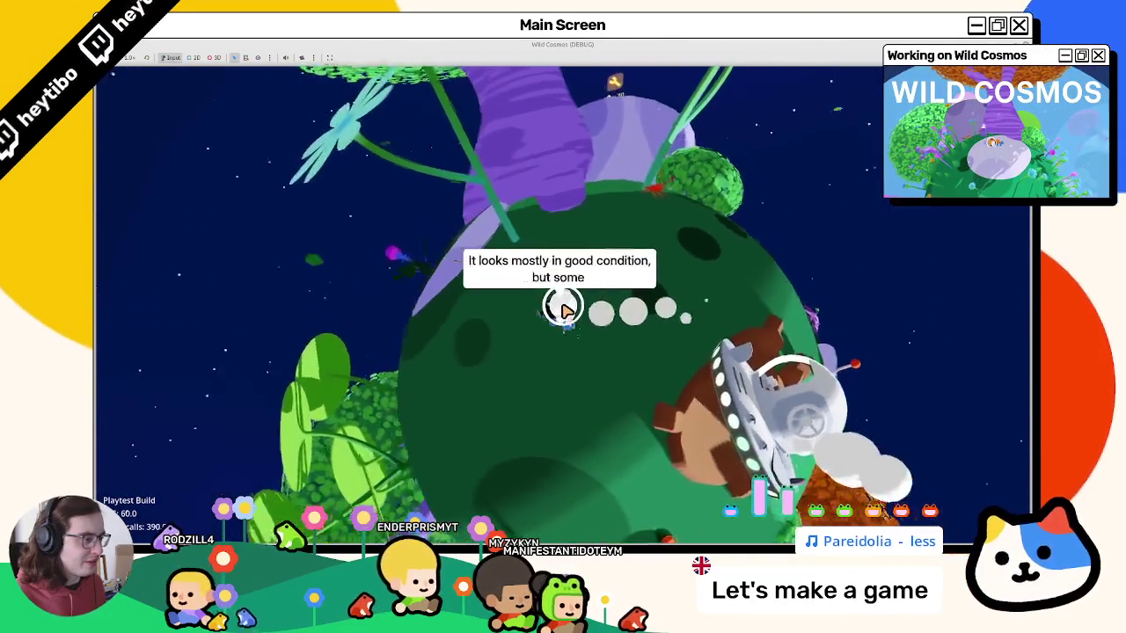
right_click(564, 312)
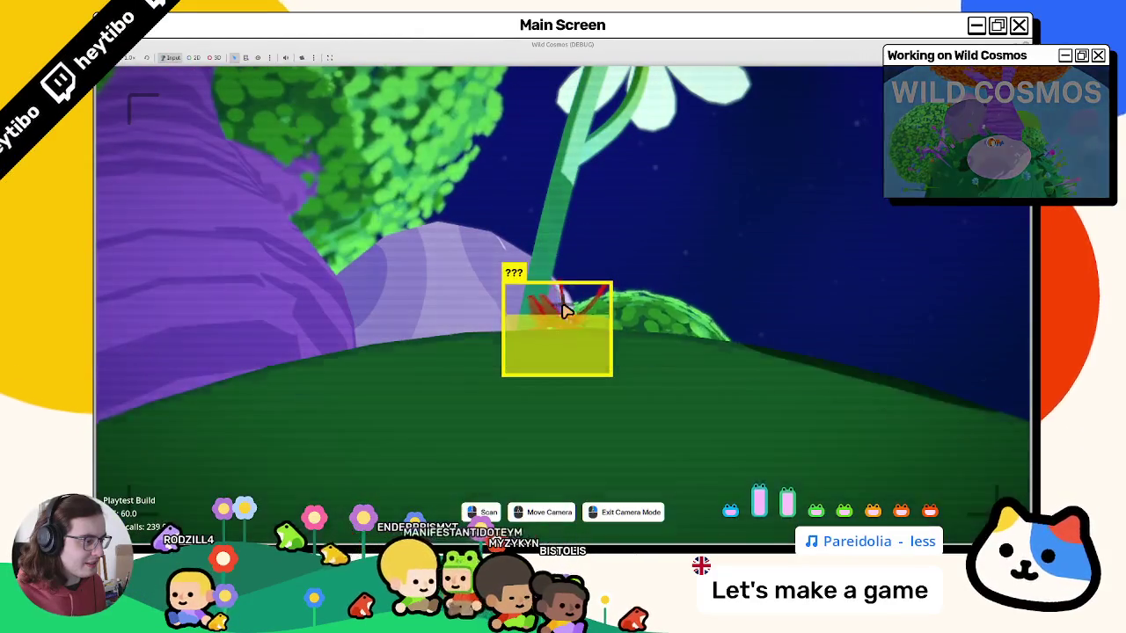
left_click(564, 312)
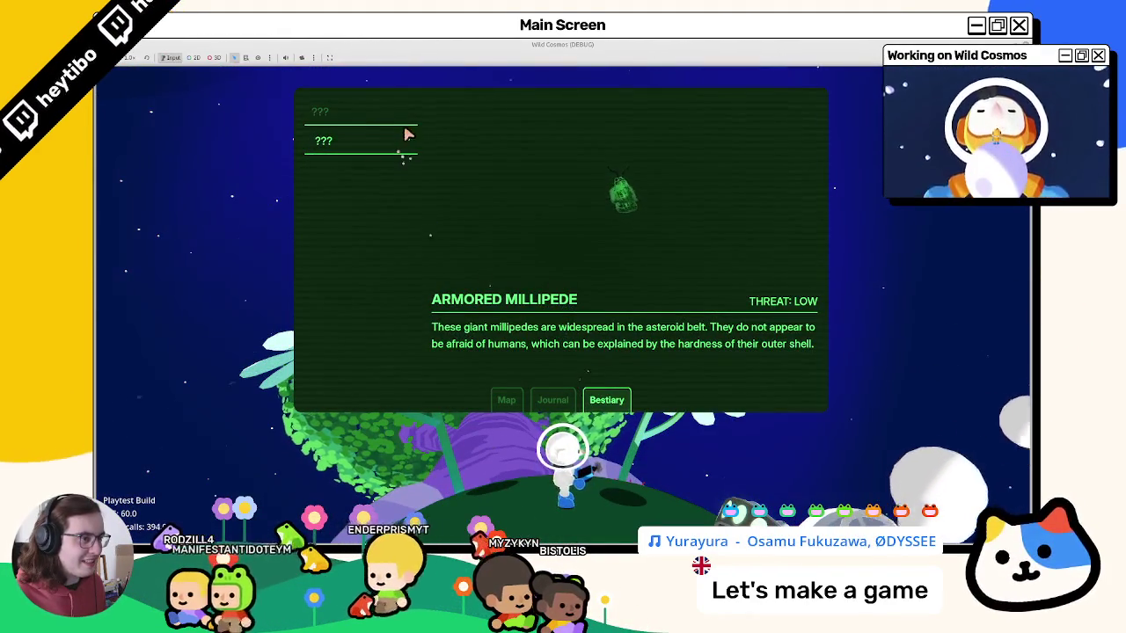
Flip between the Phasmida and Armored Millipede bestiary entries, then return to bestiary.gd.
left_click(404, 134)
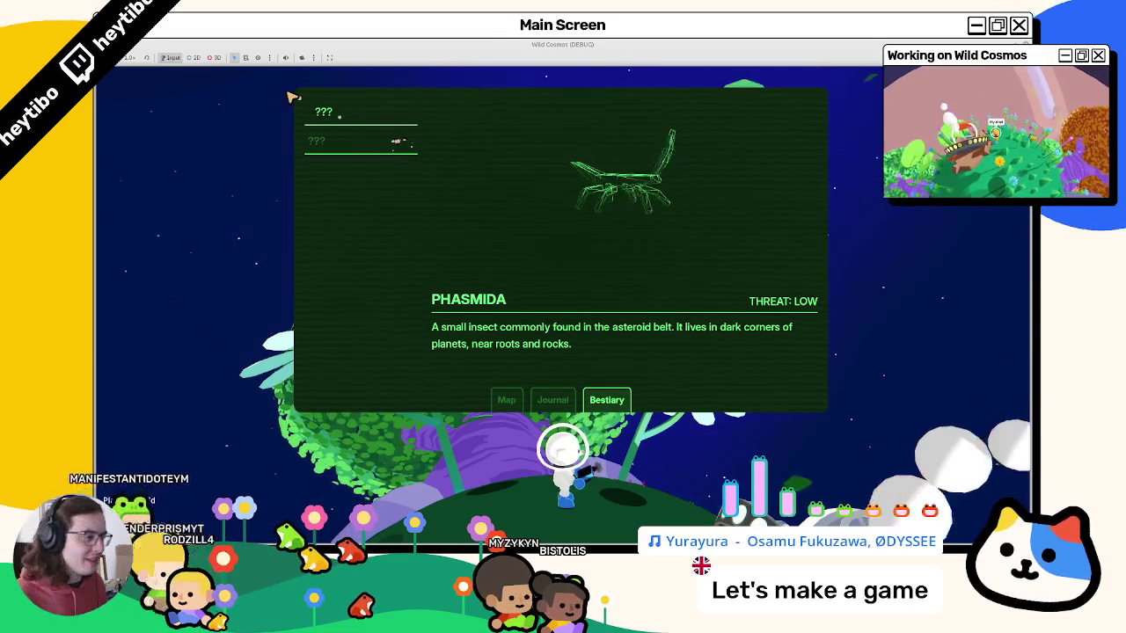
left_click(417, 147)
left_click(402, 136)
left_click(402, 122)
left_click(402, 139)
key("Escape")
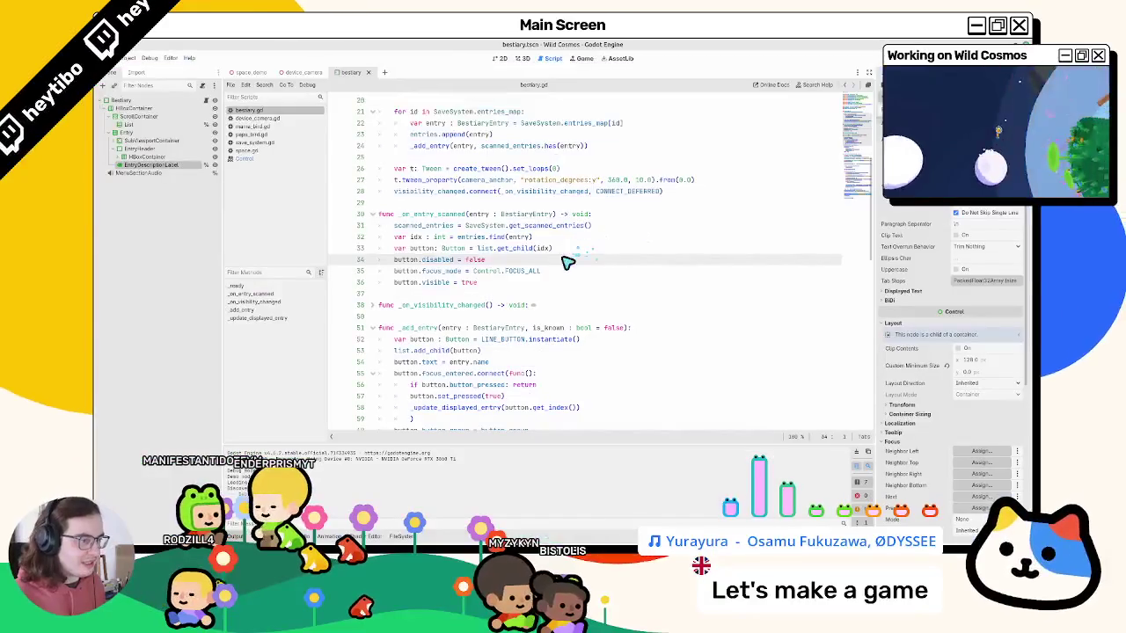
left_click(524, 283)
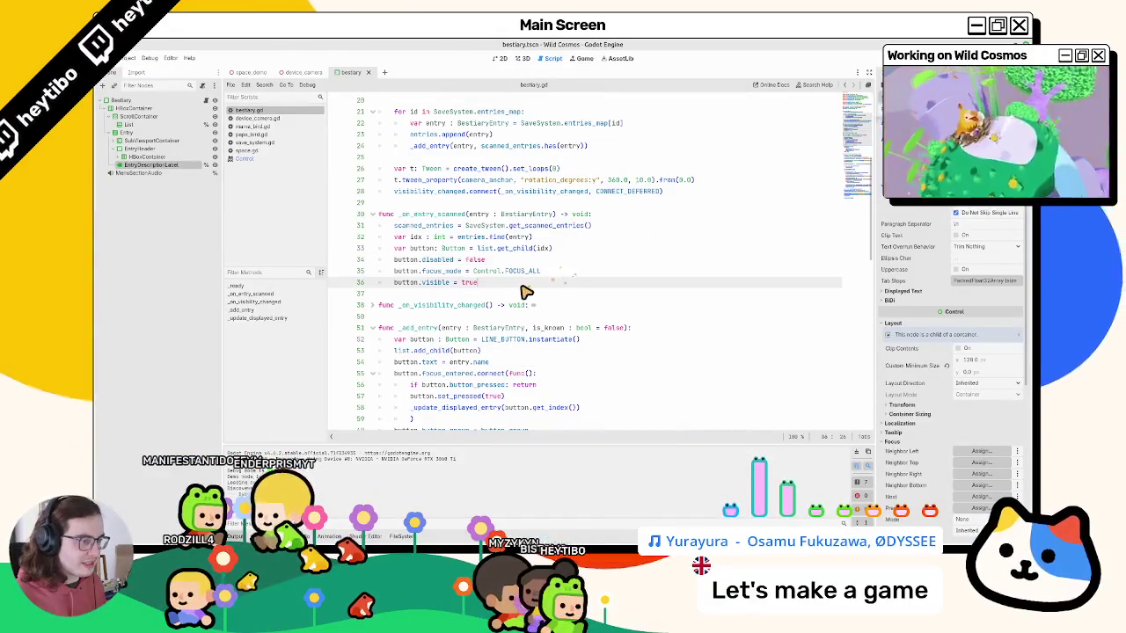
Launch a fresh maximized Wild Cosmos run, zoom with Z, and frame a bird in camera mode.
key("ctrl+shift+o")
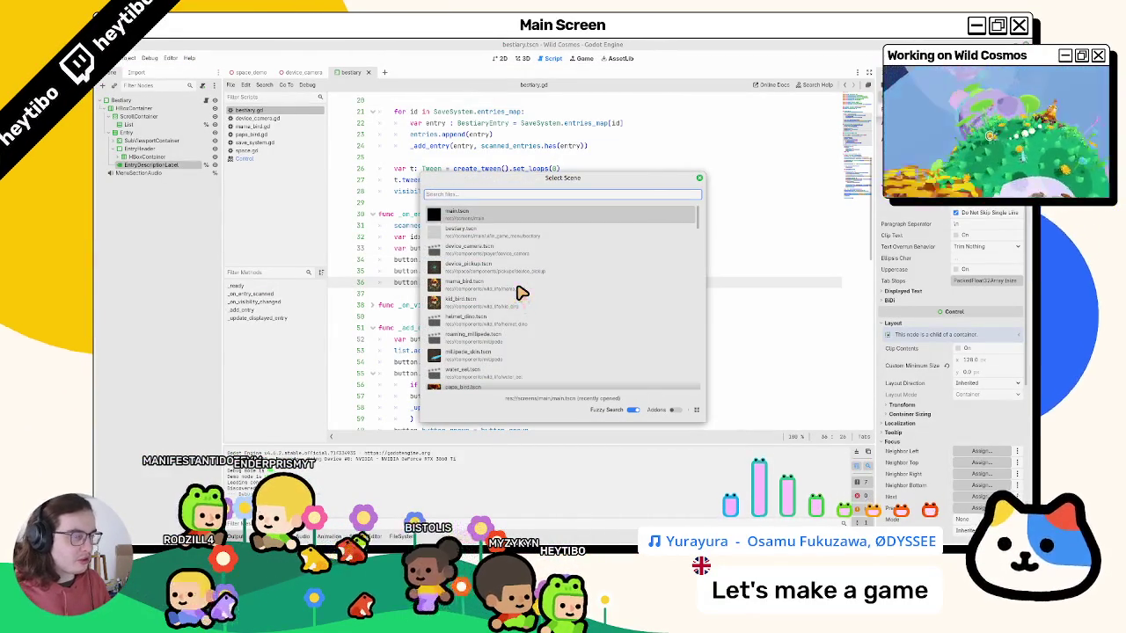
key("Return")
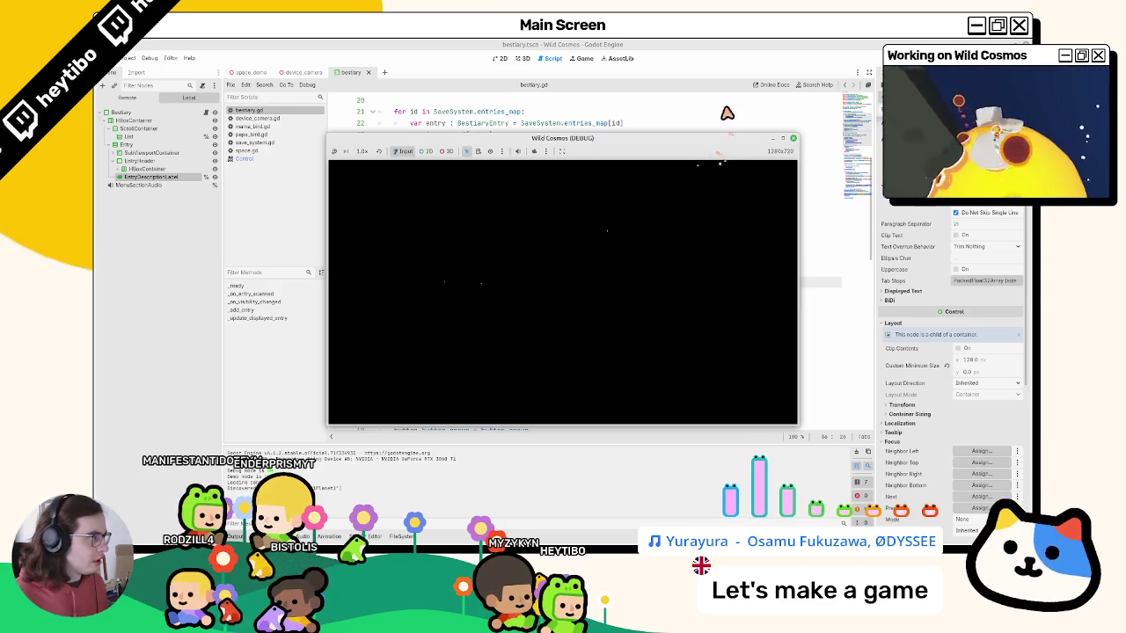
left_click(782, 138)
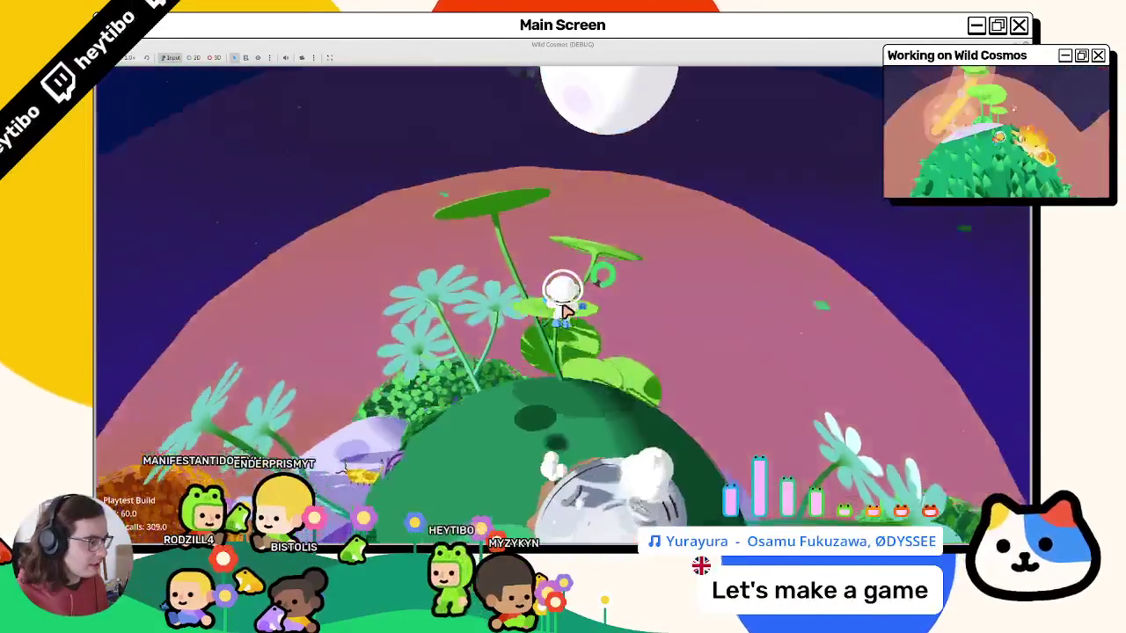
key("z")
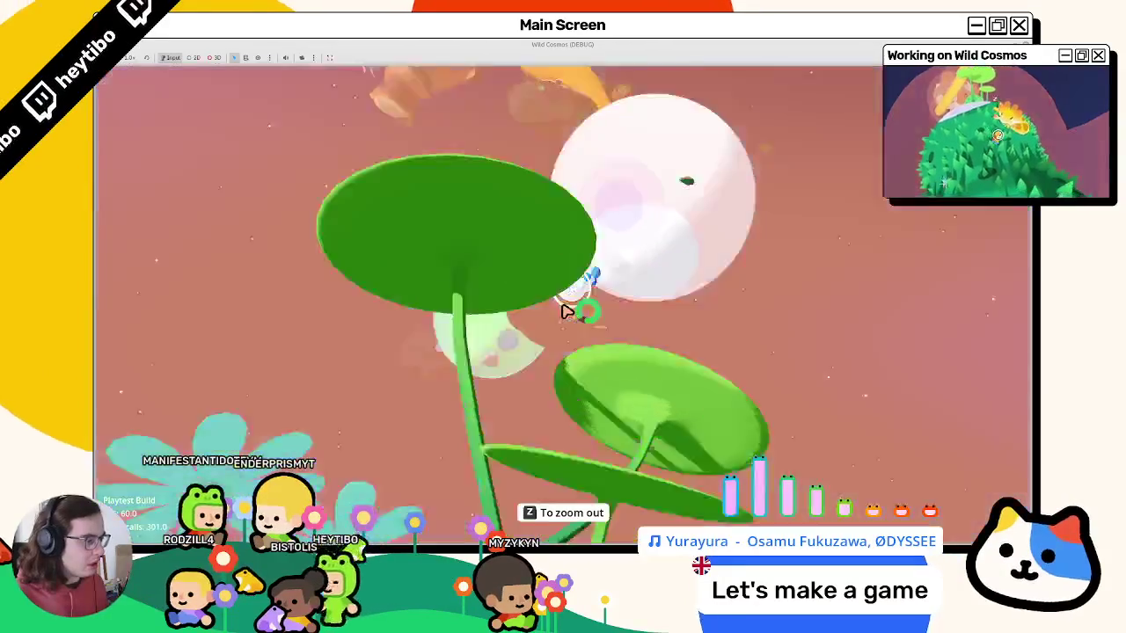
key("z")
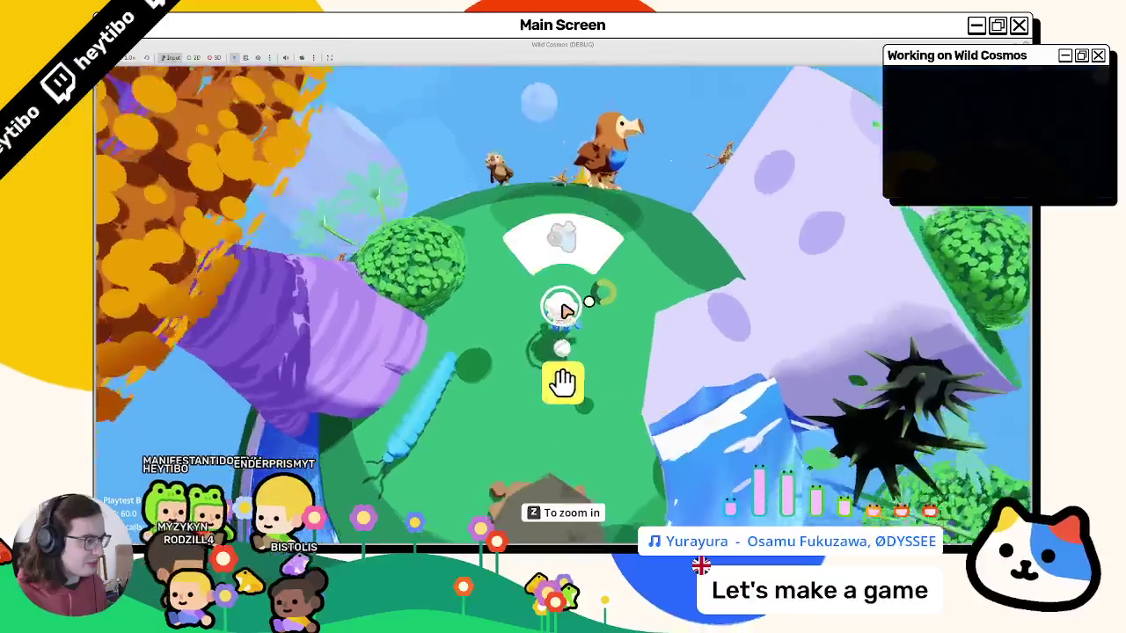
left_click(563, 310)
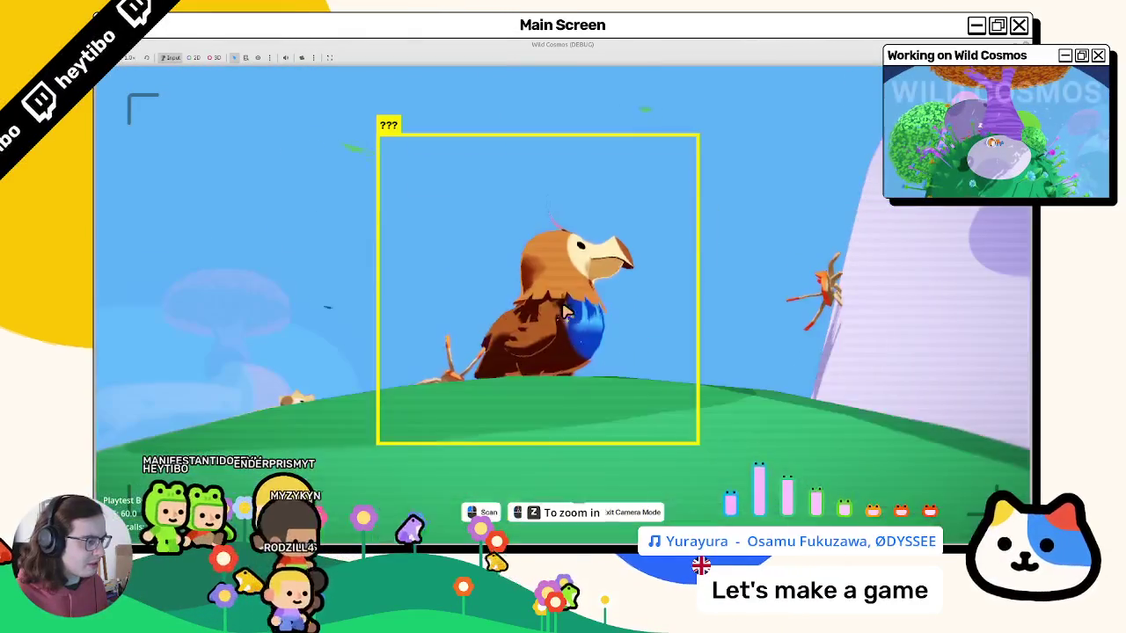
Scan the unknown bird and check the Crested Dodo and Armored millipede bestiary entries.
left_click(566, 309)
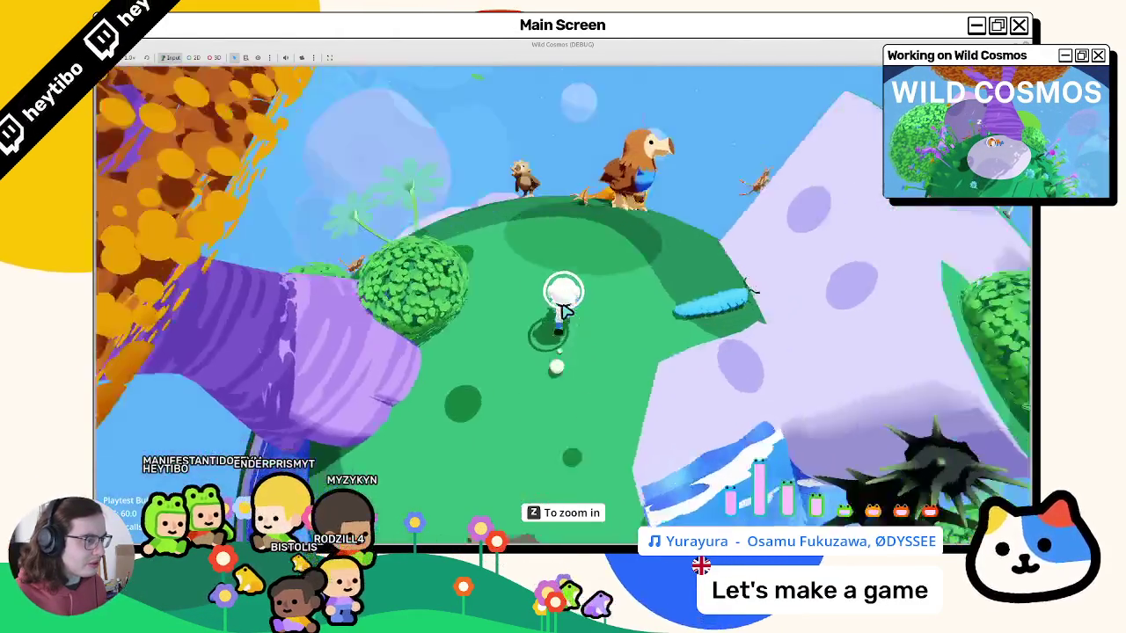
left_click(563, 310)
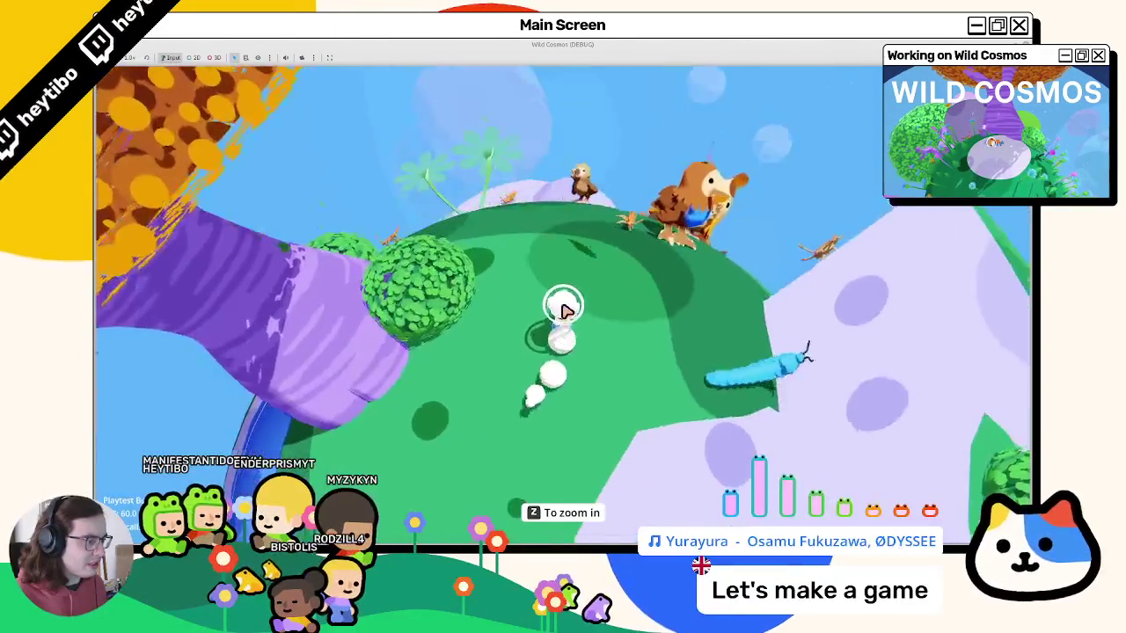
left_click(598, 399)
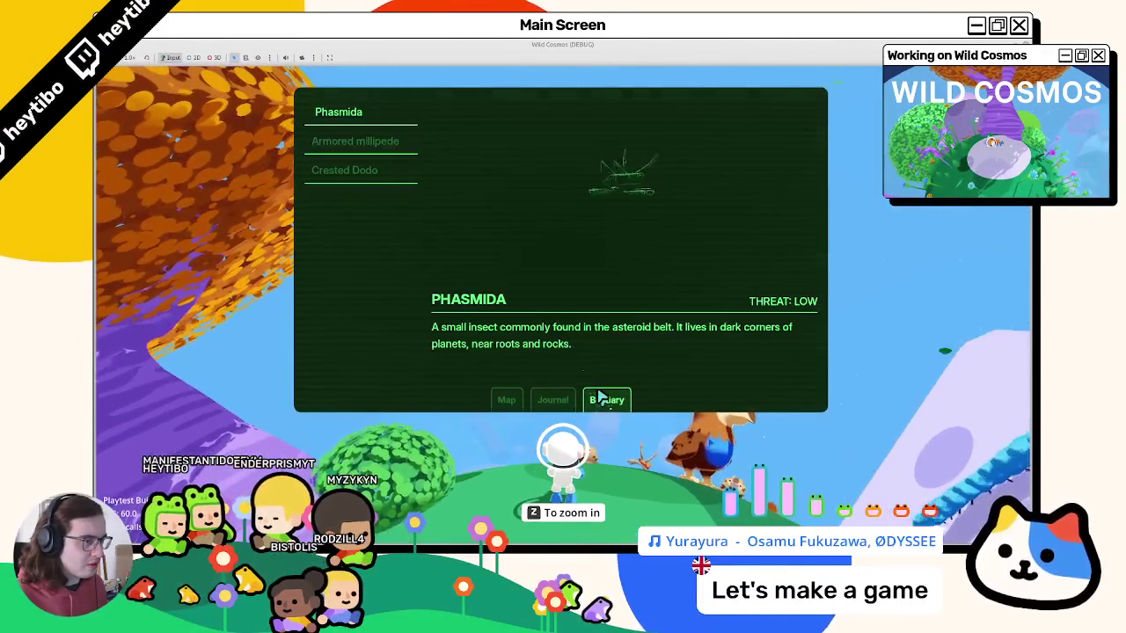
left_click(389, 178)
left_click(394, 144)
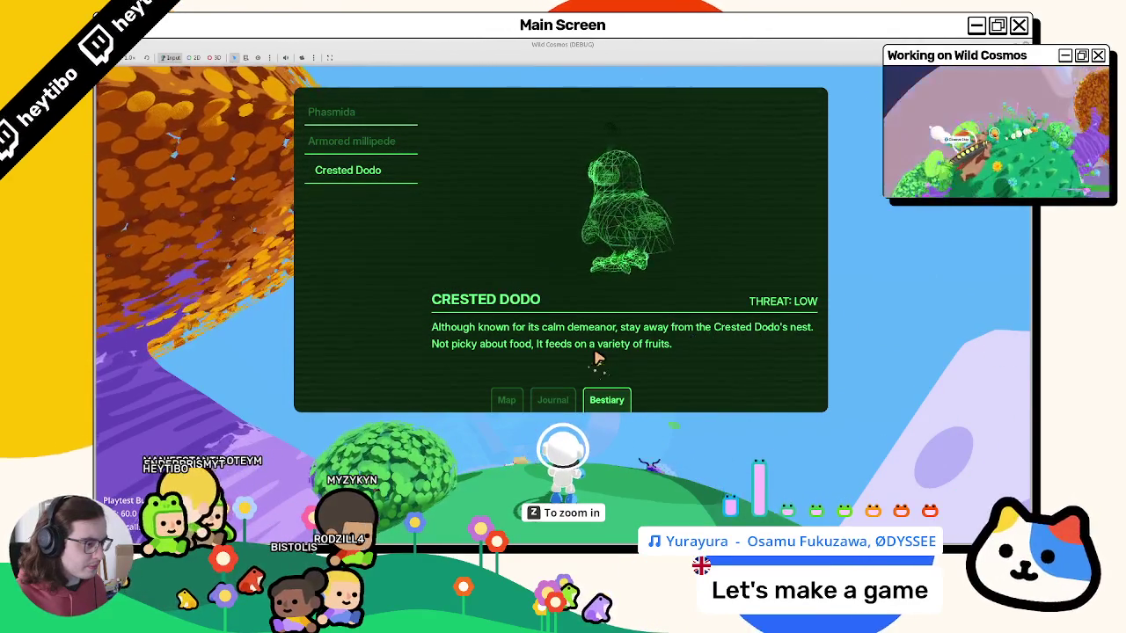
left_click(566, 307)
Walk over, scan the Crested Dodo chick, and confirm its new bestiary entry.
key("w")
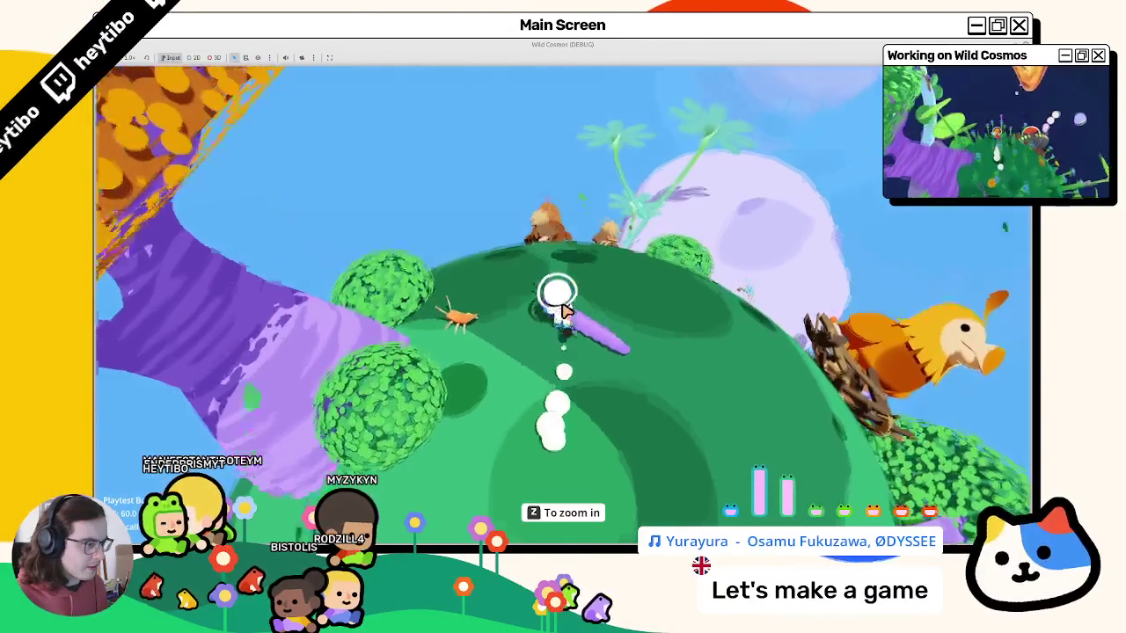
key("z")
key("a")
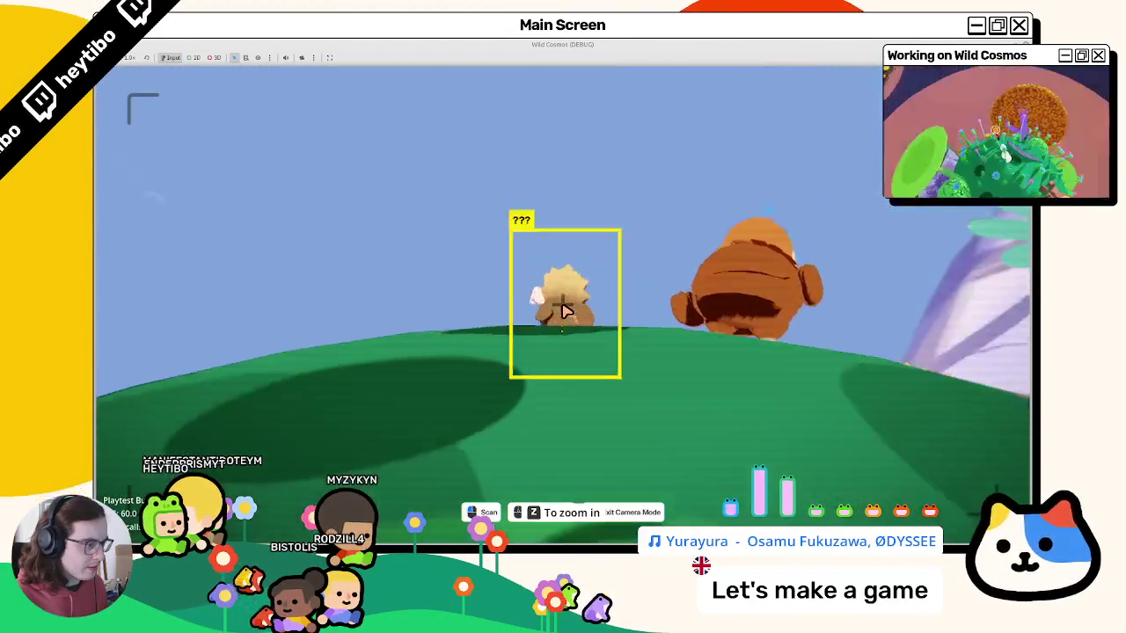
left_click(567, 312)
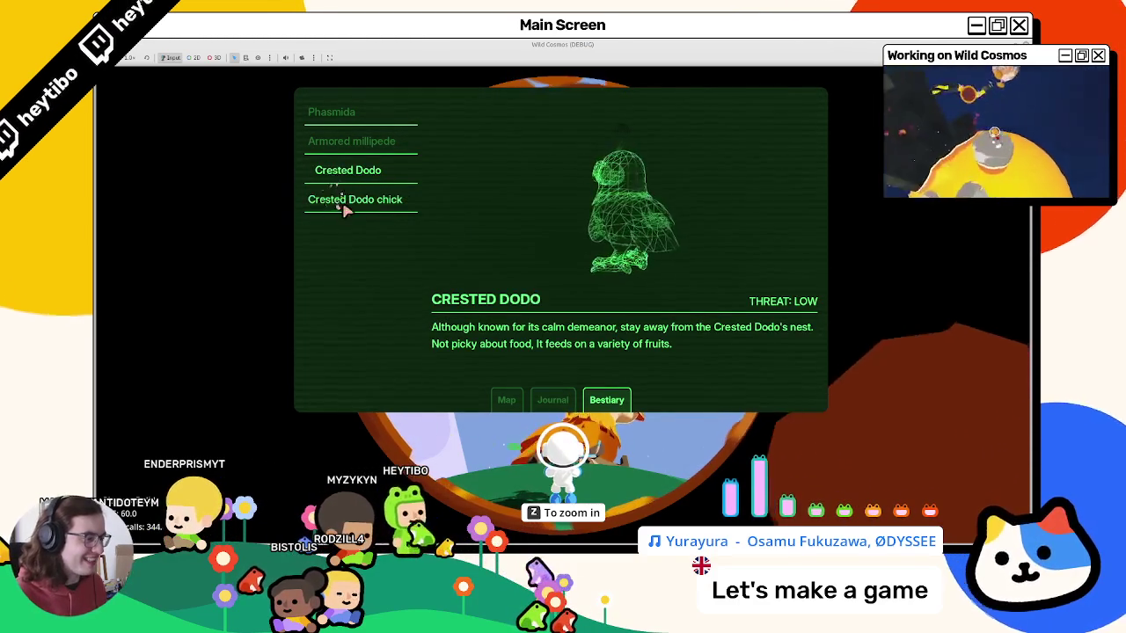
key("Escape")
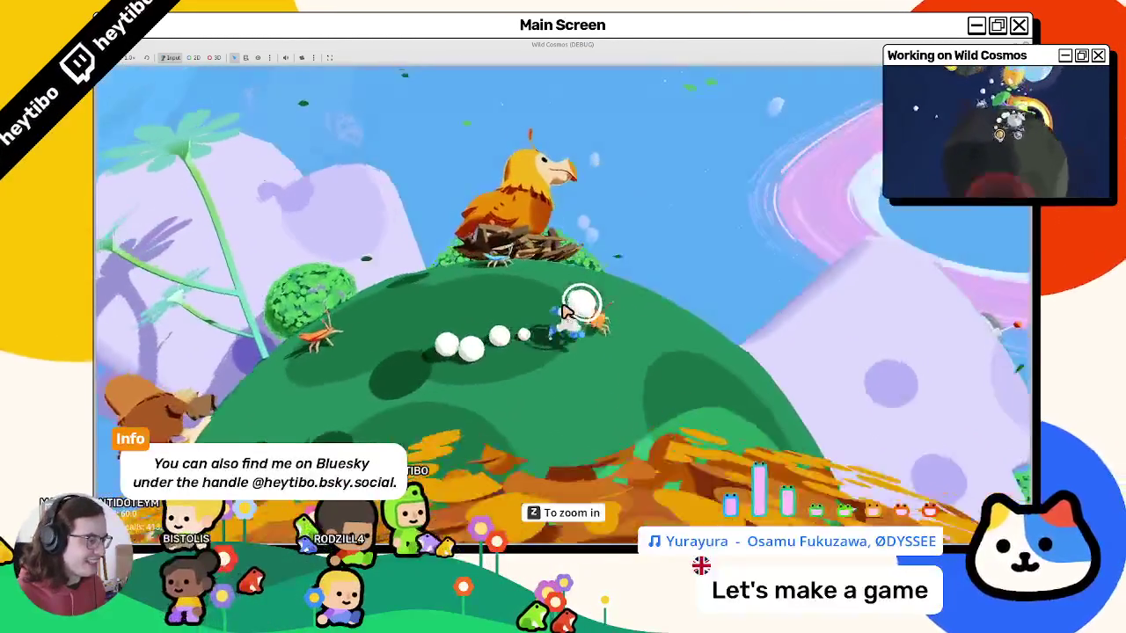
left_click(566, 310)
key("Escape")
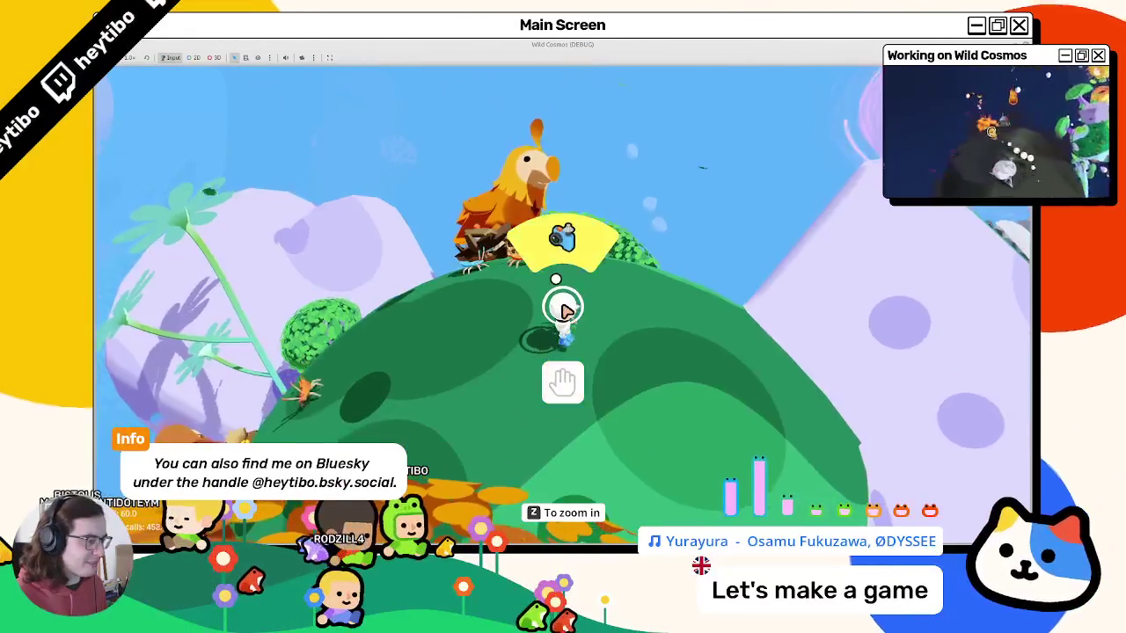
Frame the dodo on its nest, run around the planet toward the portal, then quit the game.
key("z")
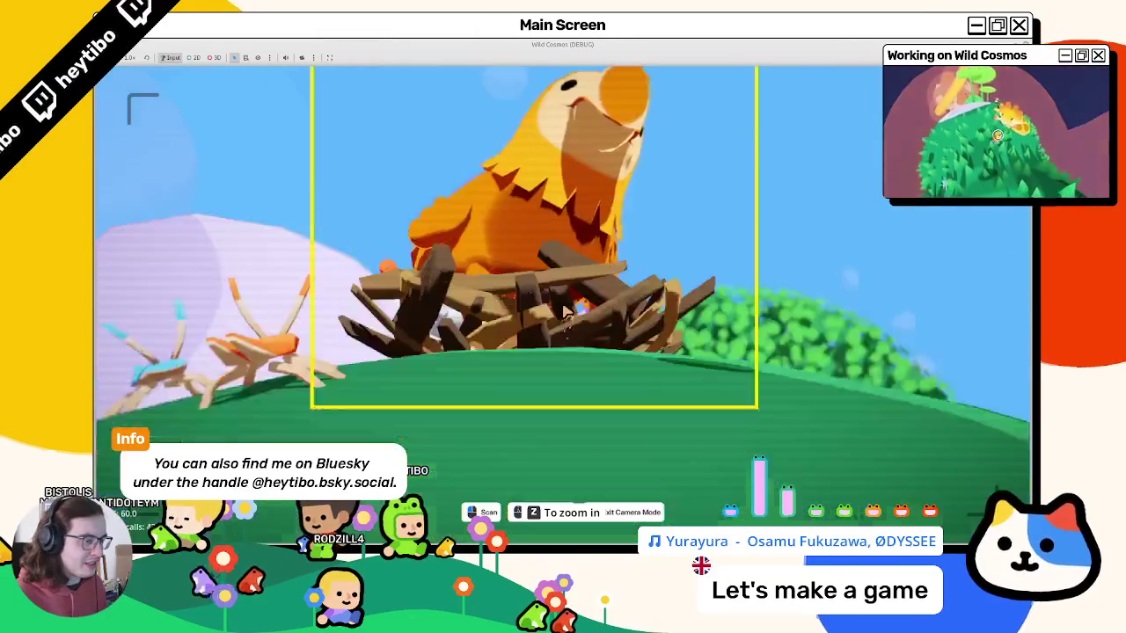
key("s")
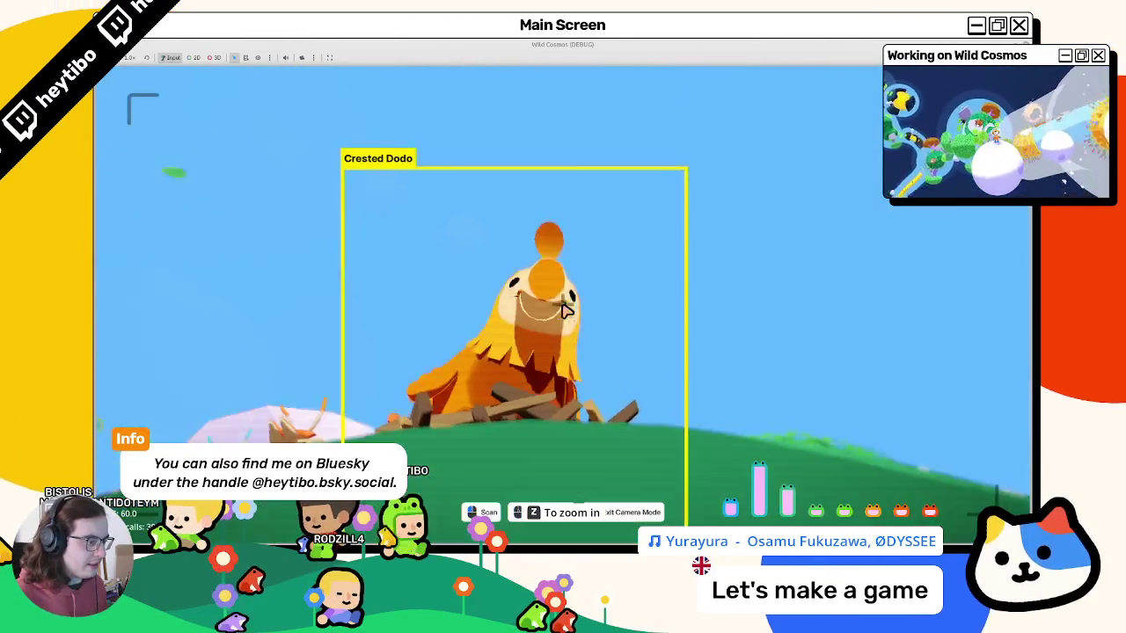
key("w")
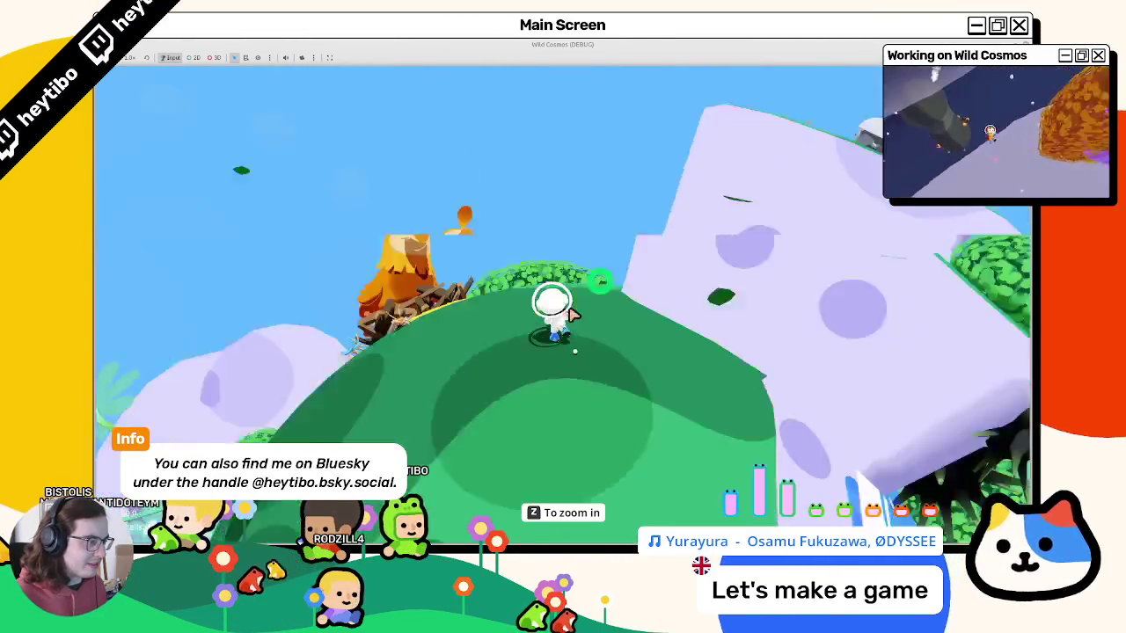
key("w")
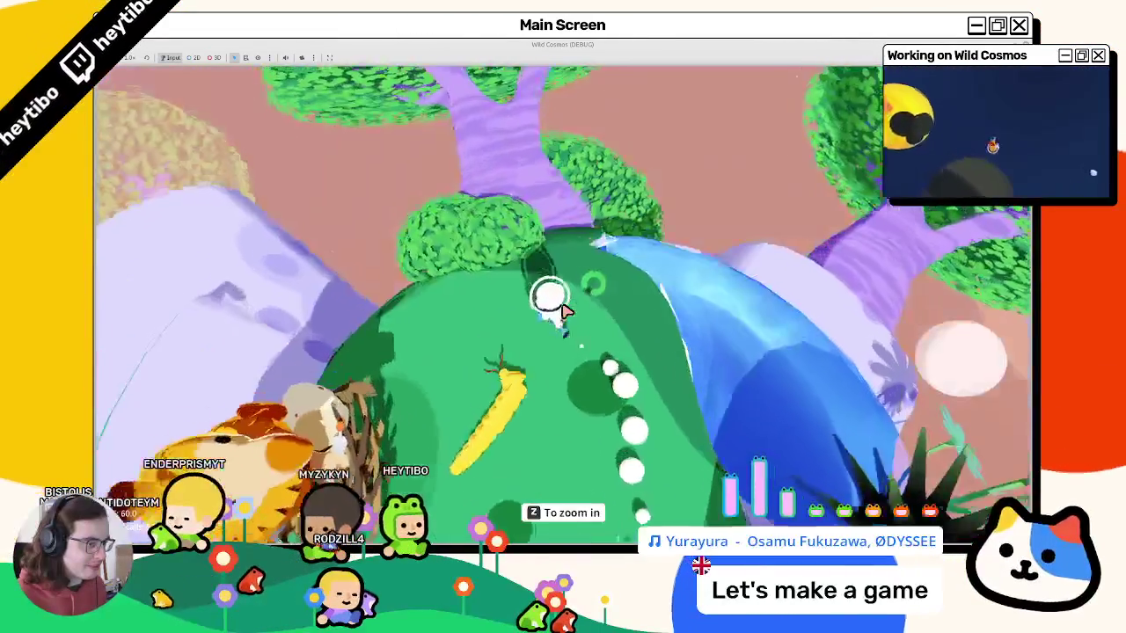
key("w")
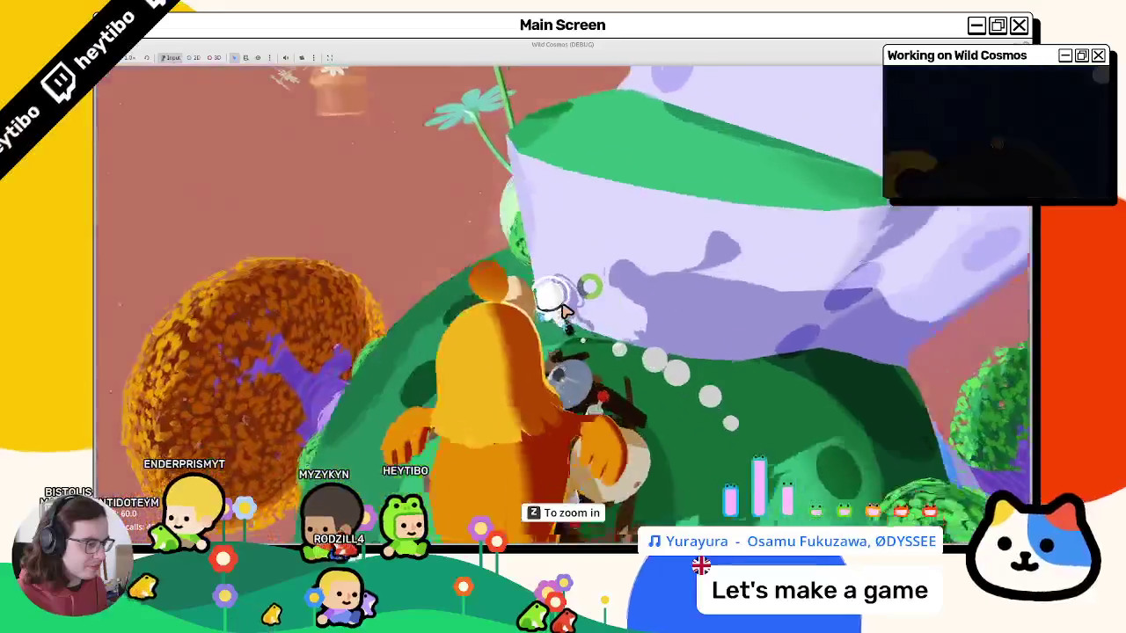
key("w")
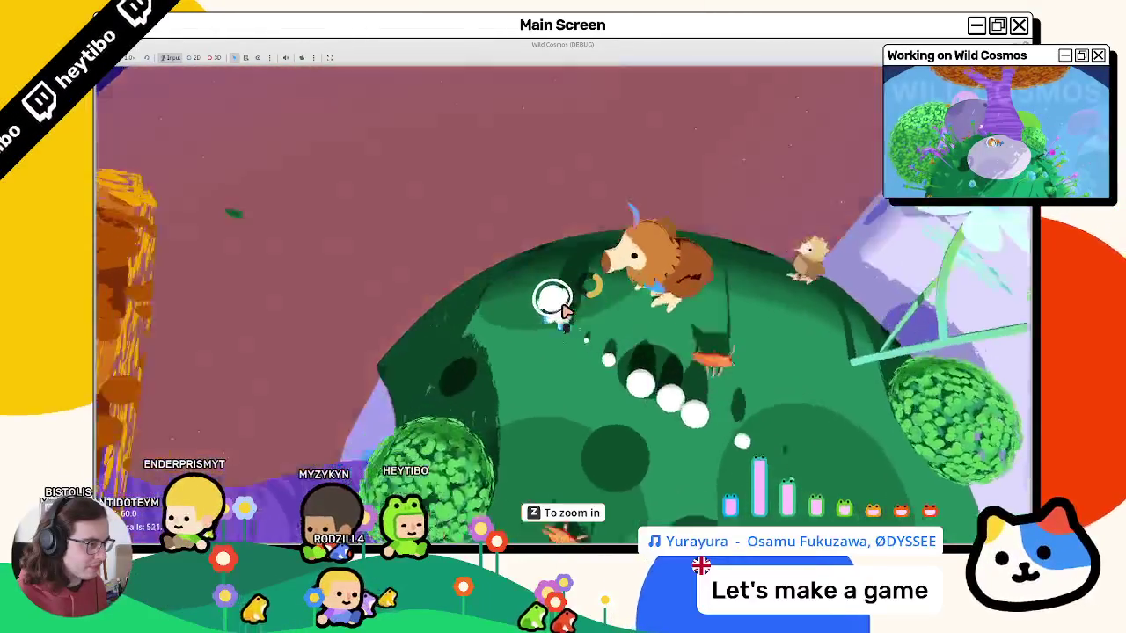
key("w")
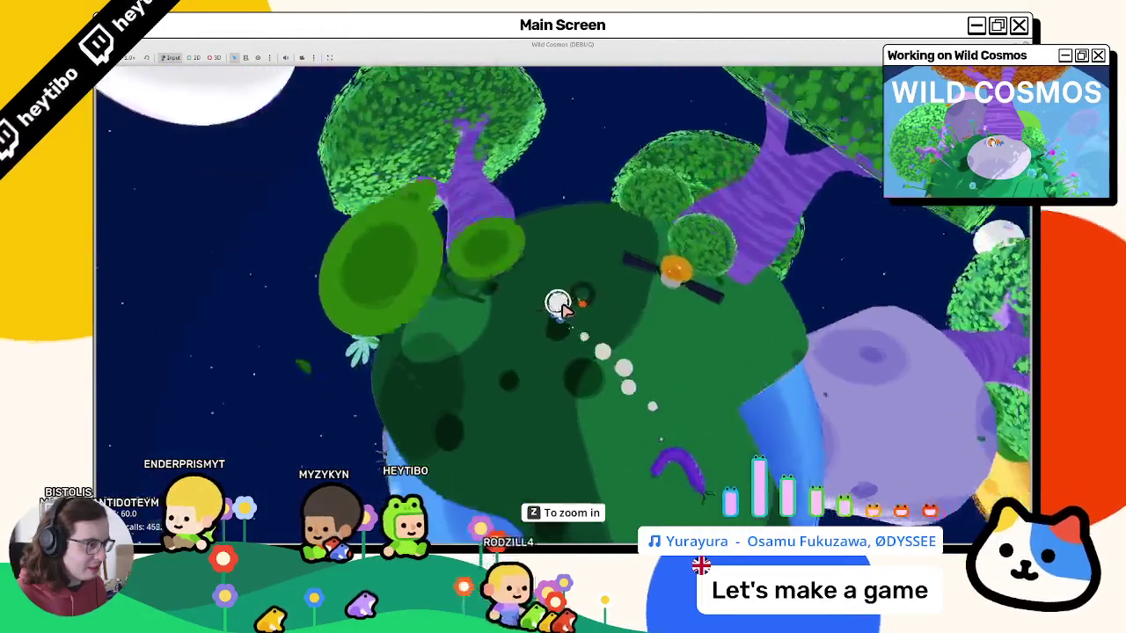
key("Escape")
left_click(187, 317)
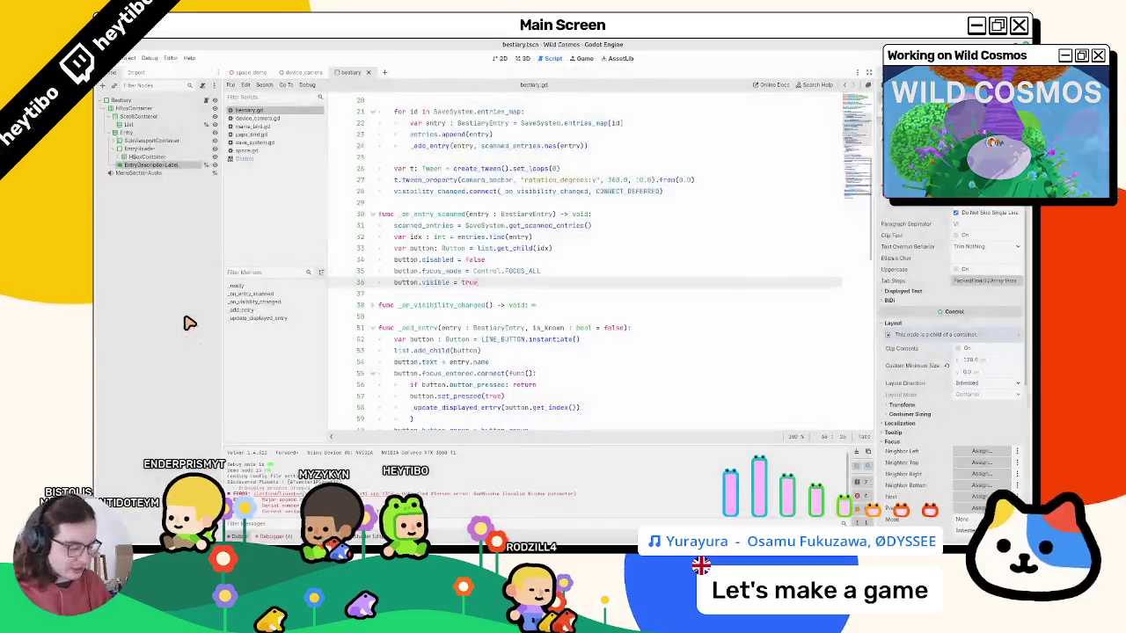
Relaunch the game, open the overlay's Bestiary tab to check Phasmida, then stop with F8.
key("Return")
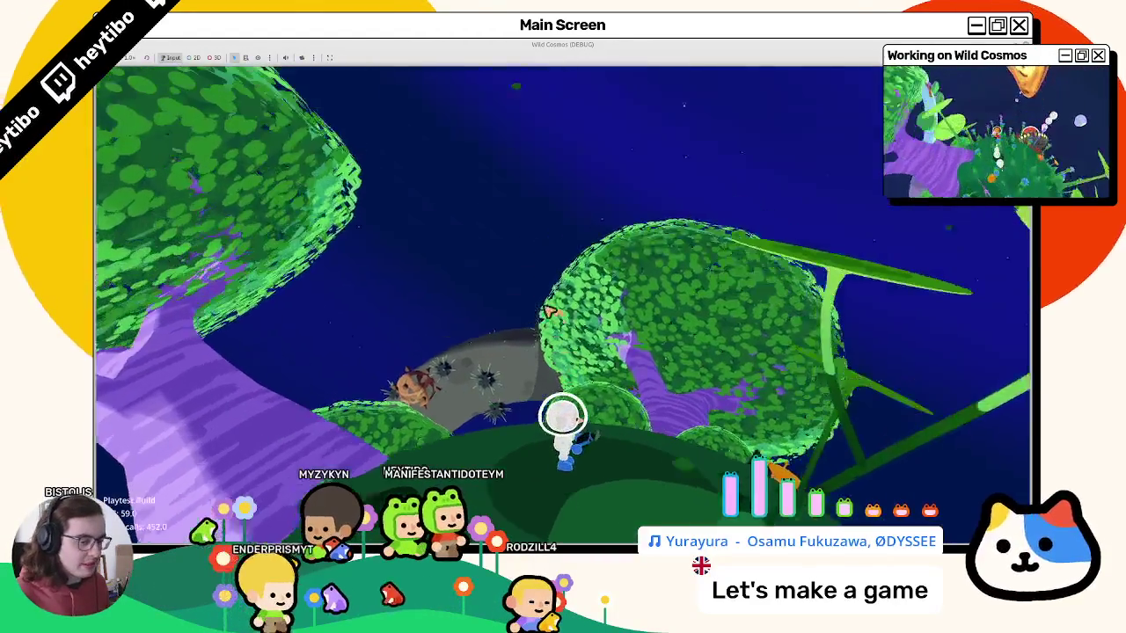
key("Tab")
left_click(598, 400)
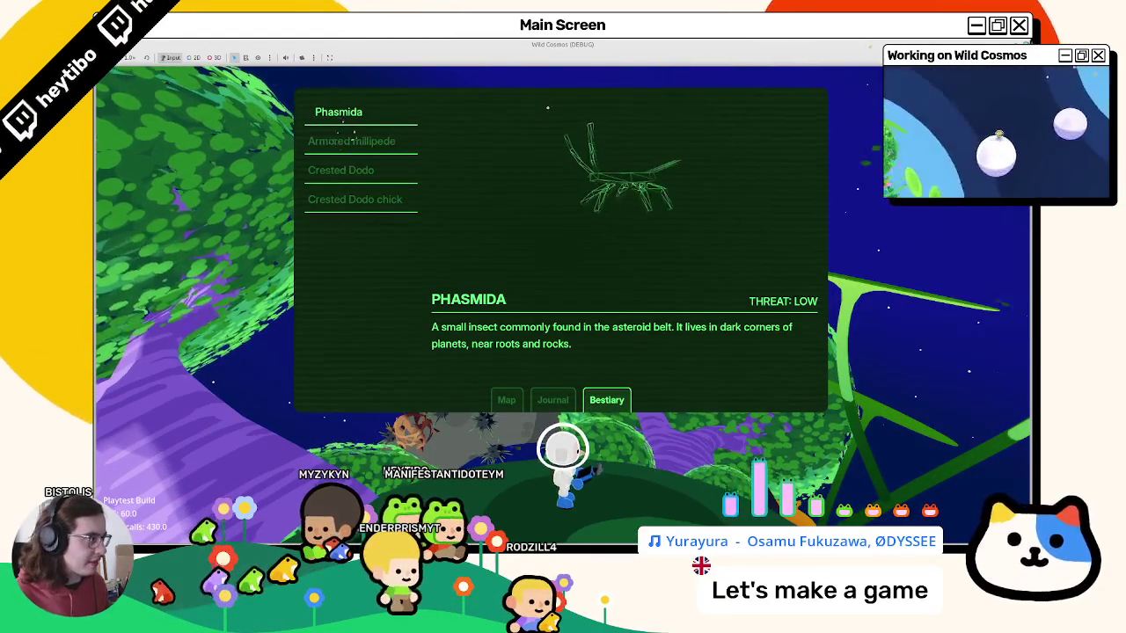
key("F8")
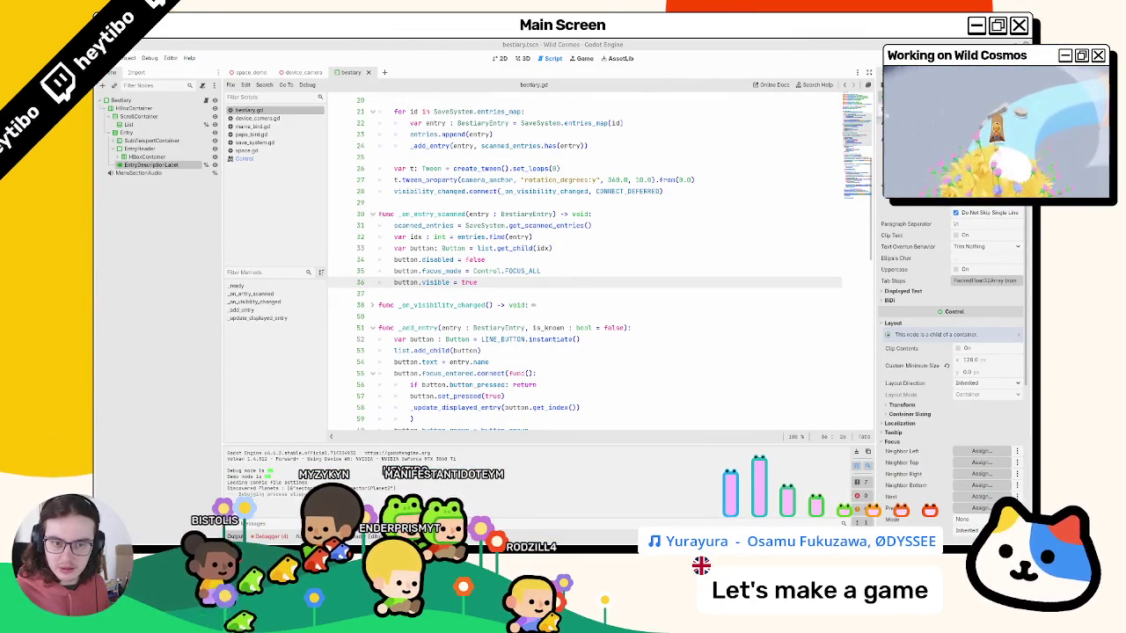
Inspect the preview-scene block (lines 83–96) and the aabb_list code (lines 89–93) in bestiary.gd.
scroll(488, 251, "down", 10)
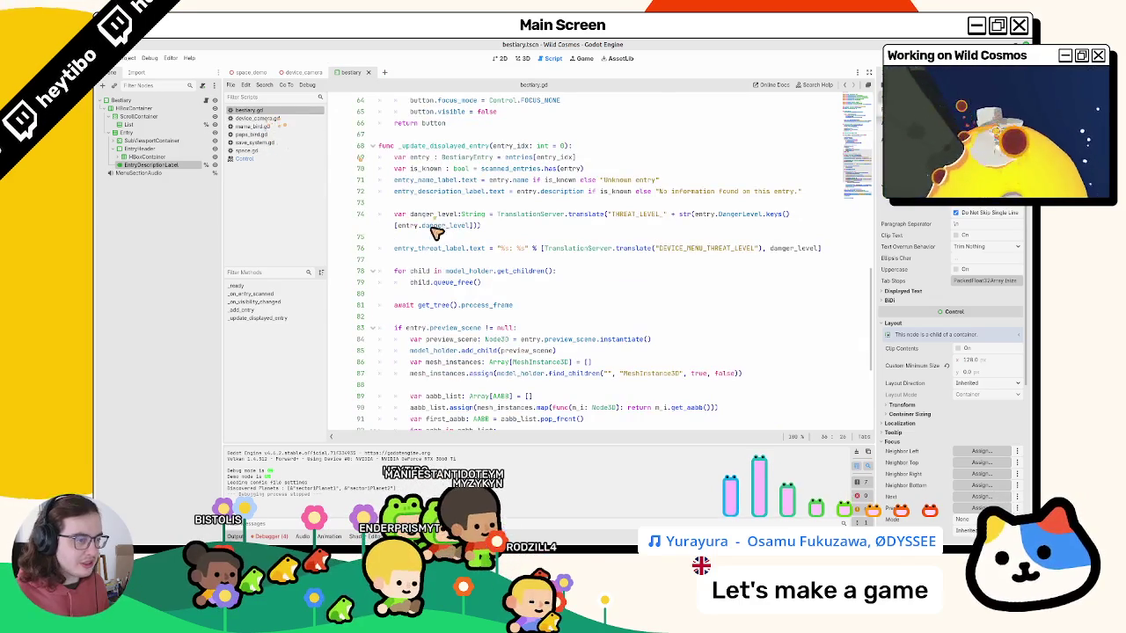
scroll(433, 237, "down", 5)
scroll(431, 251, "up", 12)
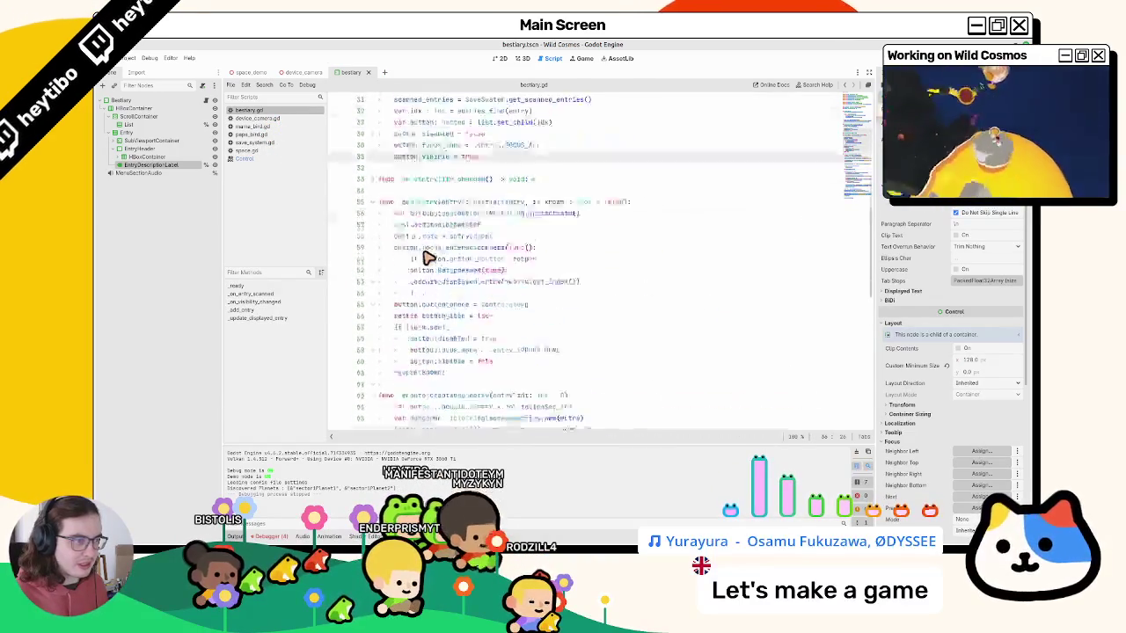
scroll(429, 257, "up", 5)
scroll(374, 343, "down", 4)
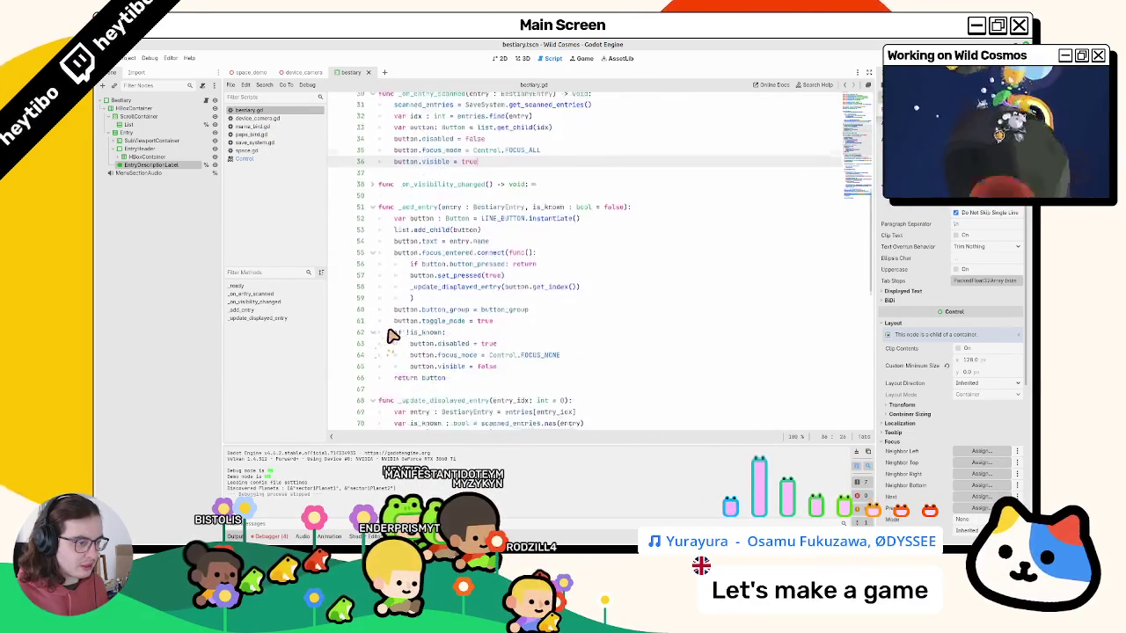
scroll(392, 336, "down", 12)
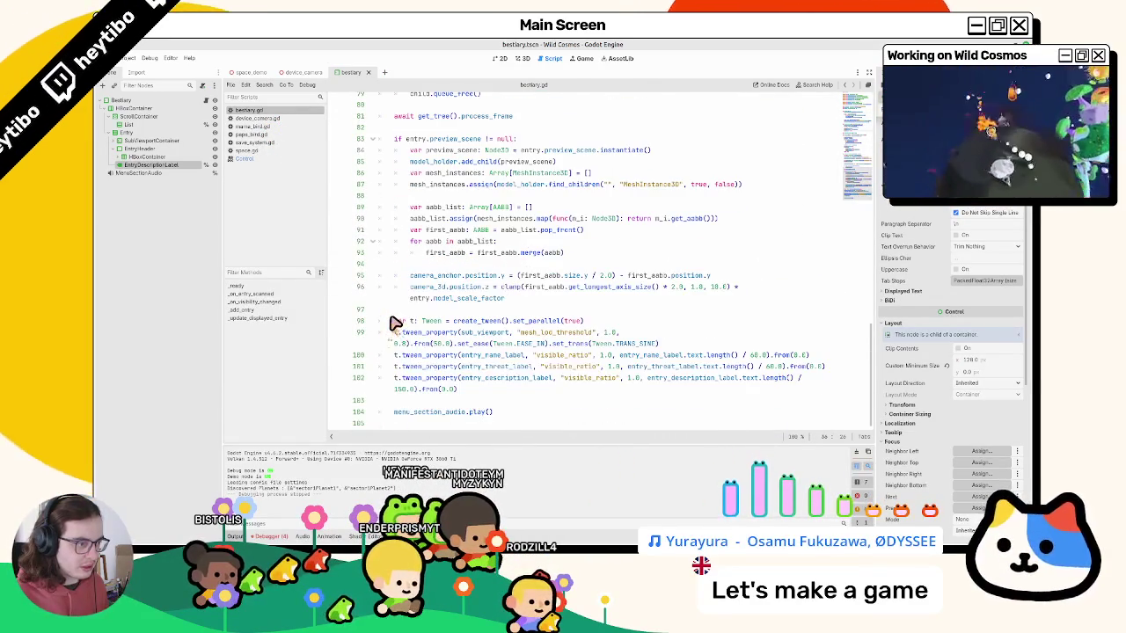
mouse_move(410, 316)
left_mouse_down()
mouse_move(392, 296)
mouse_move(355, 147)
left_mouse_up()
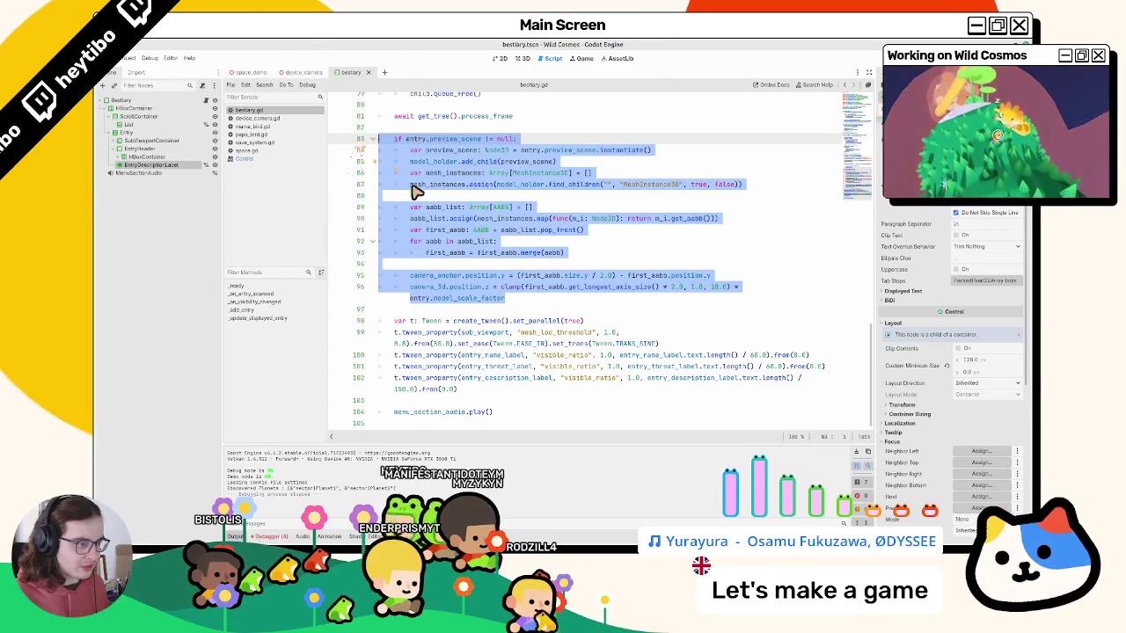
scroll(423, 299, "up", 3)
left_click(418, 302)
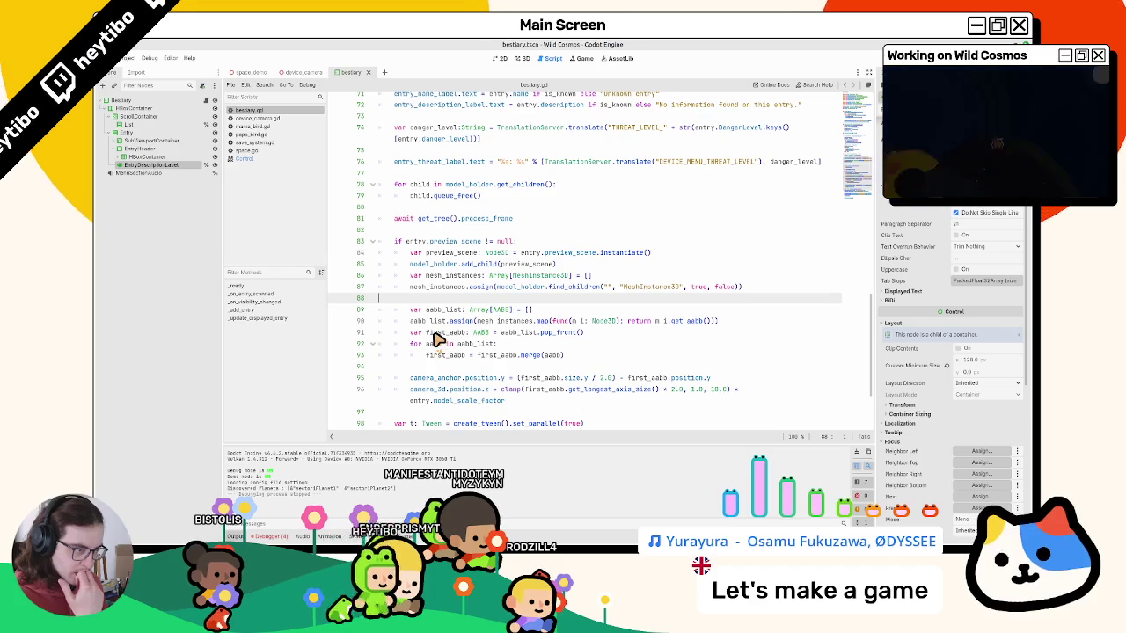
left_click_drag(425, 310, 429, 358)
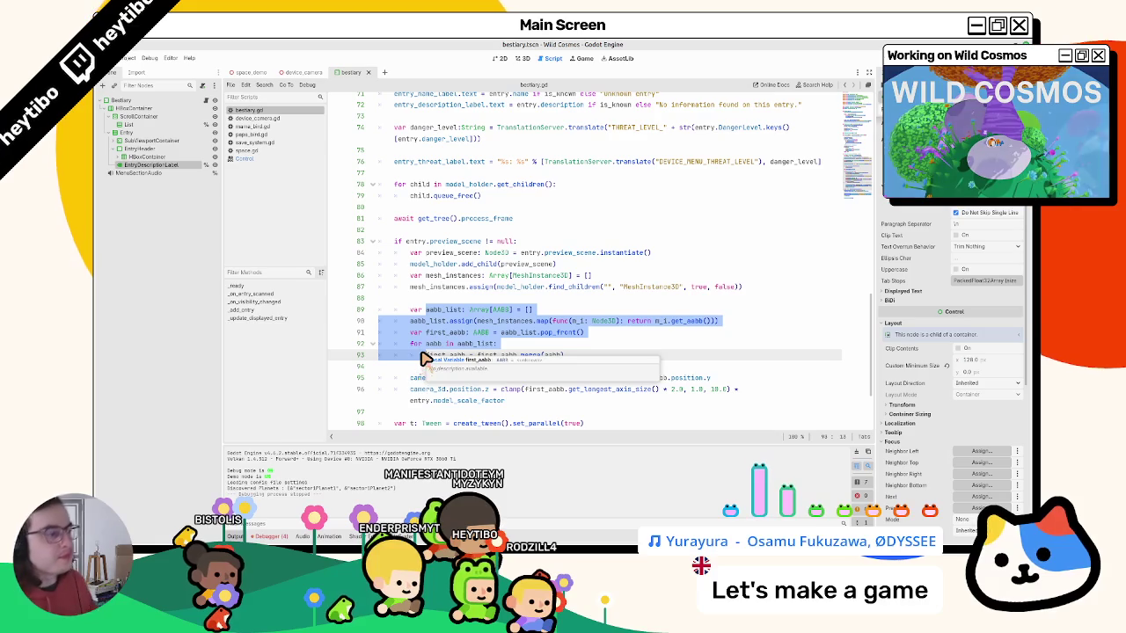
scroll(484, 268, "up", 2)
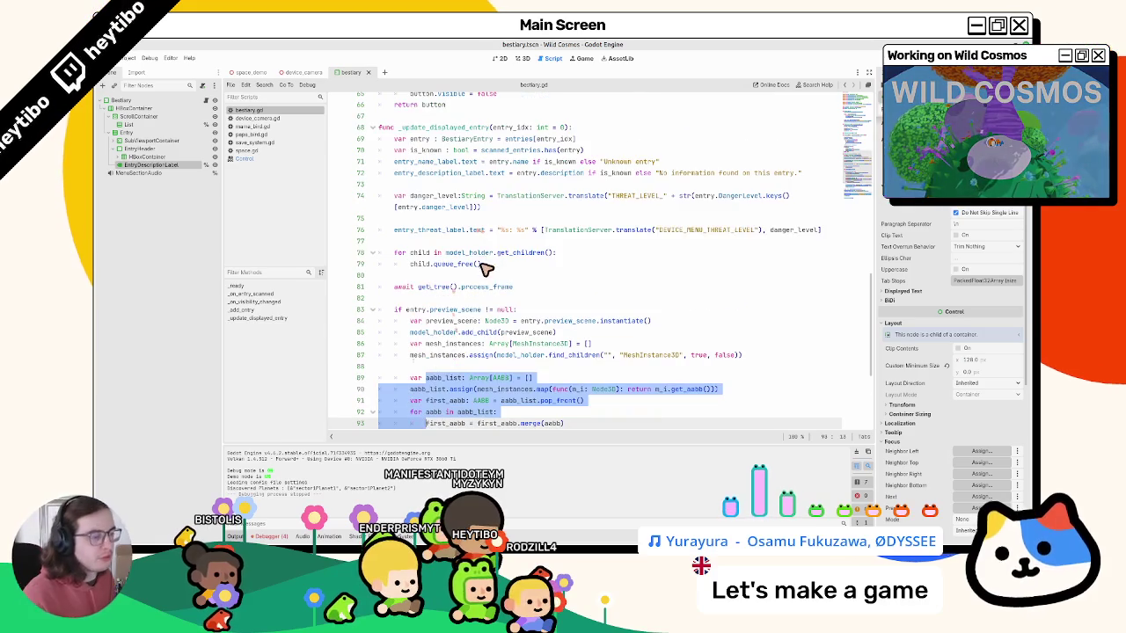
left_click(377, 311)
Fold _update_displayed_entry, _add_entry, _on_visibility_changed, _on_entry_scanned and _ready, then open a terminal.
scroll(391, 299, "up", 3)
left_click(372, 229)
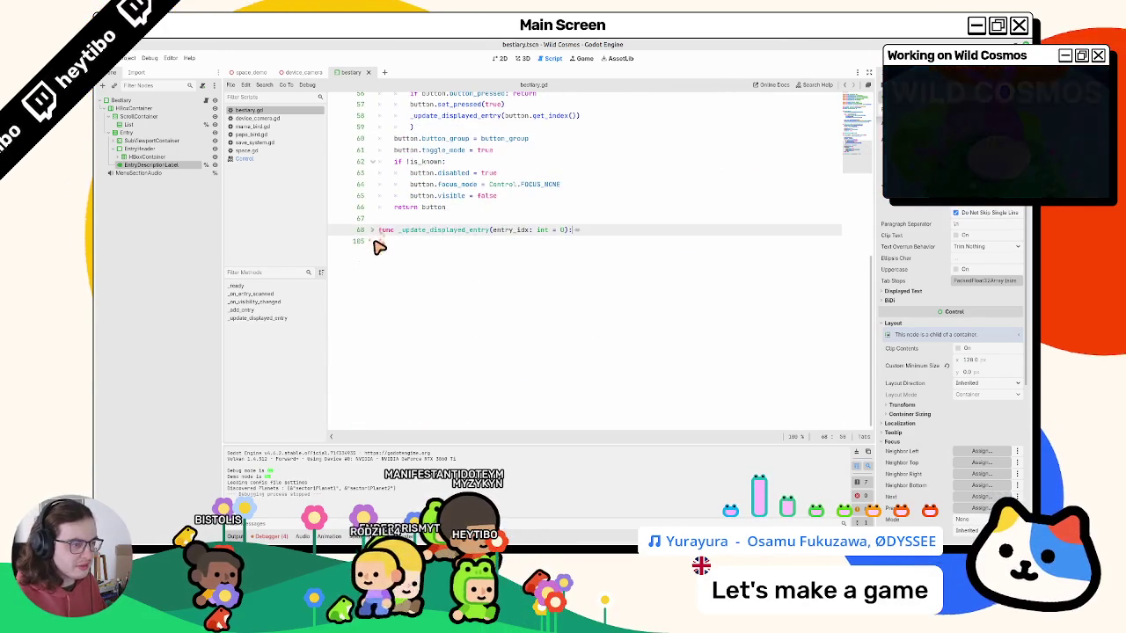
scroll(378, 248, "up", 10)
left_click(372, 366)
left_click(374, 275)
left_click(372, 275)
scroll(378, 282, "up", 5)
left_click(372, 294)
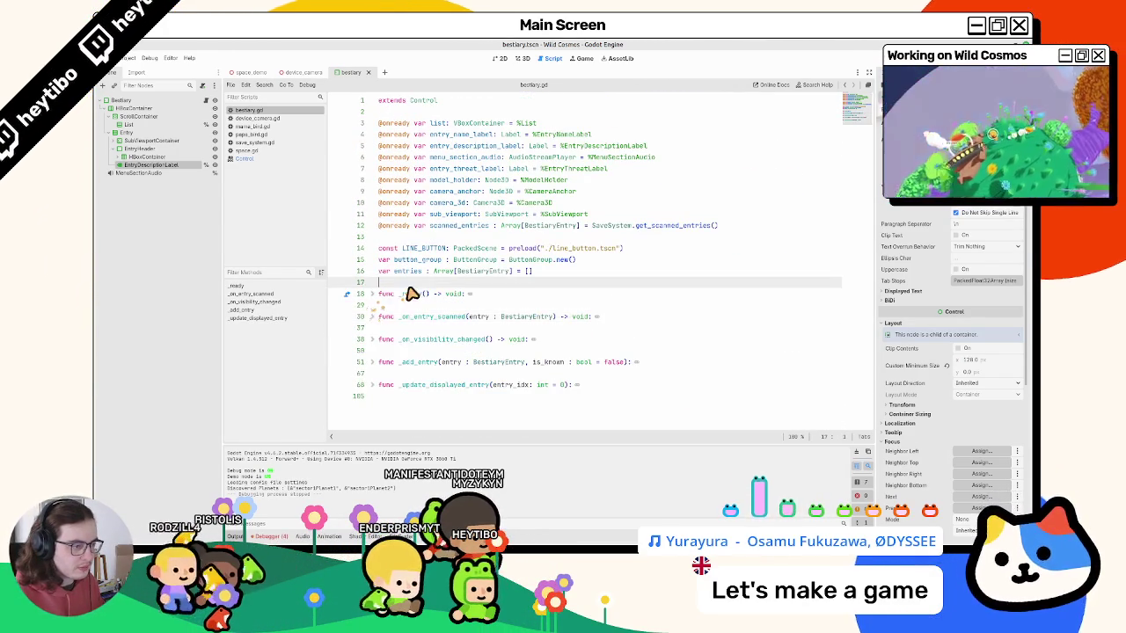
key("ctrl+alt+t")
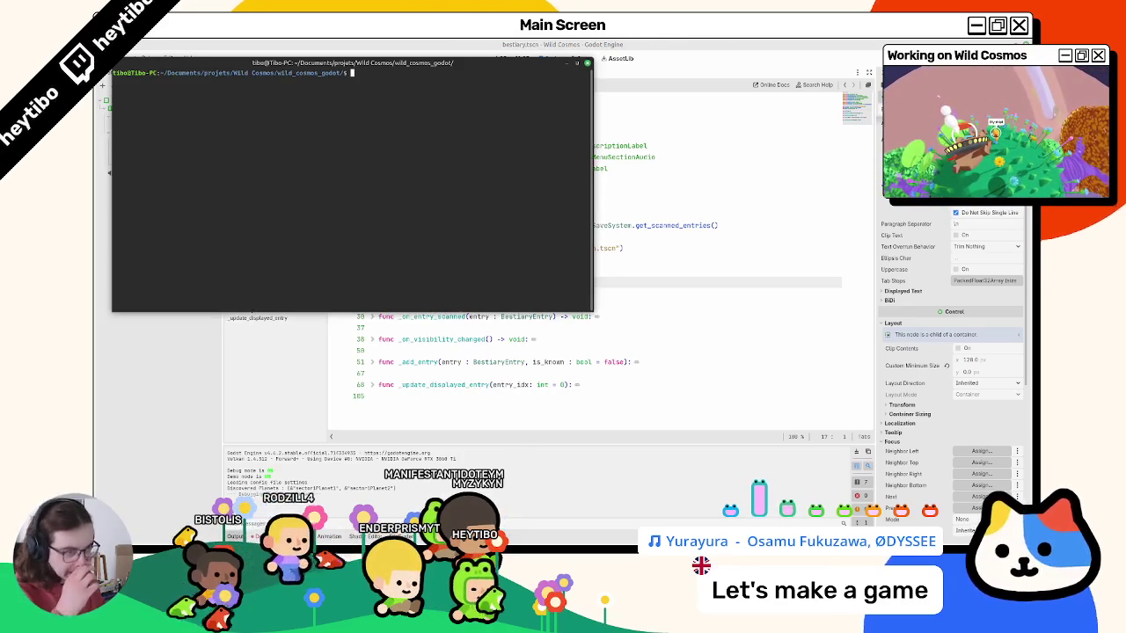
Back in the editor, quick-open the papa_bird.tscn and mama_bird.tscn scenes.
left_click(622, 85)
left_click(523, 58)
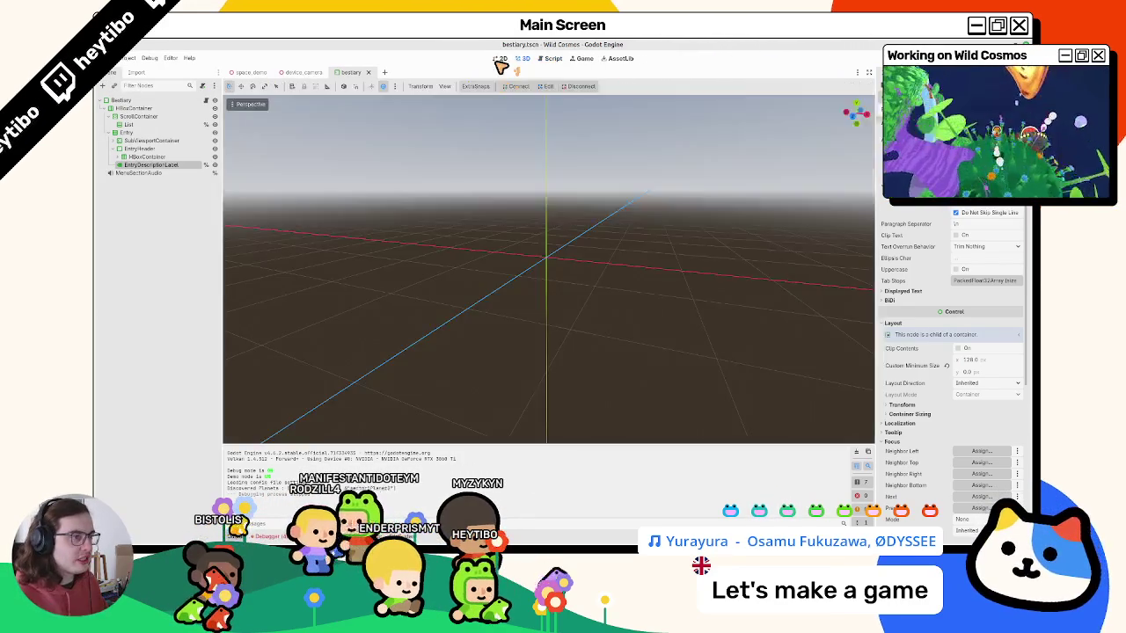
left_click(502, 58)
key("ctrl+shift+o")
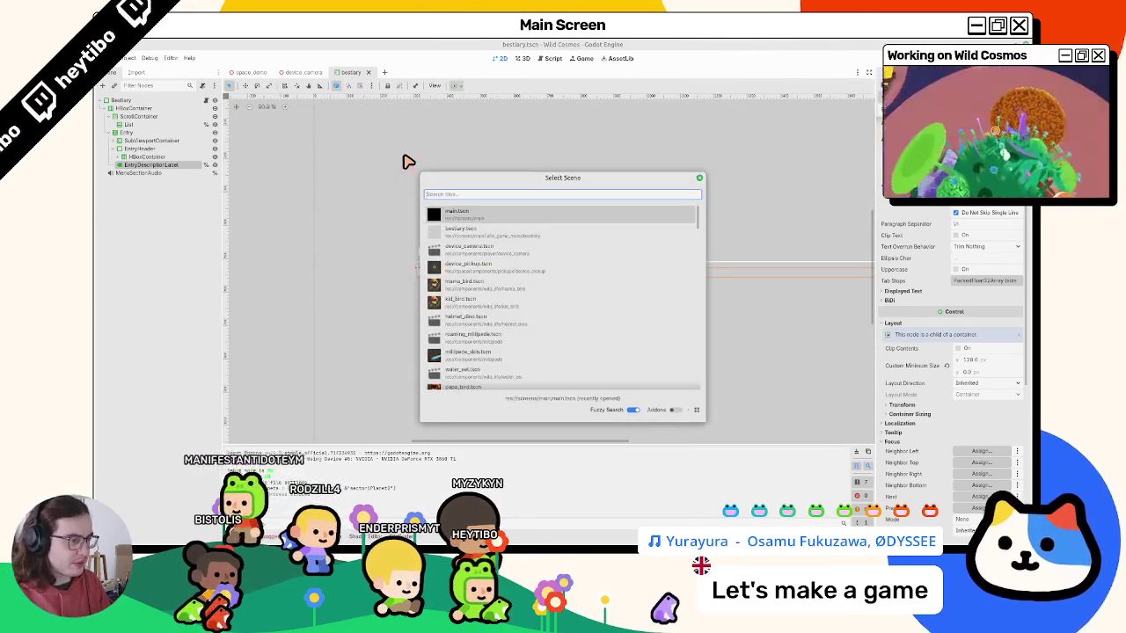
type("papa")
key("Return")
key("ctrl+shift+o")
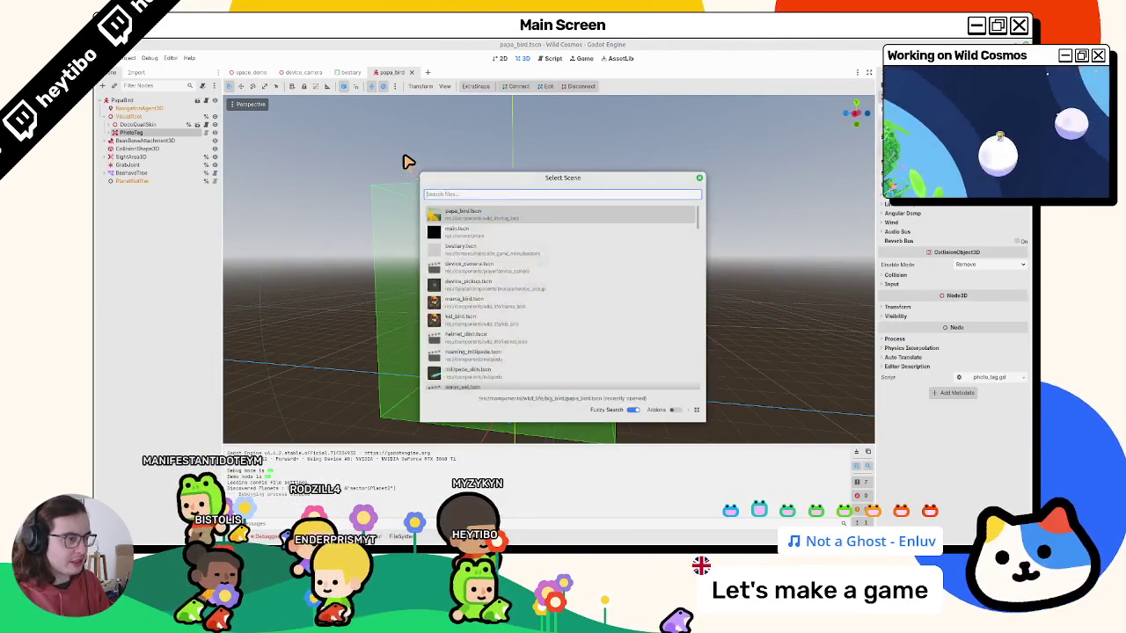
type("mama")
key("Return")
In papa_bird, select PhotoTag's CollisionShape3D and place it at position 0, 1.25, 0.2.
left_click(380, 72)
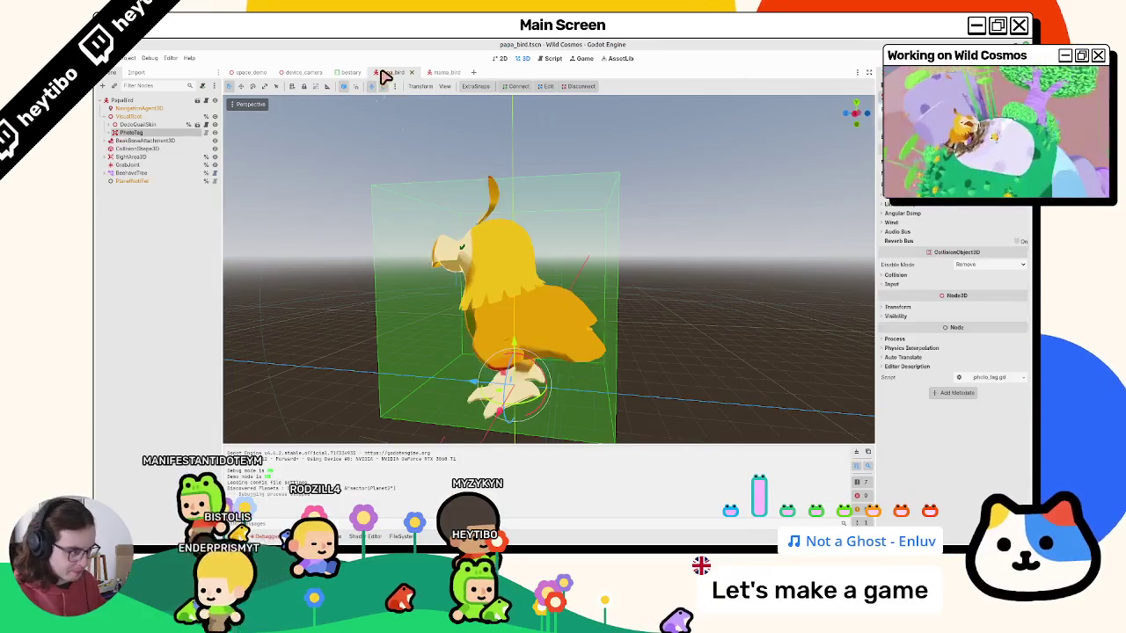
left_click(108, 132)
left_click(145, 149)
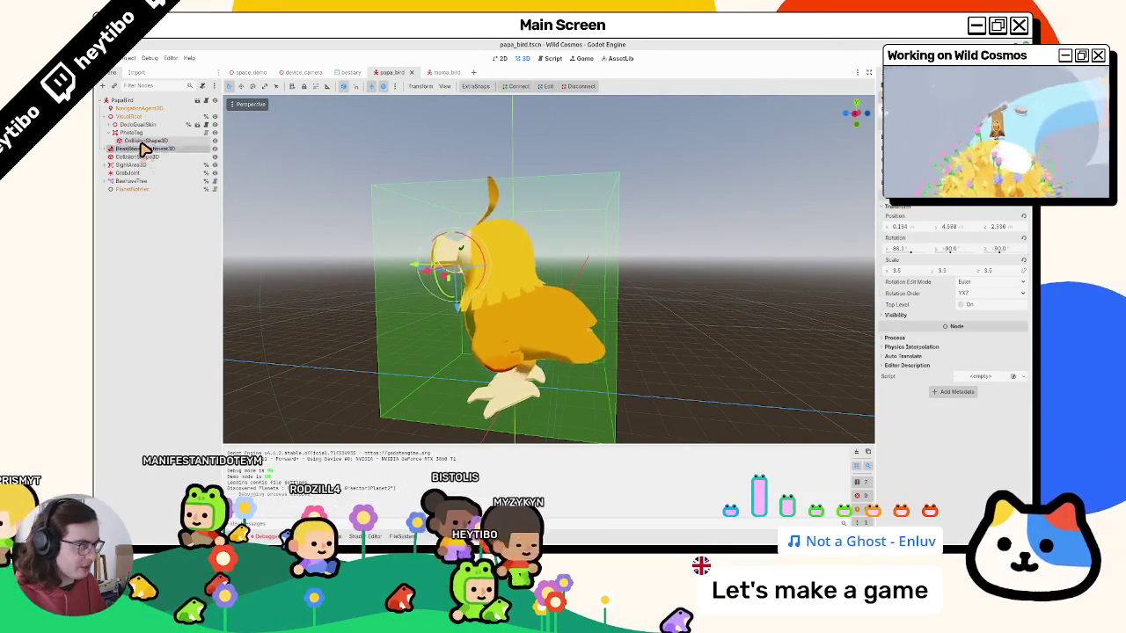
left_click(145, 140)
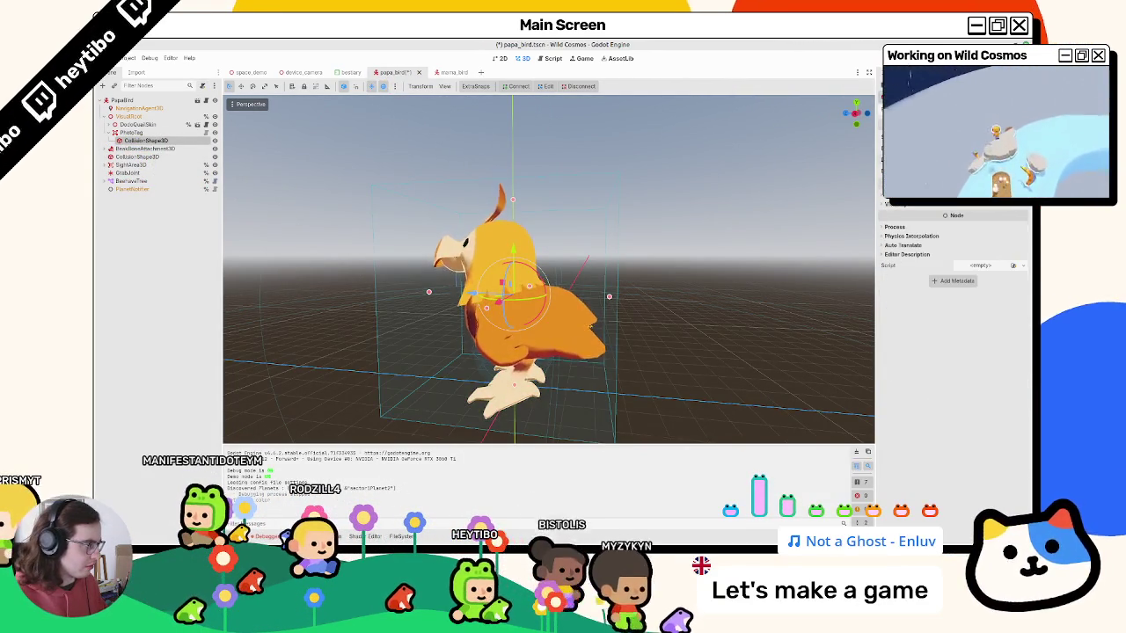
scroll(955, 264, "up", 2)
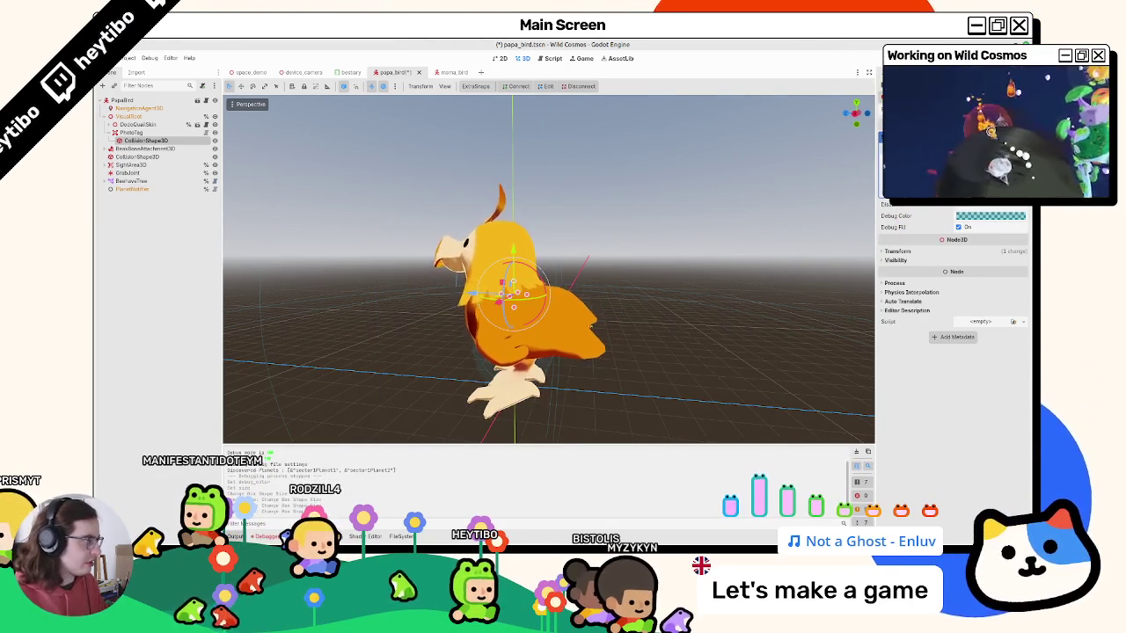
left_click(915, 251)
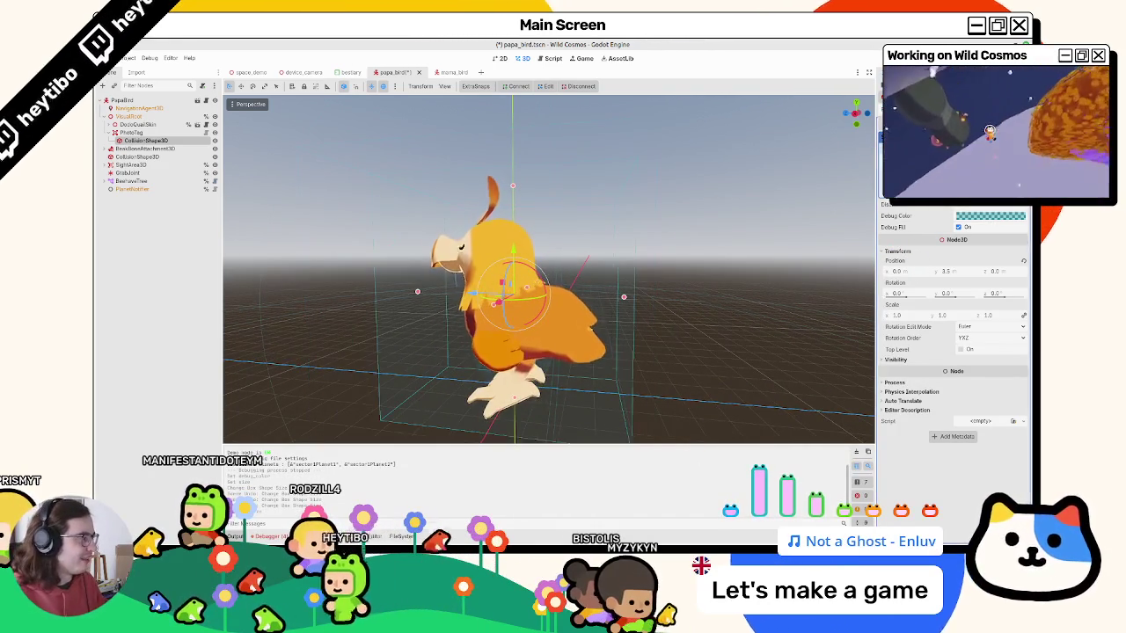
Check the box from a side orthogonal view, save and close papa_bird.tscn, showing mama_bird.
mouse_move(689, 192)
left_mouse_down()
mouse_move(633, 314)
mouse_move(672, 272)
mouse_move(571, 264)
mouse_move(513, 238)
left_mouse_up()
key("KP_3")
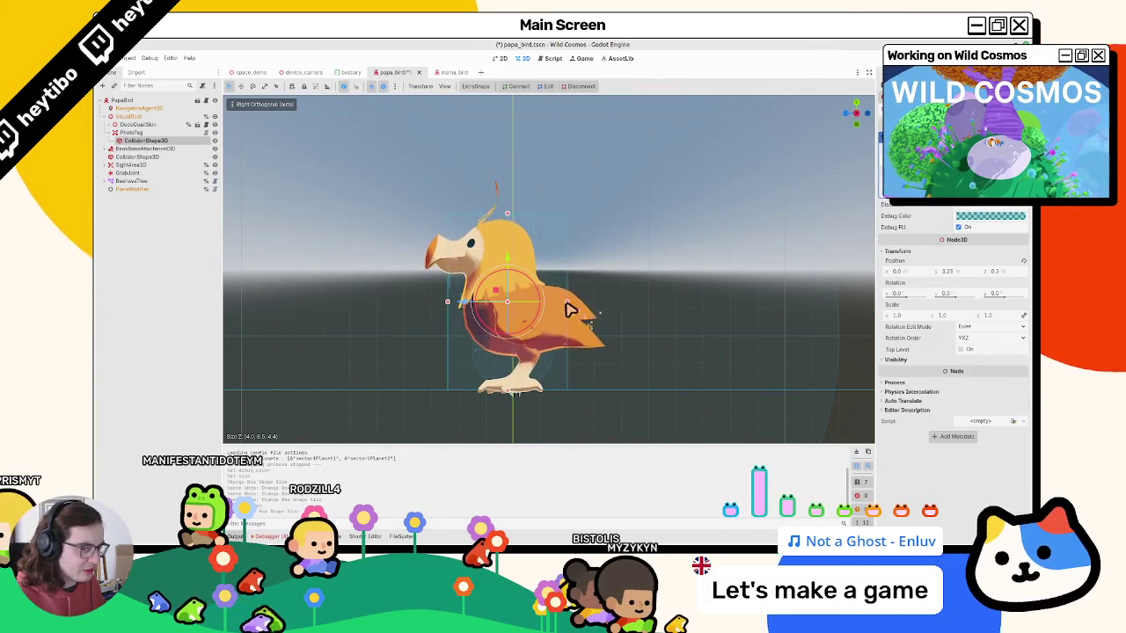
key("ctrl+s")
mouse_move(534, 307)
left_mouse_down()
mouse_move(586, 334)
mouse_move(573, 309)
mouse_move(514, 308)
mouse_move(613, 309)
mouse_move(487, 161)
left_mouse_up()
key("ctrl+s")
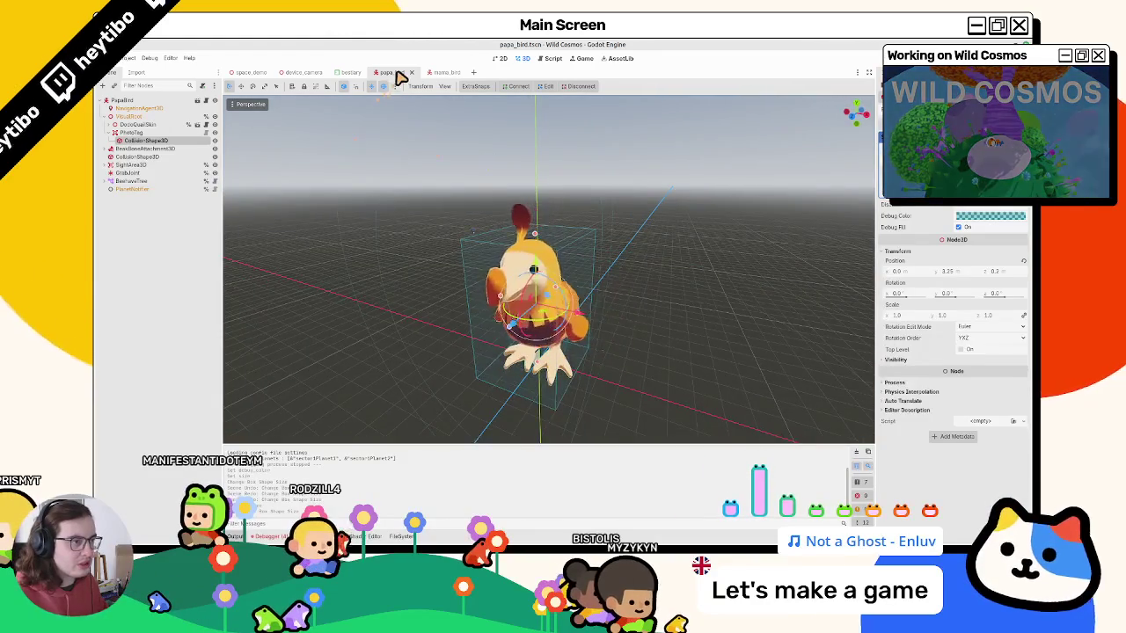
left_click(411, 72)
left_click(395, 73)
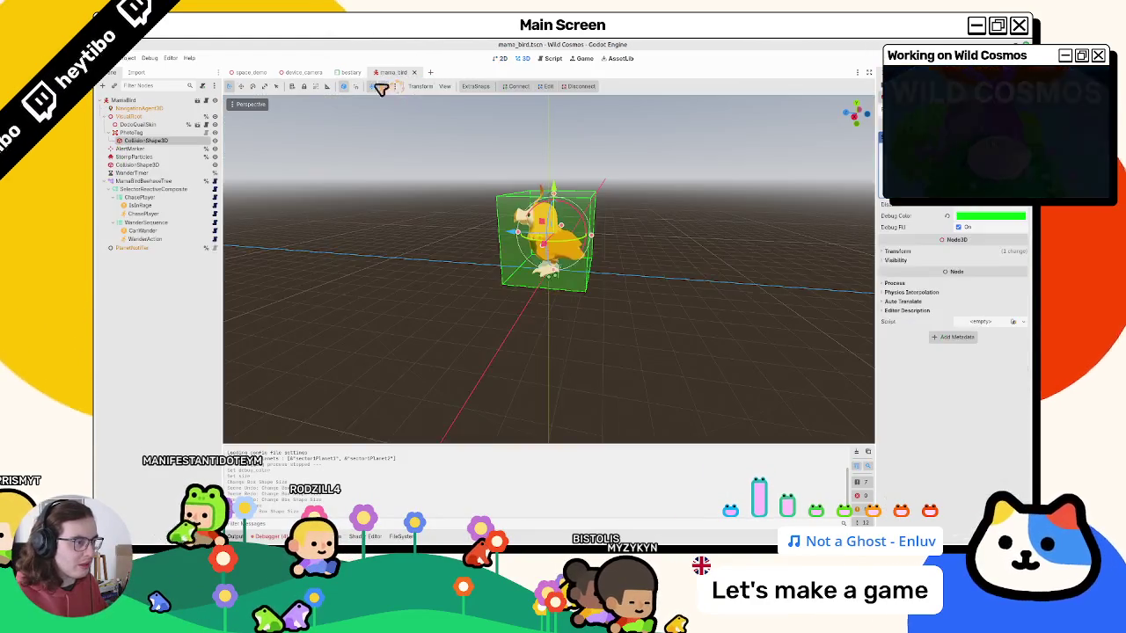
Reset the mama bird's collision box to the origin and stretch it to fit the bird in front view.
key("ctrl+z")
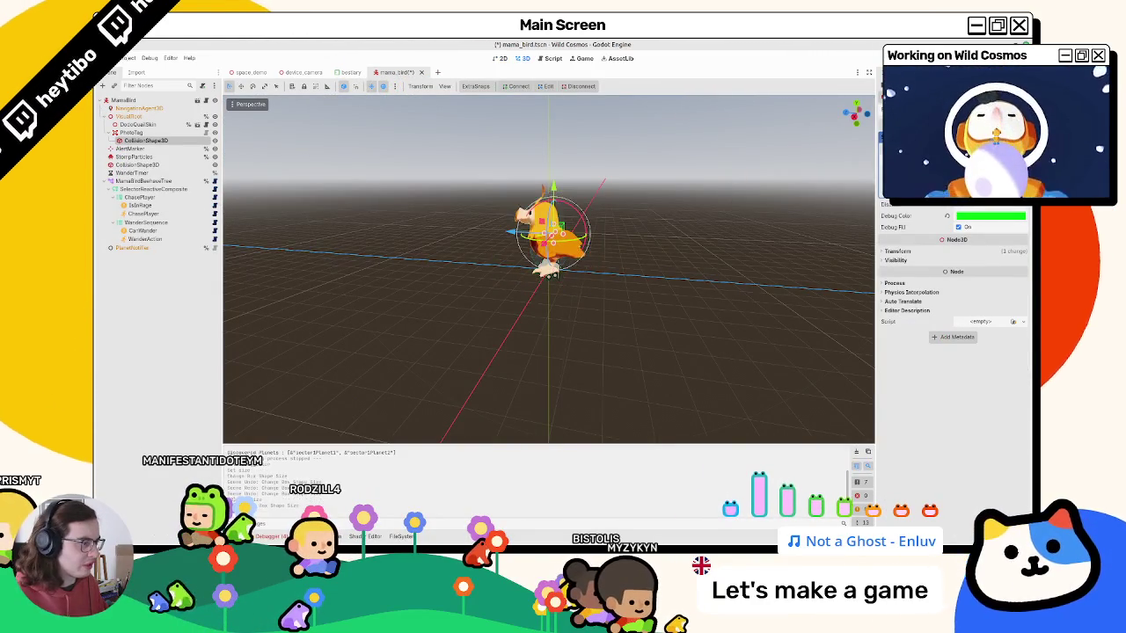
scroll(547, 248, "up", 3)
left_click(924, 247)
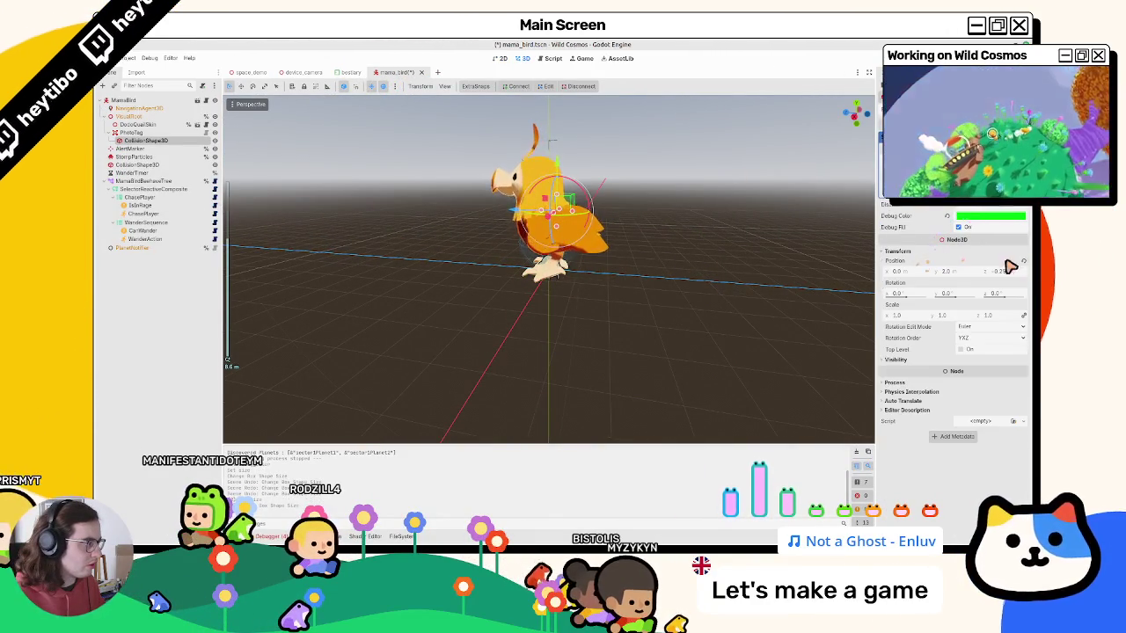
left_click(1026, 262)
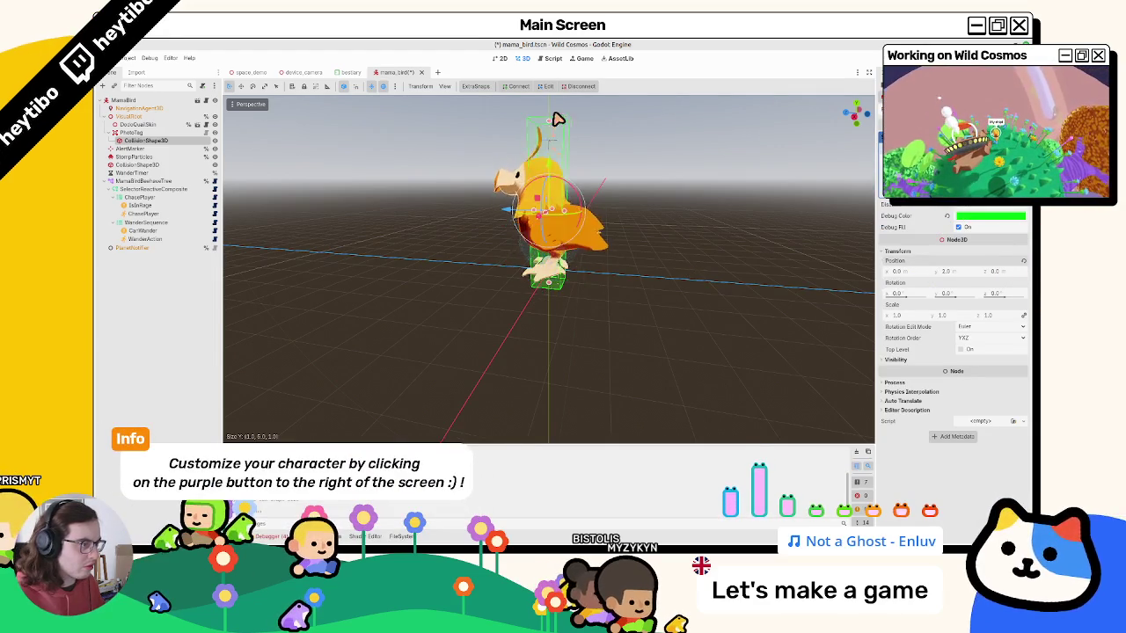
mouse_move(535, 231)
left_mouse_down()
mouse_move(510, 227)
mouse_move(588, 234)
left_mouse_up()
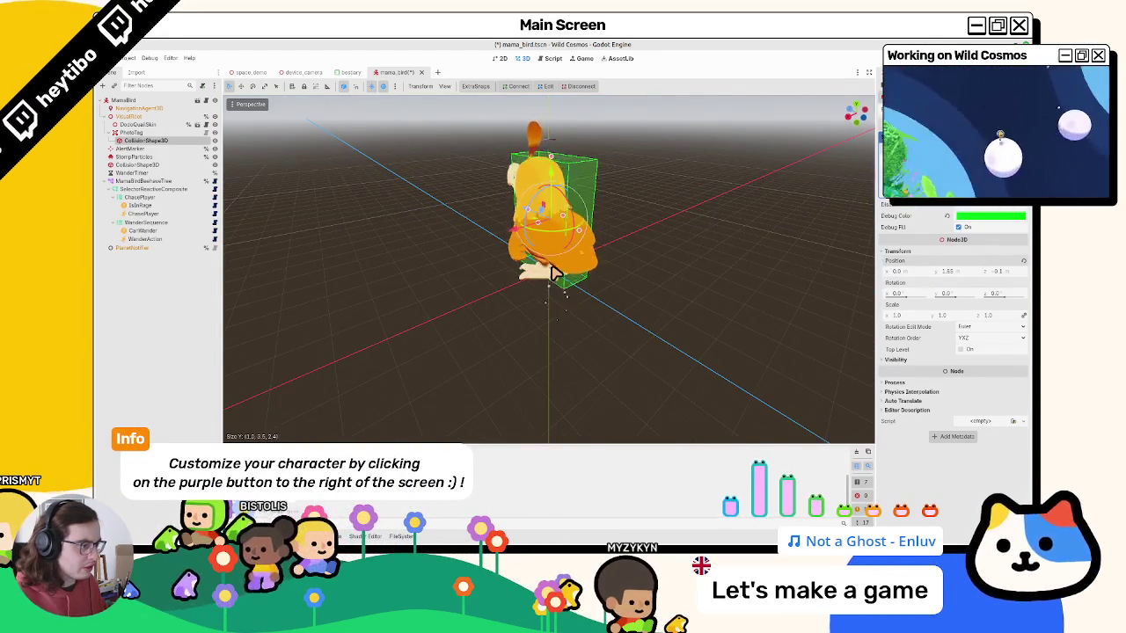
key("KP_1")
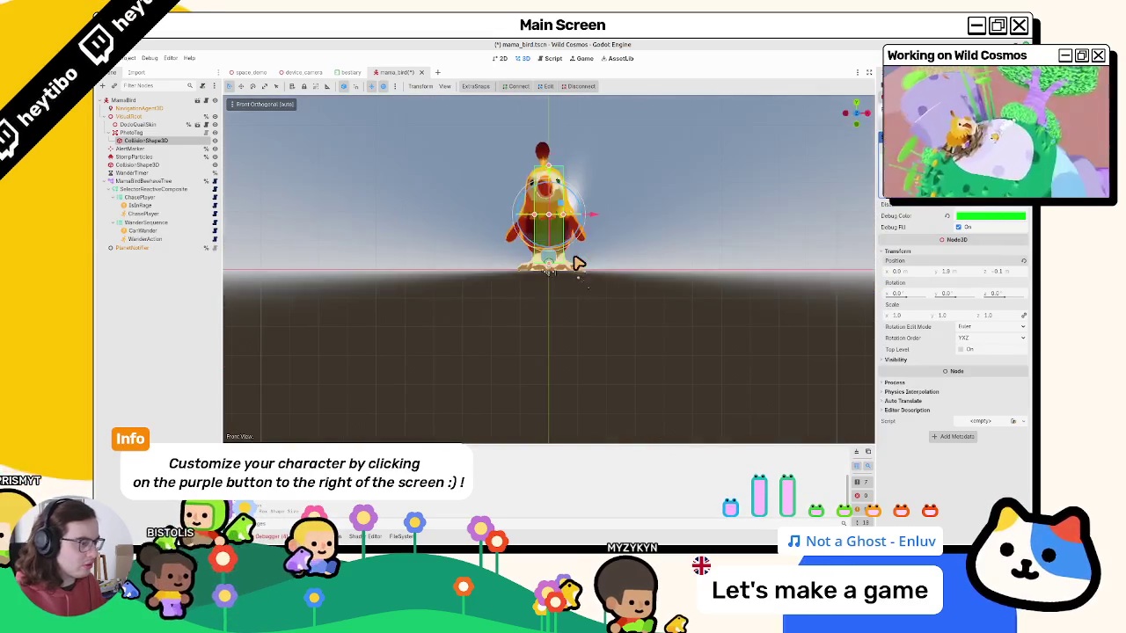
left_click_drag(553, 267, 552, 269)
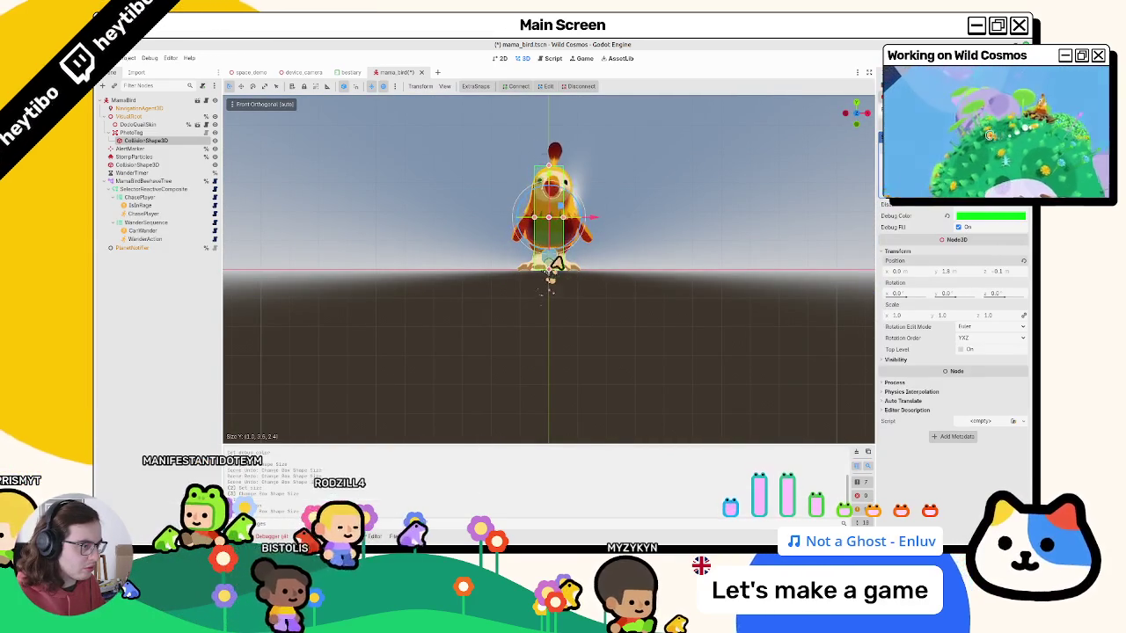
left_click_drag(567, 226, 583, 227)
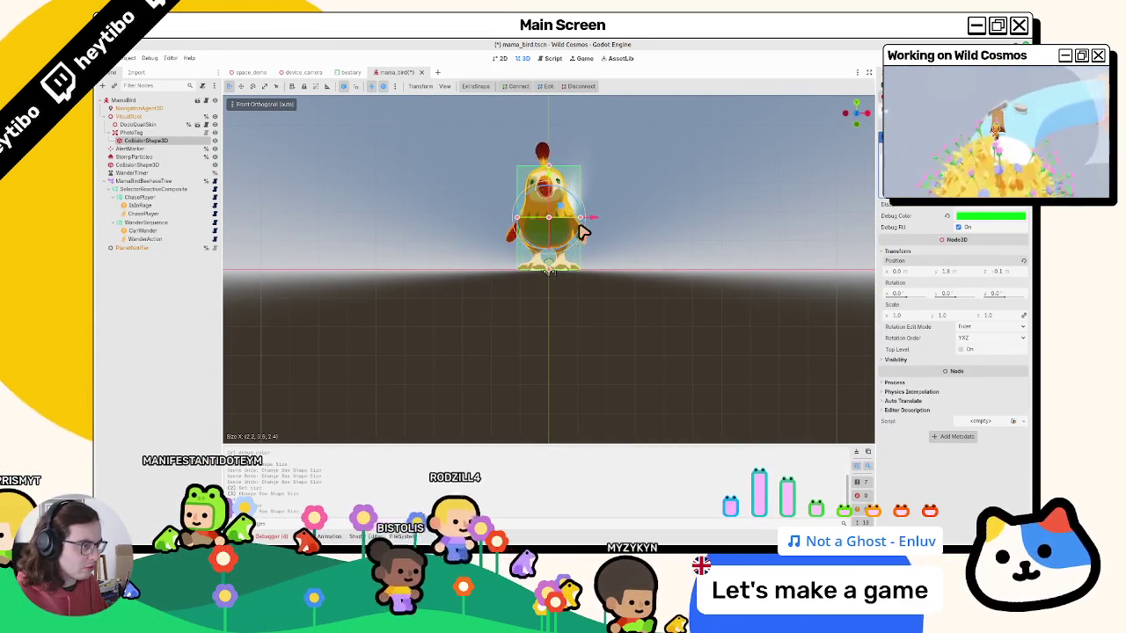
Select the PhotoTag node and open its photo_tag.gd script.
left_click(361, 74)
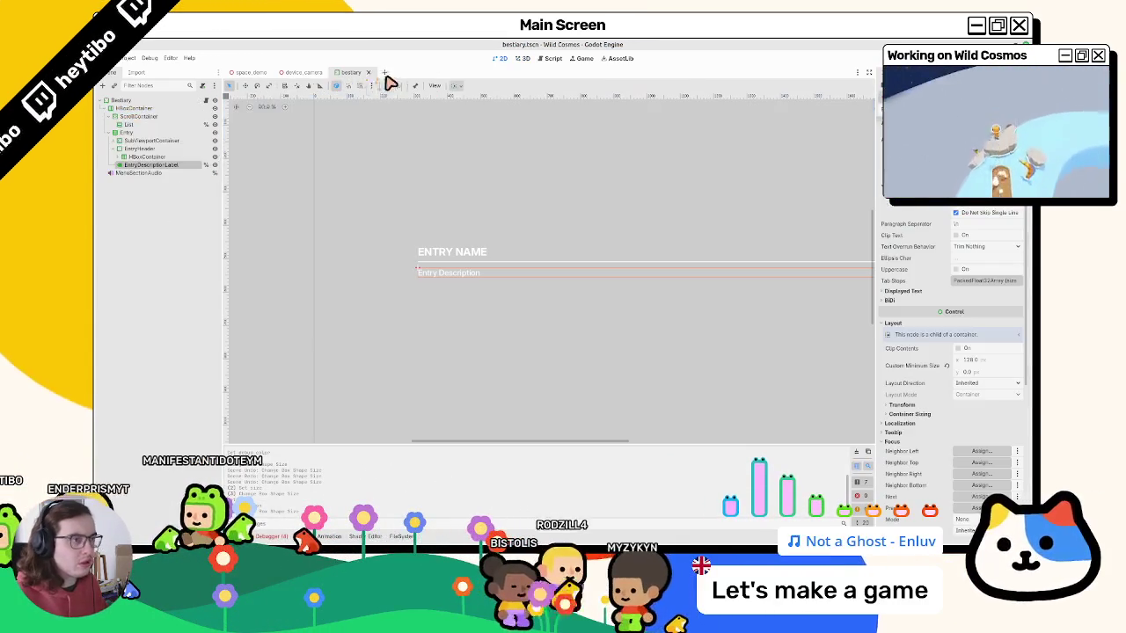
left_click(366, 73)
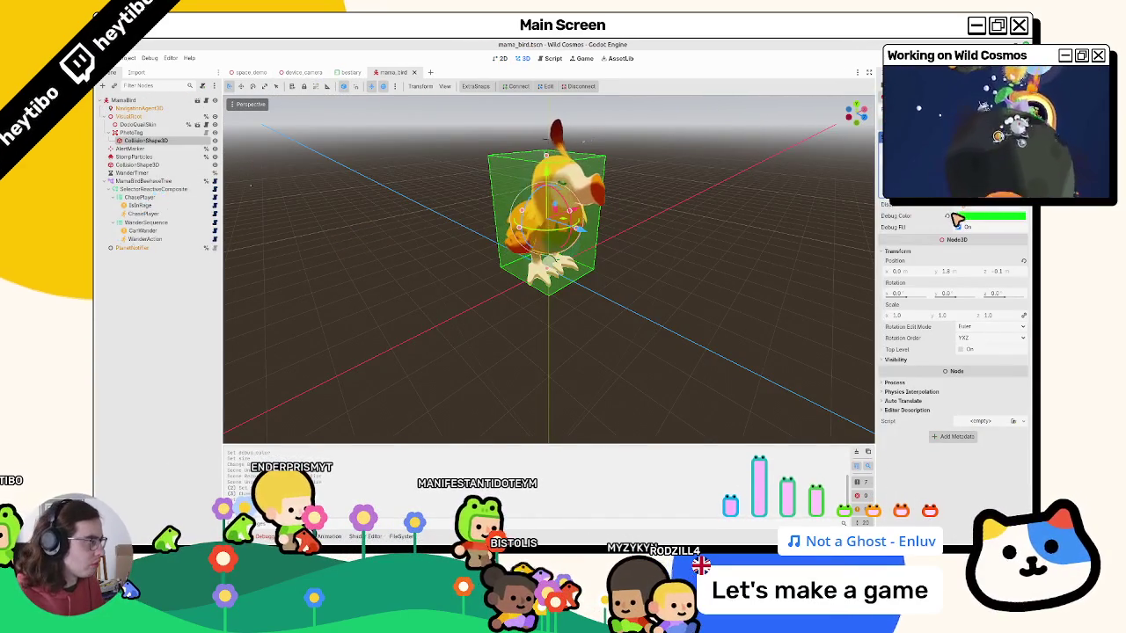
left_click(349, 74)
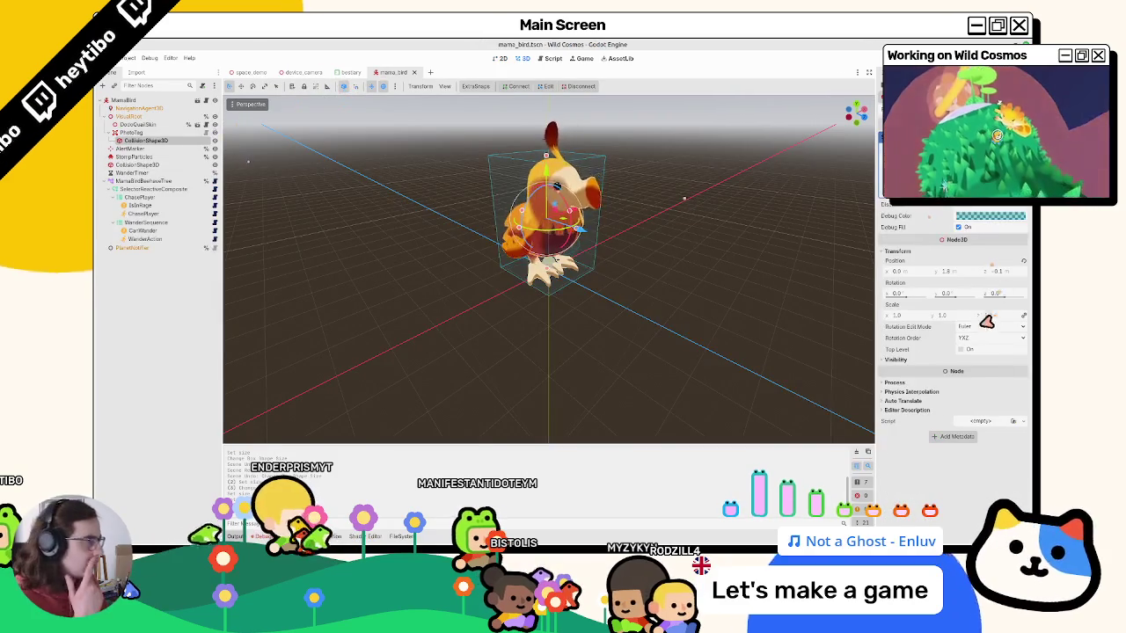
left_click(130, 133)
left_click(208, 133)
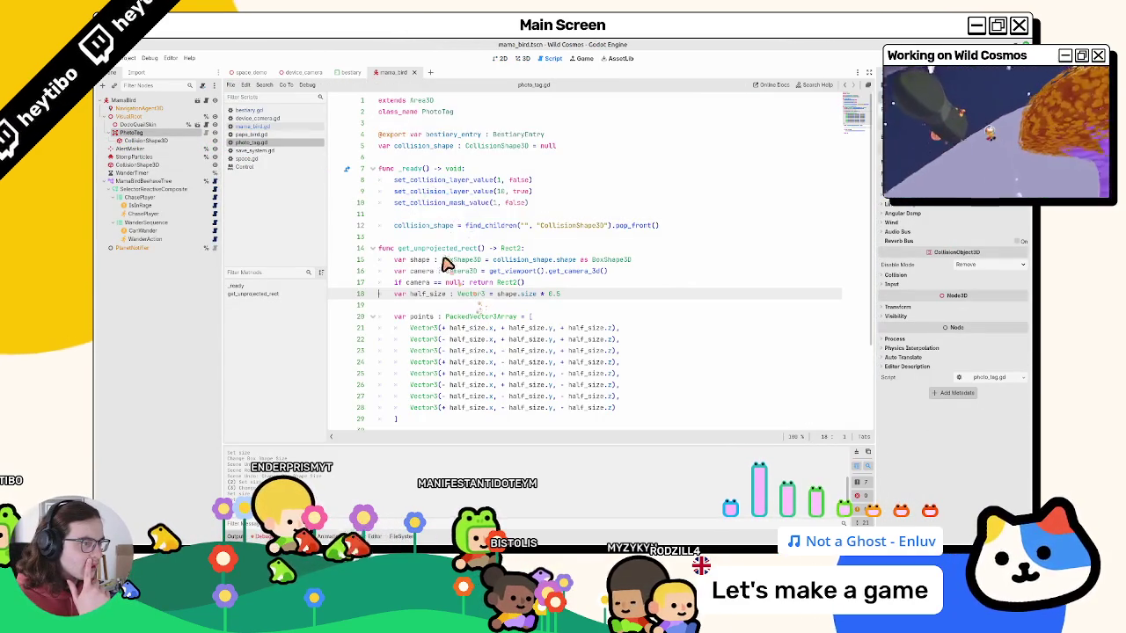
Glance through photo_tag.gd, return to the 3D view, and close the mama_bird.tscn tab.
scroll(499, 212, "down", 3)
scroll(337, 218, "up", 3)
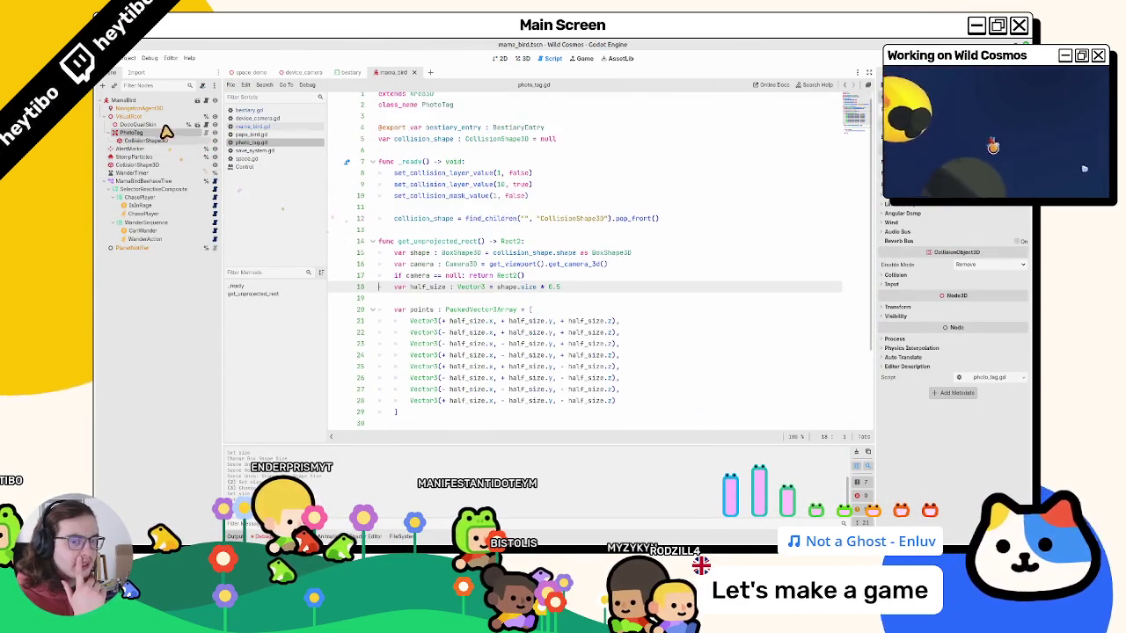
left_click(526, 59)
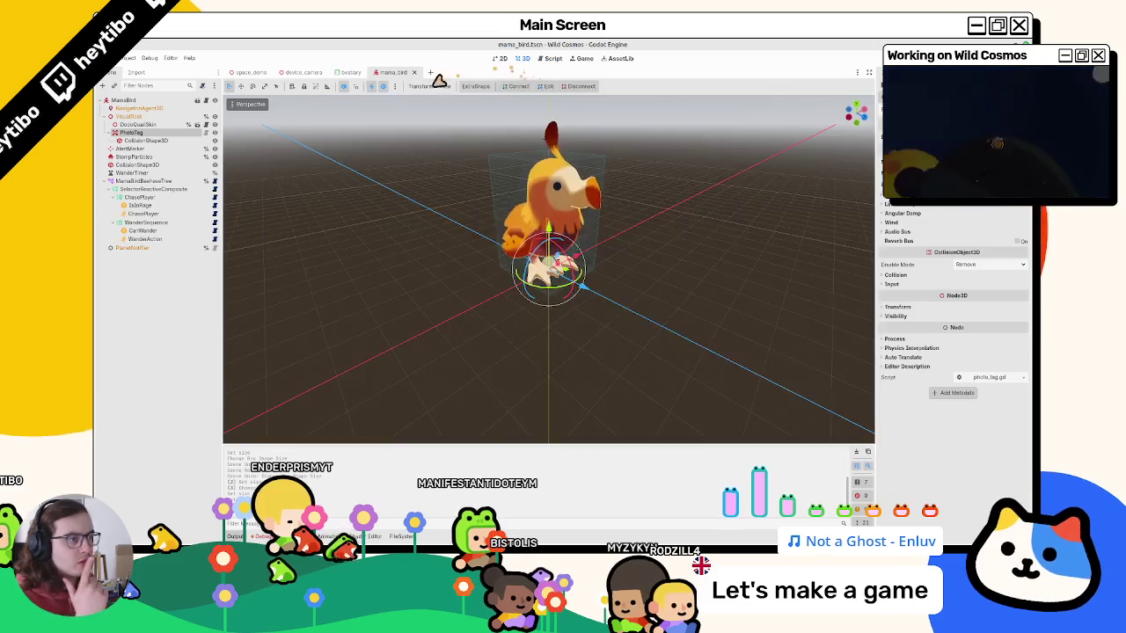
left_click(415, 71)
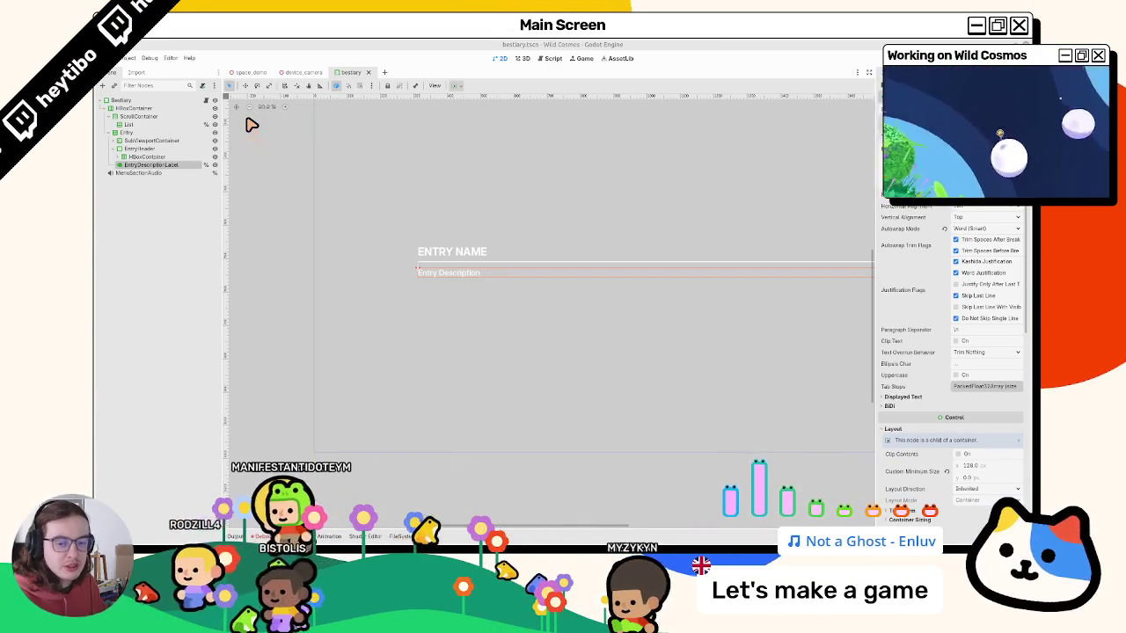
Close bestiary.tscn and device_camera.tscn, leaving space_demo.tscn, and open a terminal in the project folder.
scroll(400, 292, "down", 5)
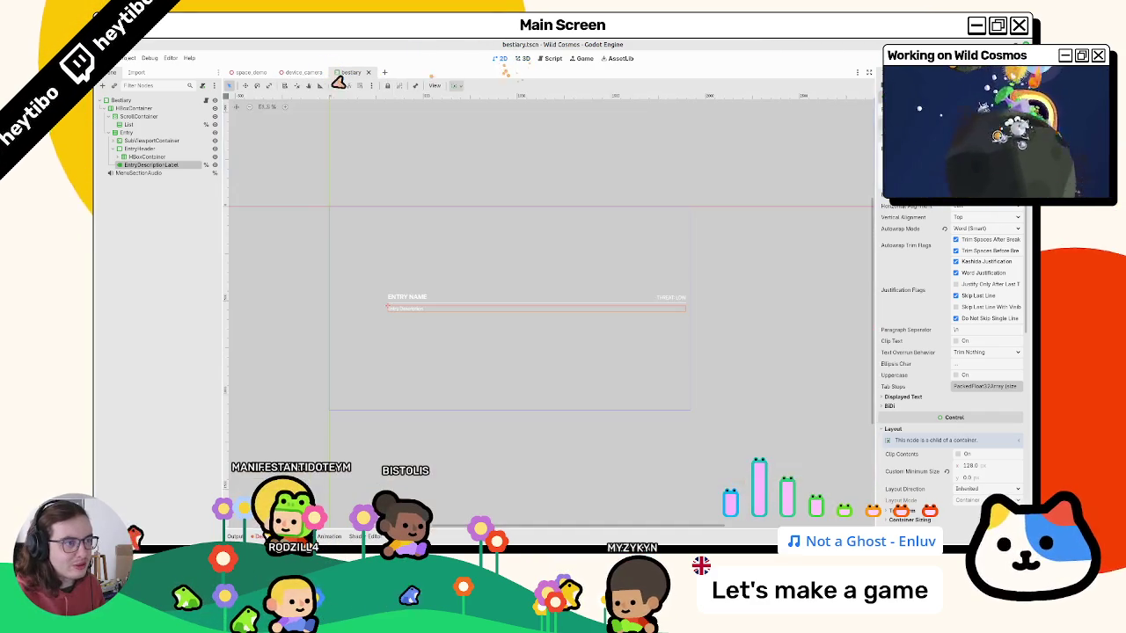
left_click(368, 73)
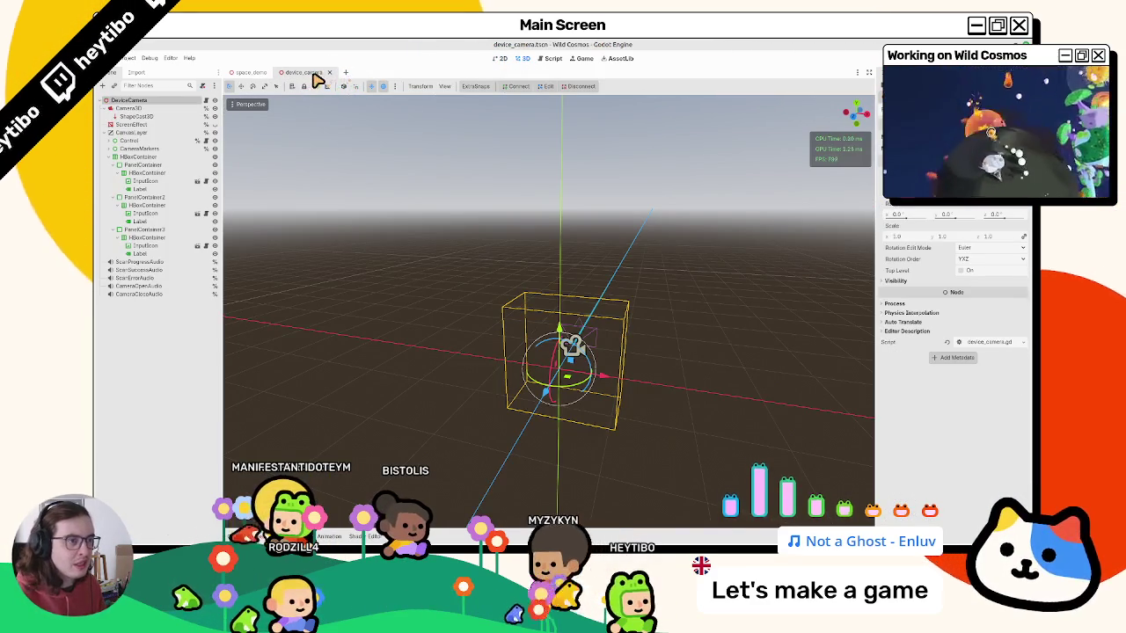
left_click(248, 74)
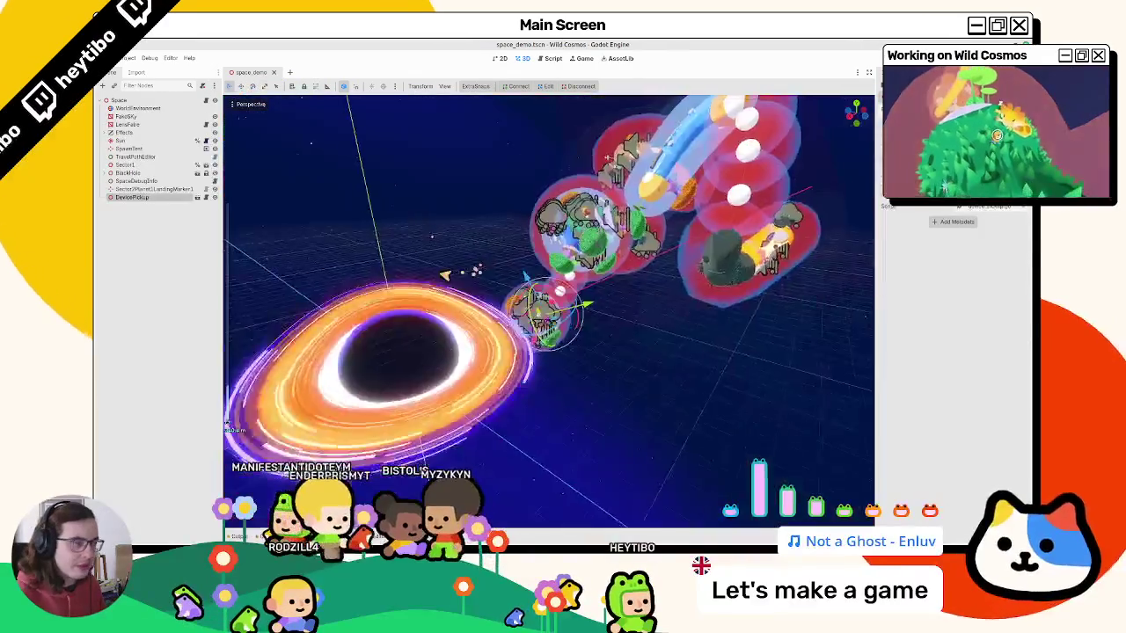
key("ctrl+alt+t")
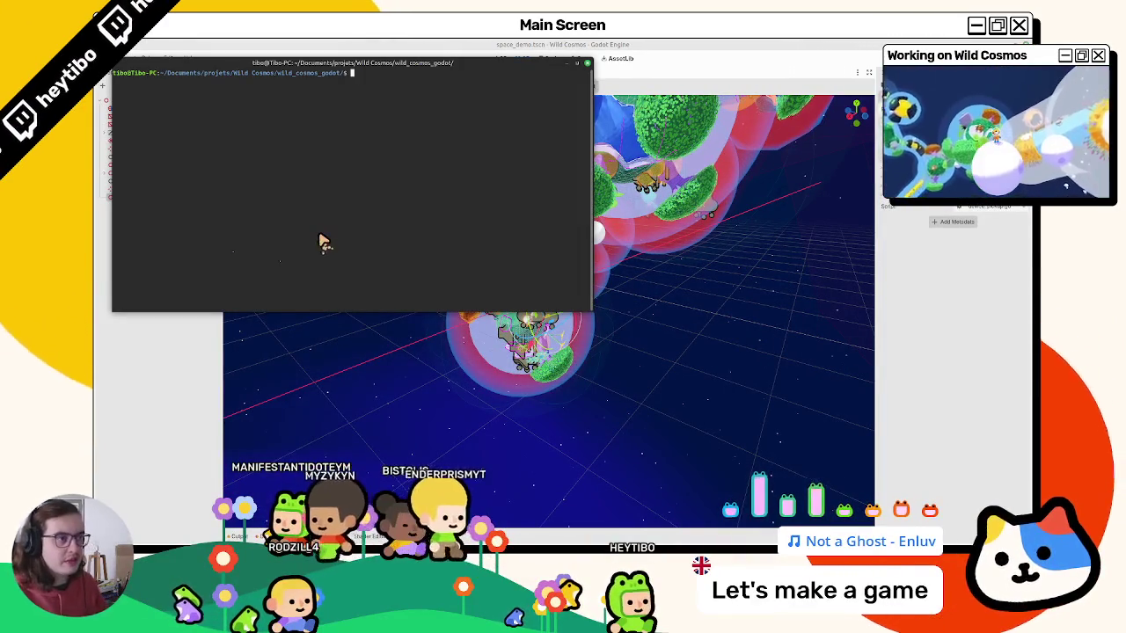
Check git status and discard changes with git restore components/gravity_zone/.
type("git status")
key("Return")
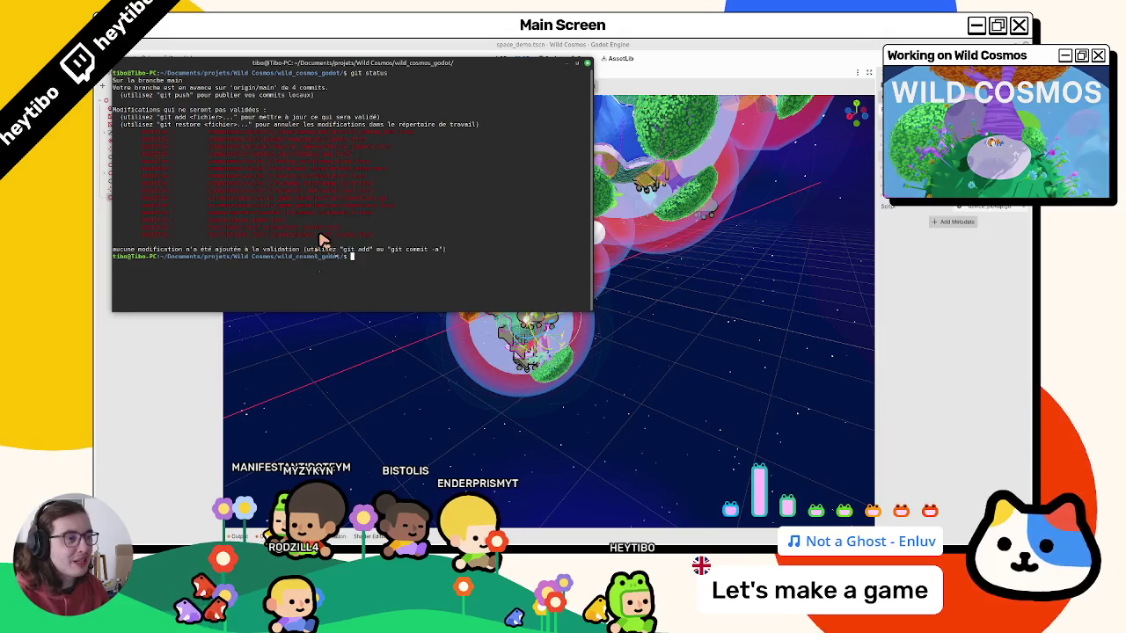
type("git restore ")
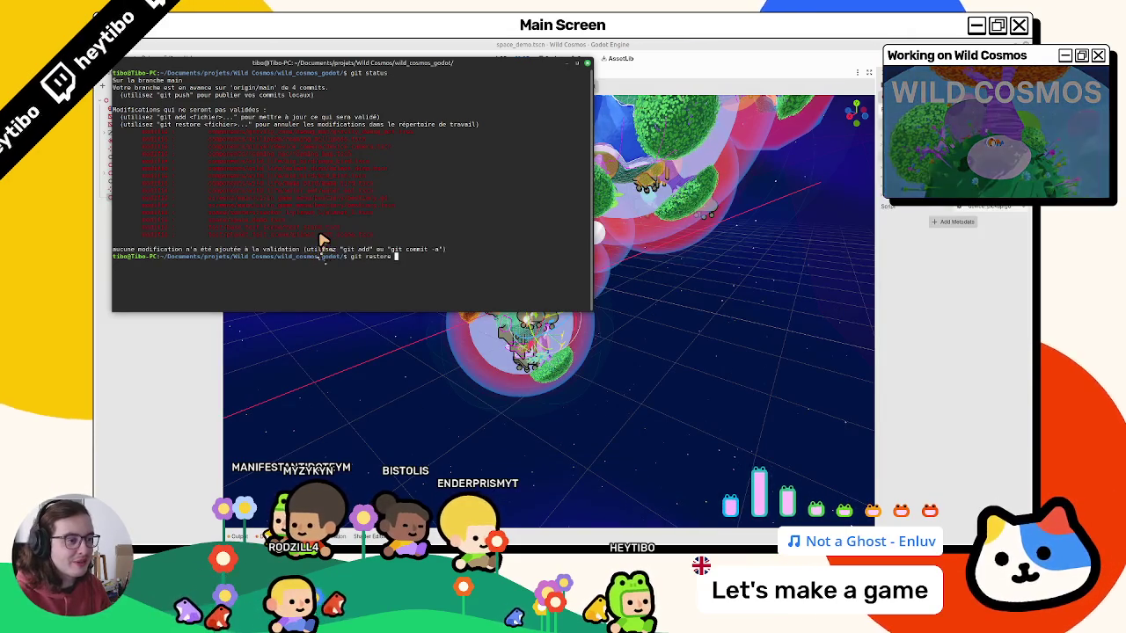
type("components/gravity_zone/")
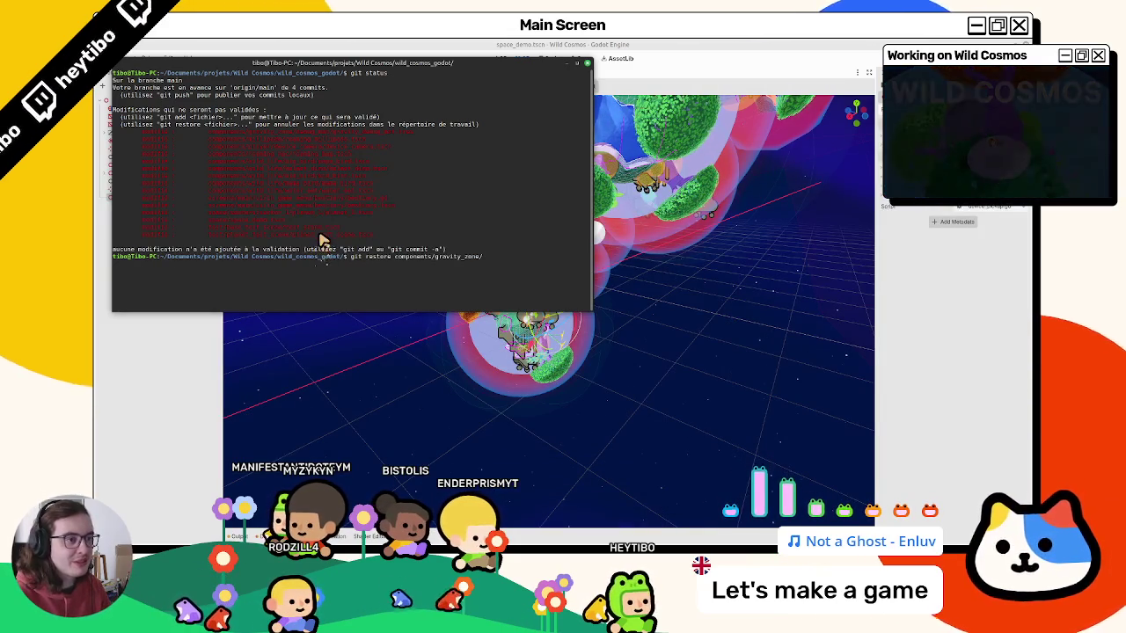
key("Return")
type("git status")
key("Return")
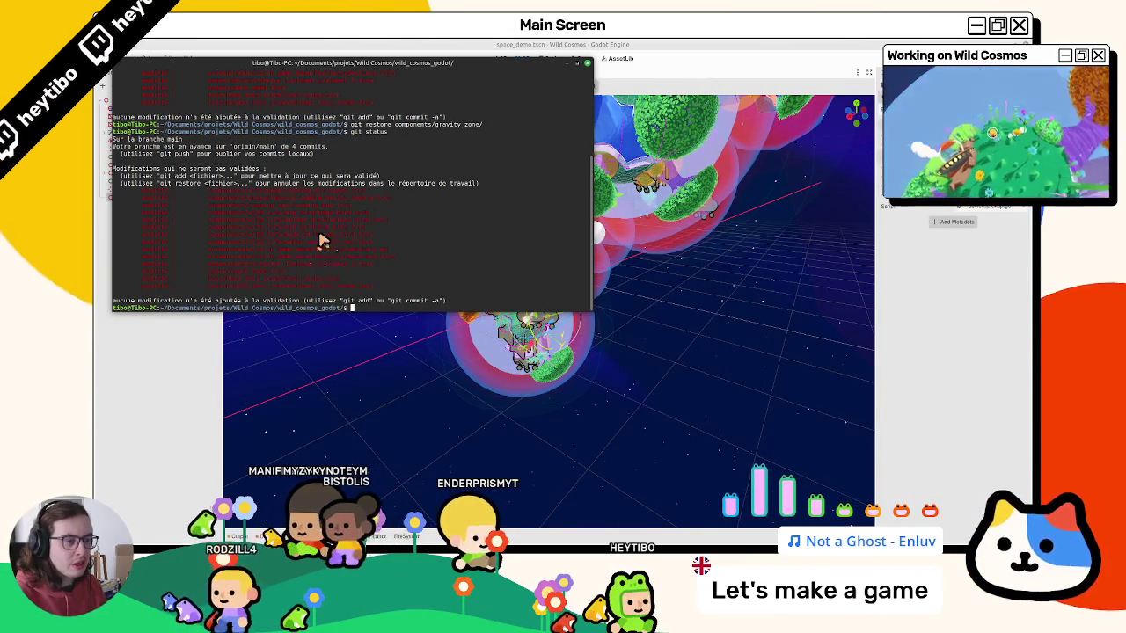
Review the git diff of planet_1.tscn and list the changed files again.
type("git diff space/")
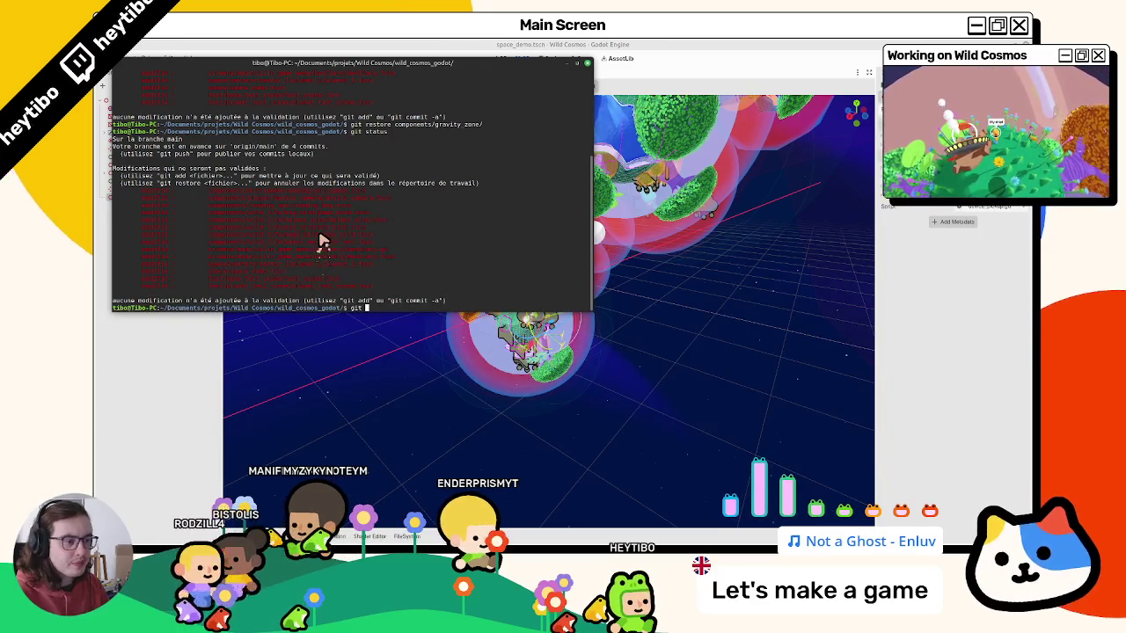
key("ctrl+c")
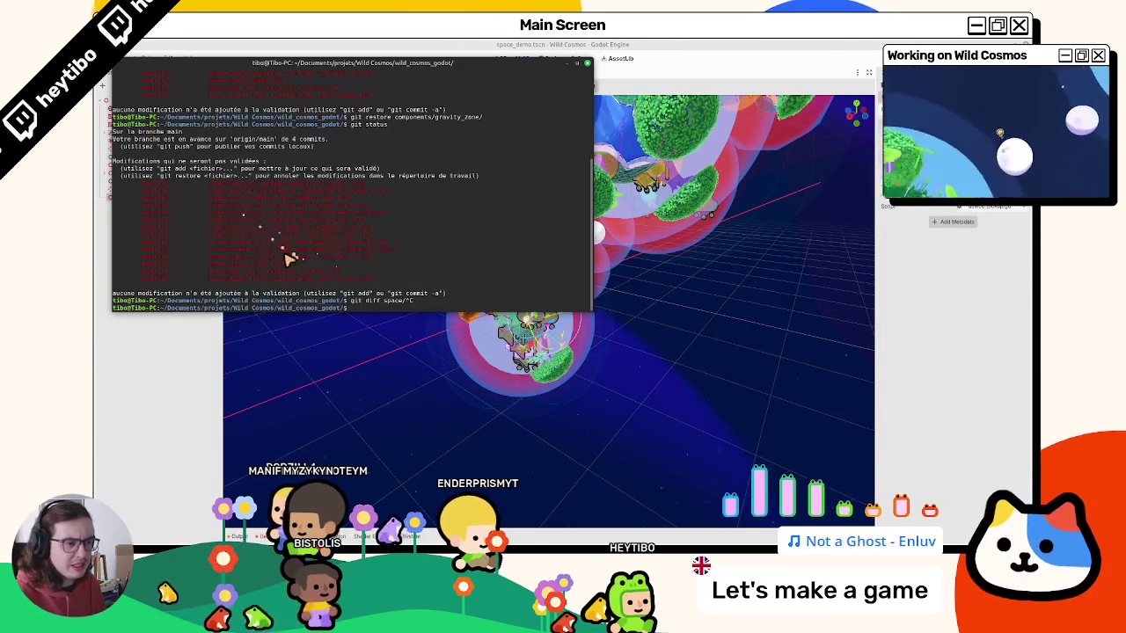
double_click(286, 256)
type("ff")
middle_click(286, 260)
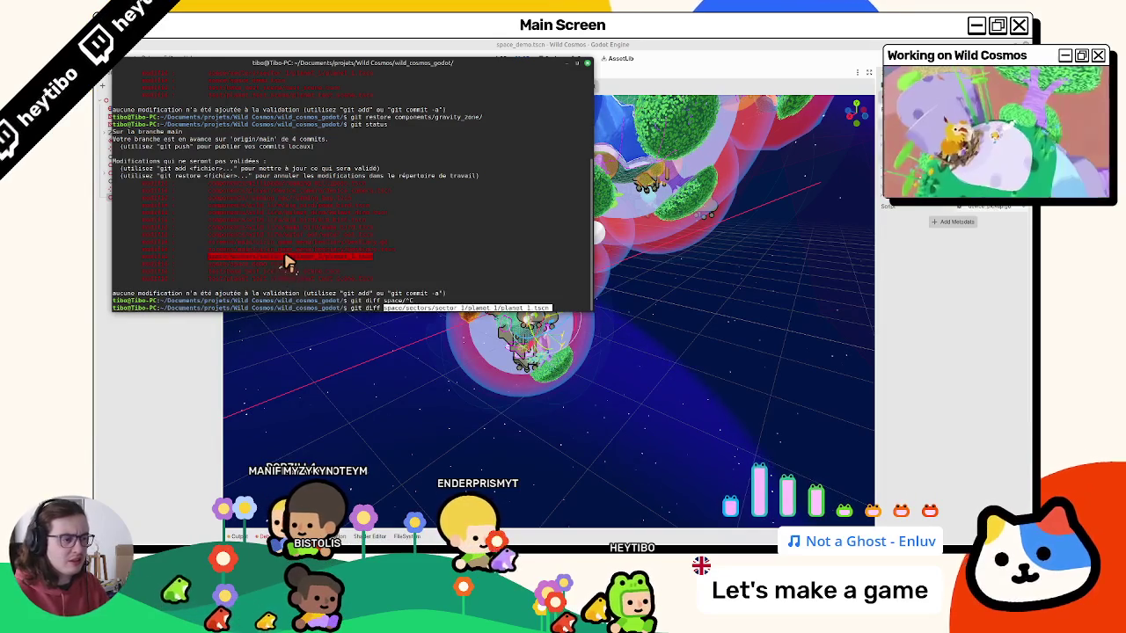
key("Return")
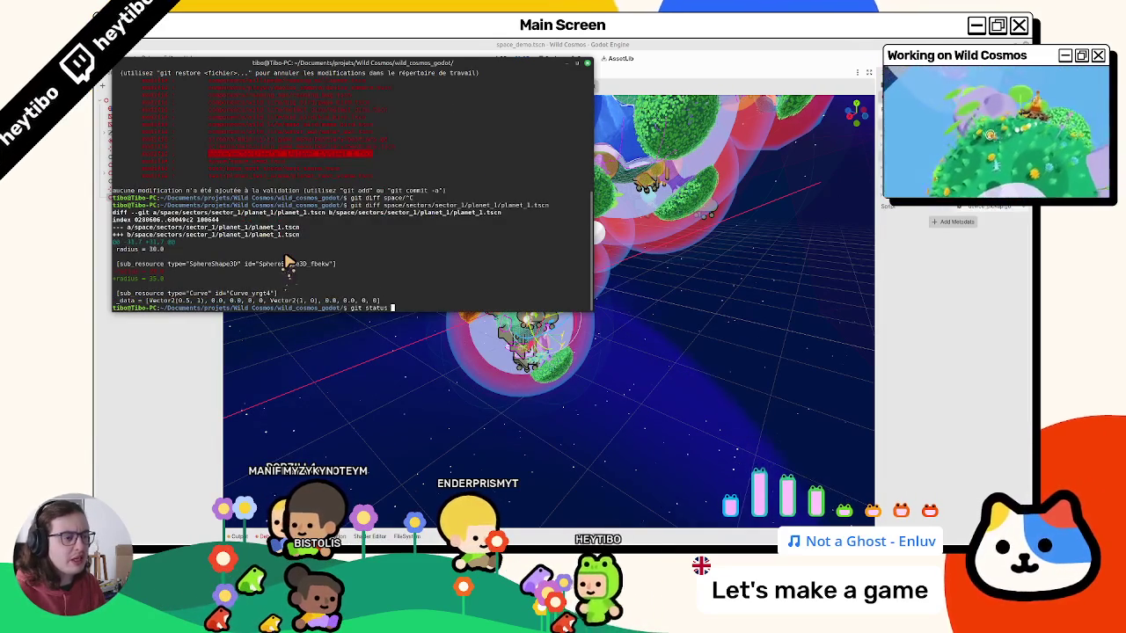
type("git status")
key("Return")
Stage then unstage everything, and git restore test/base_test_scene/test_scene.tscn before rechecking status.
type("godot/$ git a")
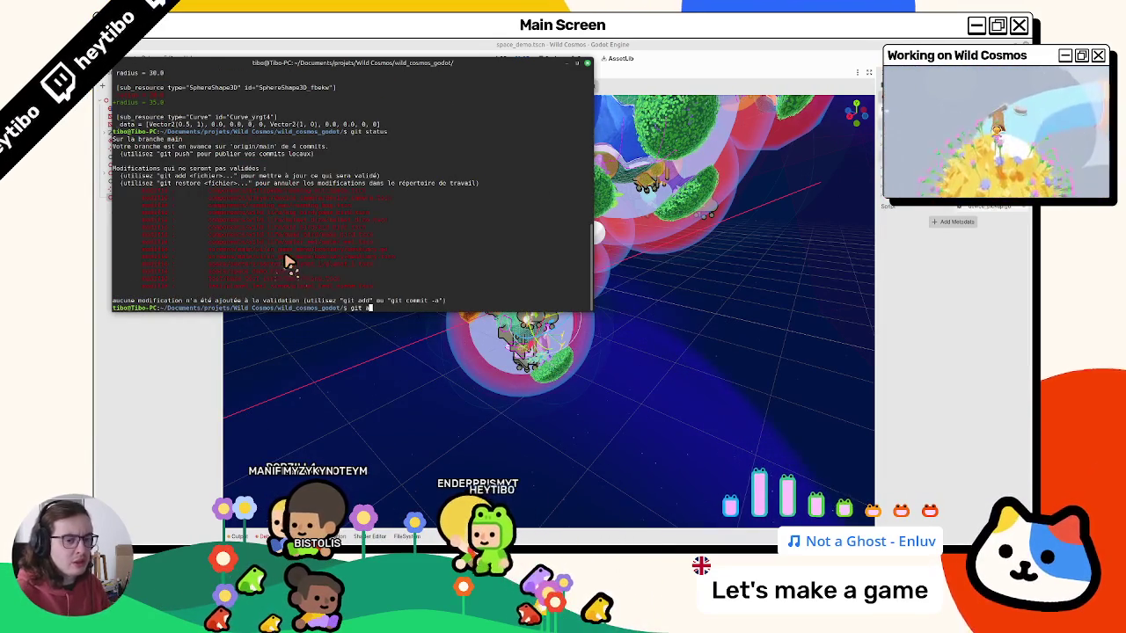
key("Return")
key("Up")
key("ctrl+c")
type("git reset .")
key("Return")
type("git add .")
key("Return")
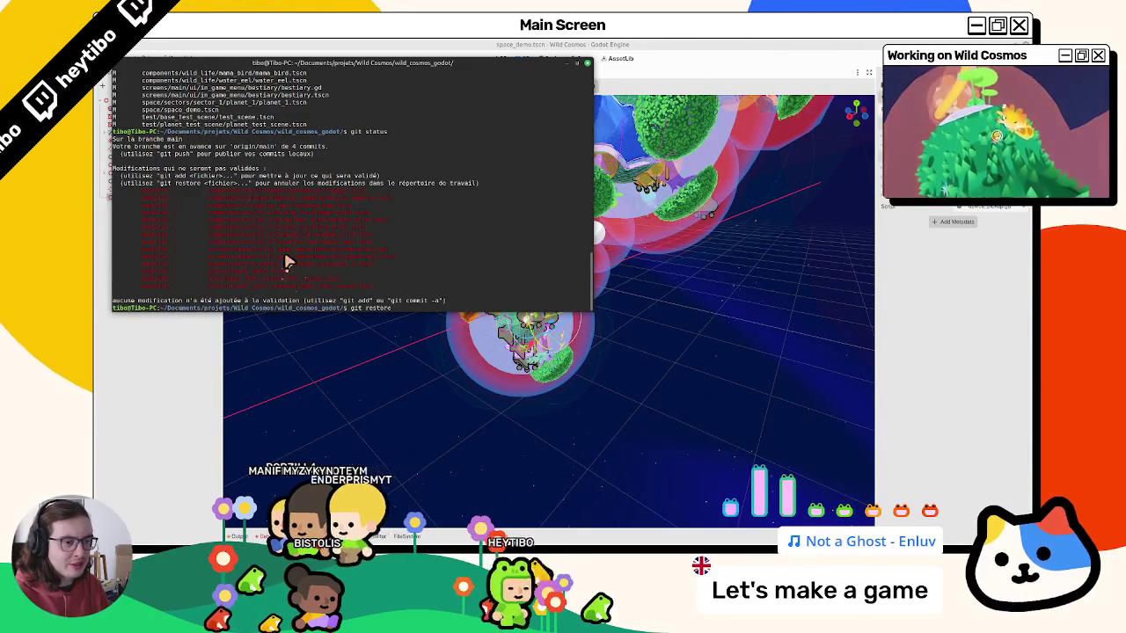
key("Tab")
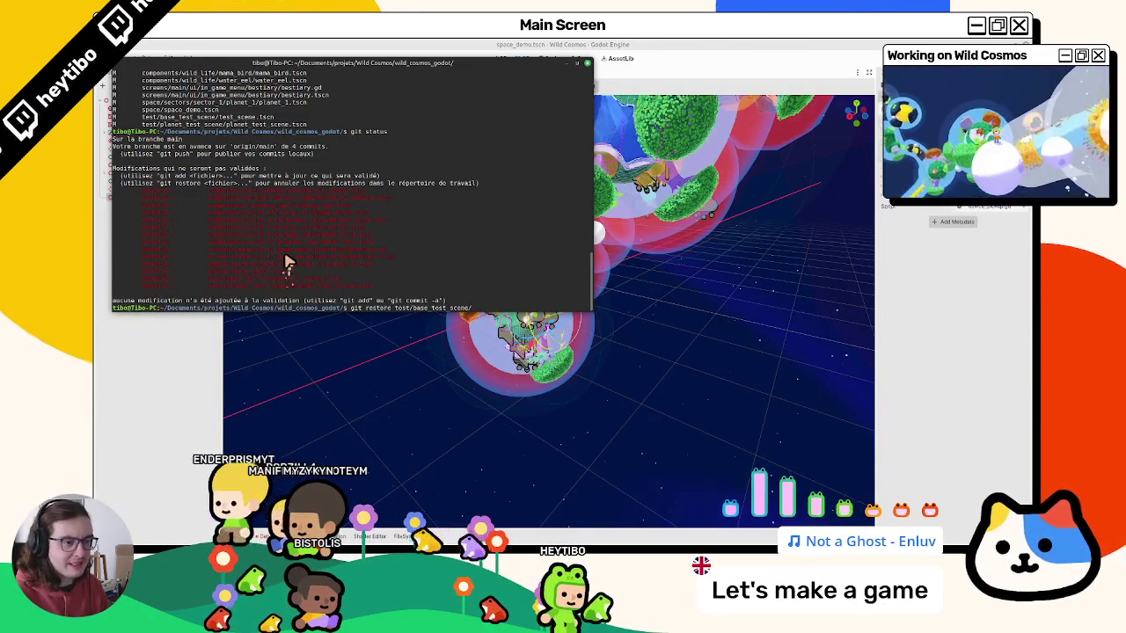
type("test_scene.tscn")
key("Return")
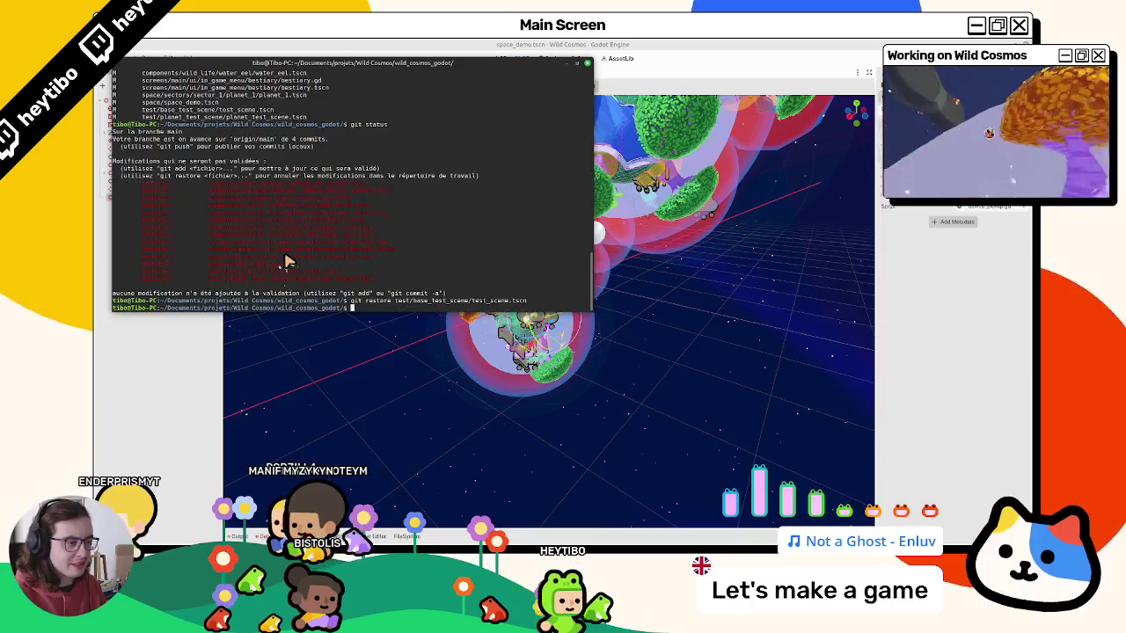
type("git status")
key("Return")
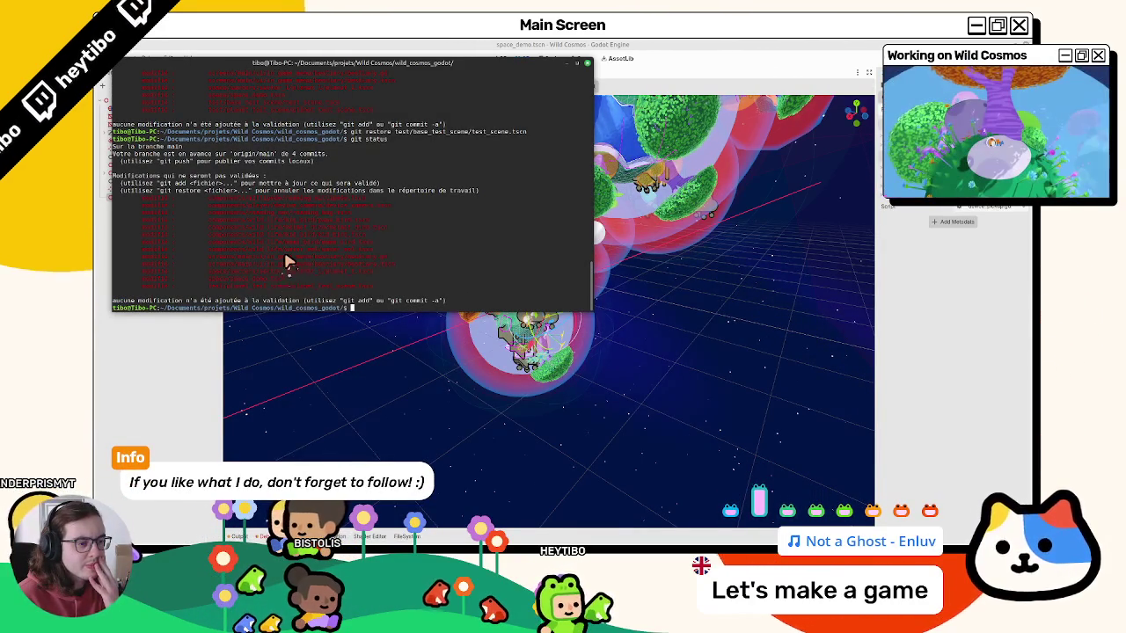
Stage all remaining changes with git add . and review the staged files with git status.
type("git add .")
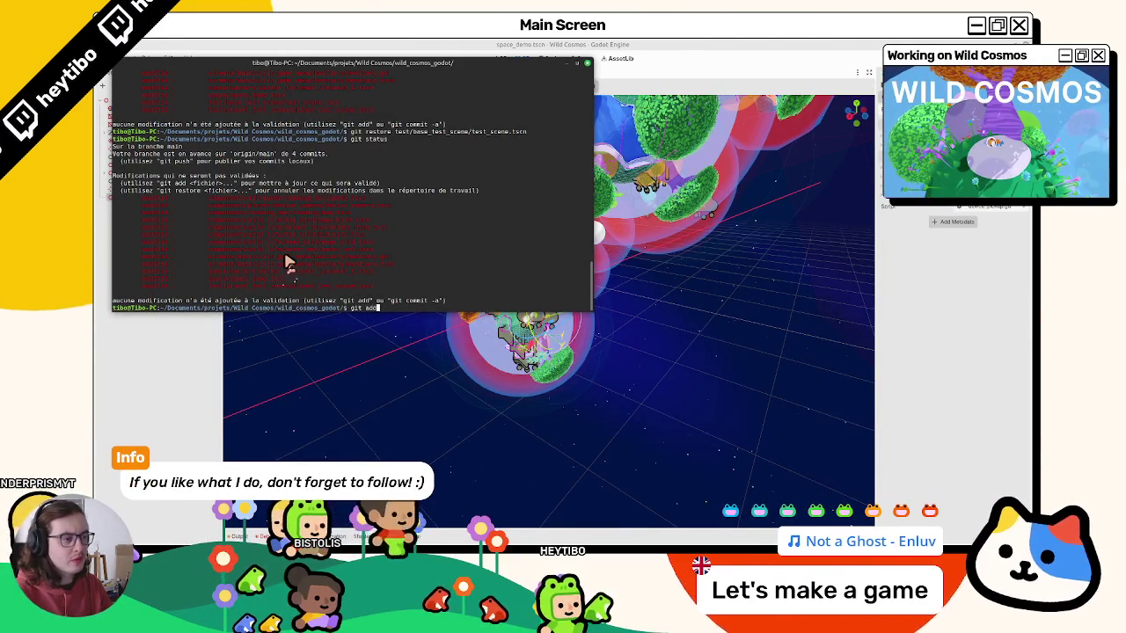
key("Return")
type("git status")
key("Return")
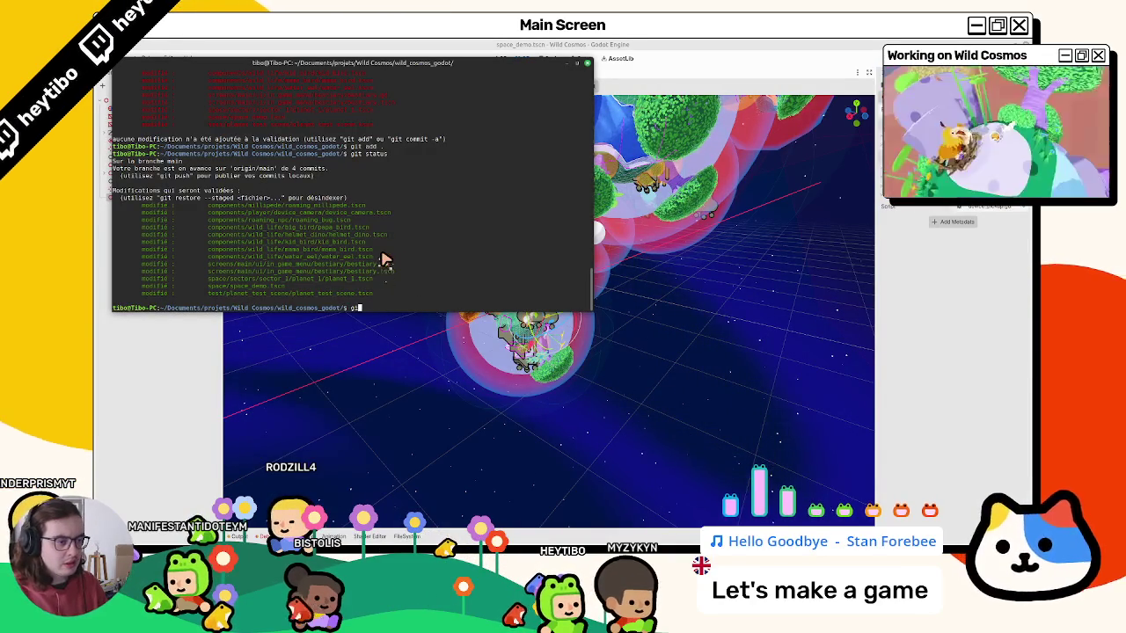
key("Return")
Commit with a lowercase 'fix: bestiary load entry after scan' message covering the demo-creature phototags.
type("git ")
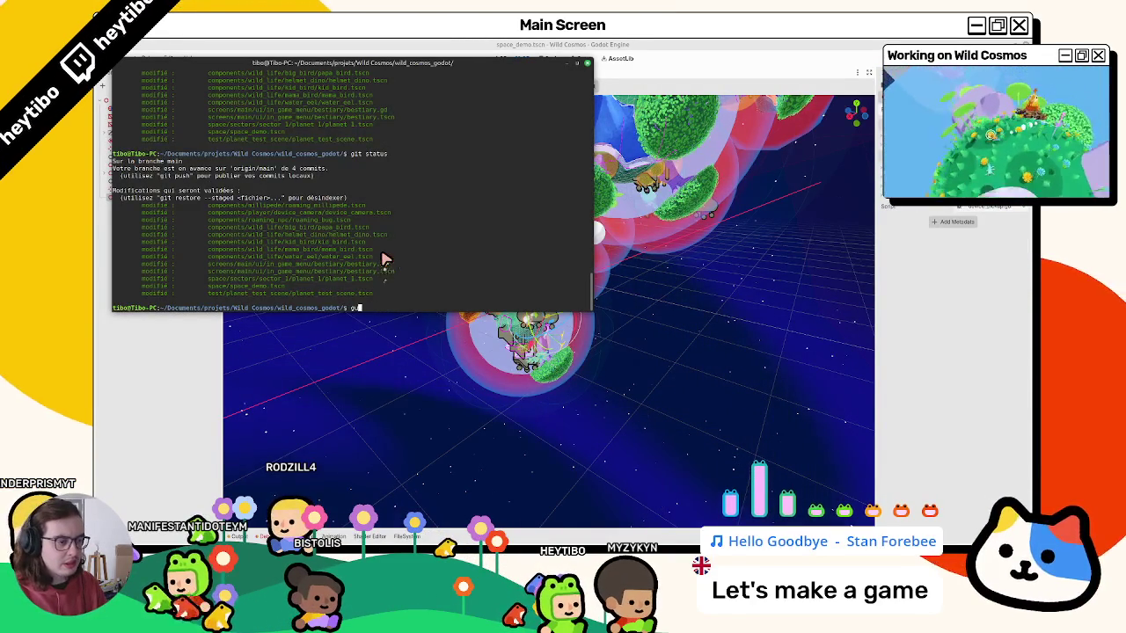
type("t commit -m '")
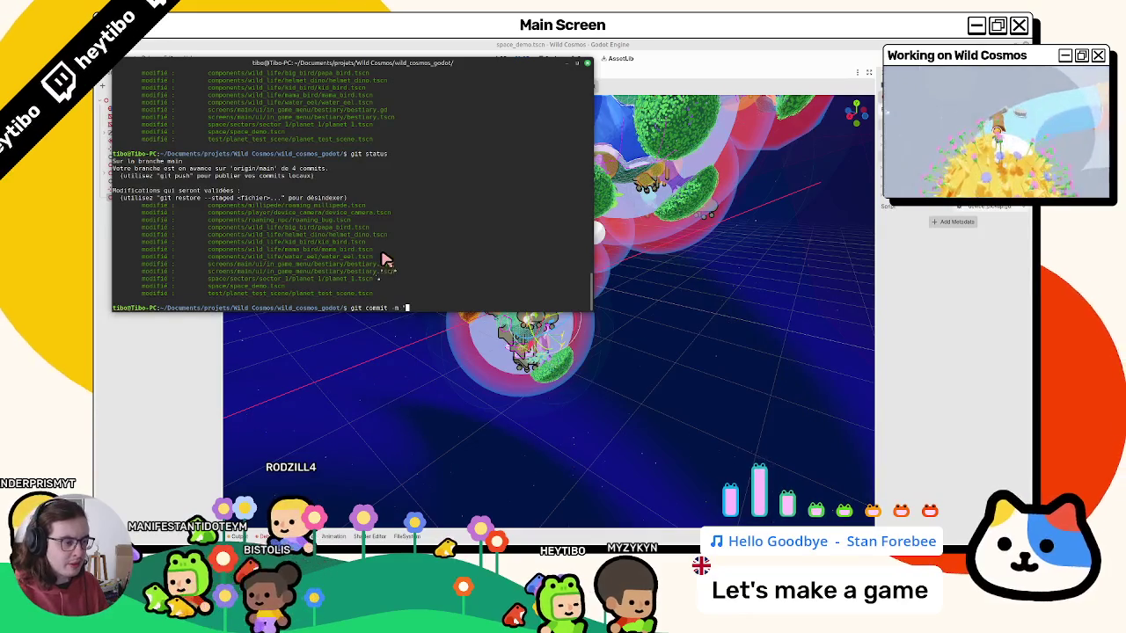
type("up")
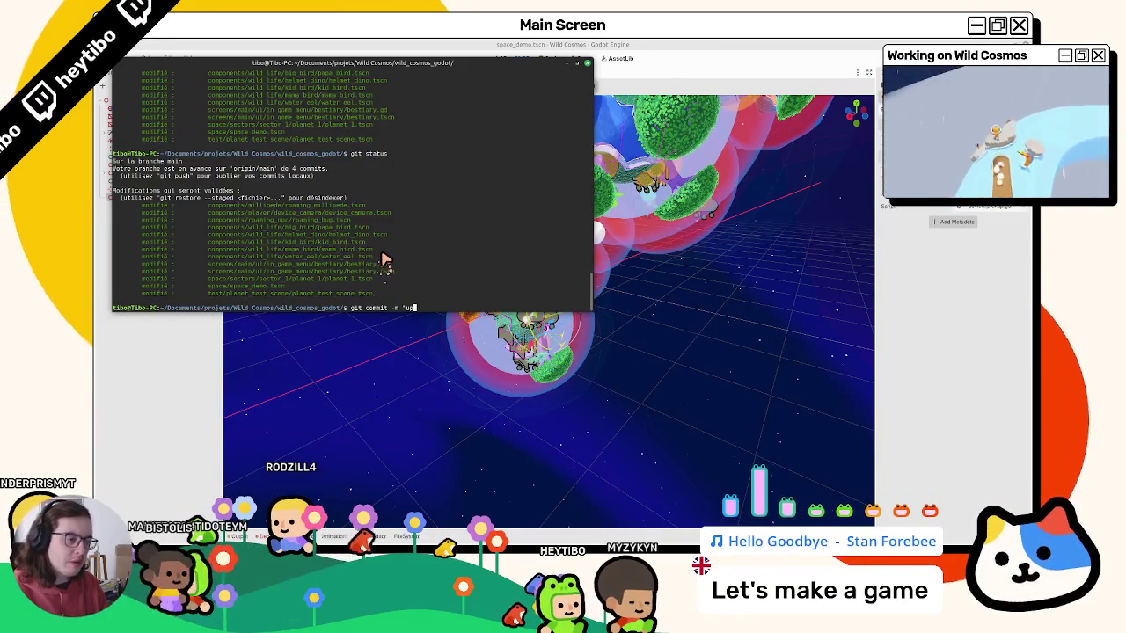
key("BackSpace")
key("BackSpace")
type("fix: bestiary")
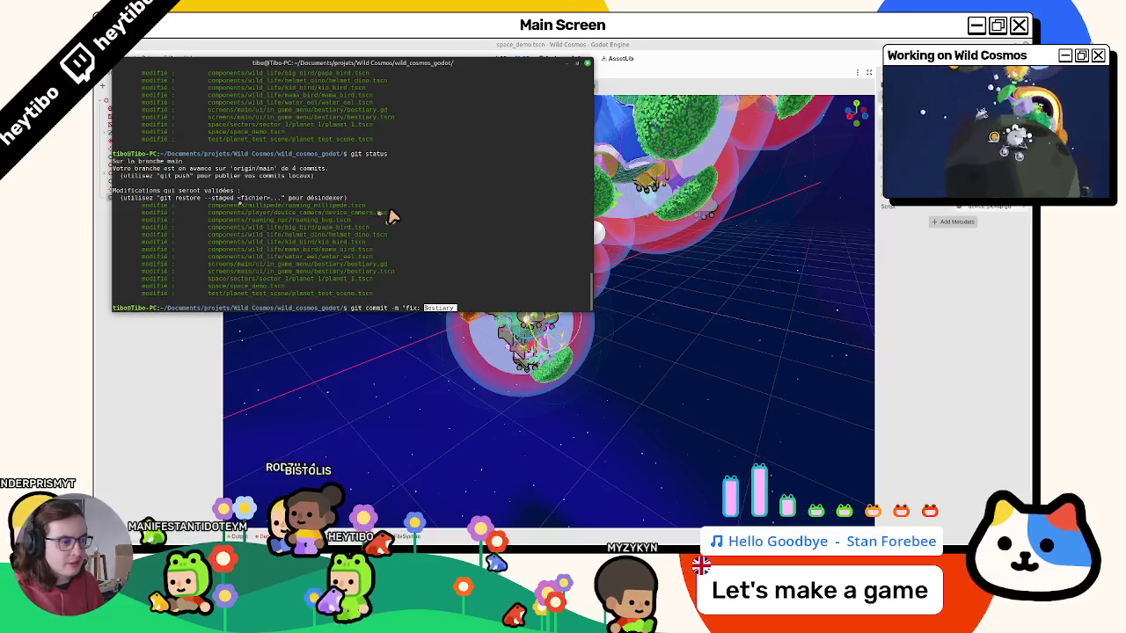
type(" load entry after scan")
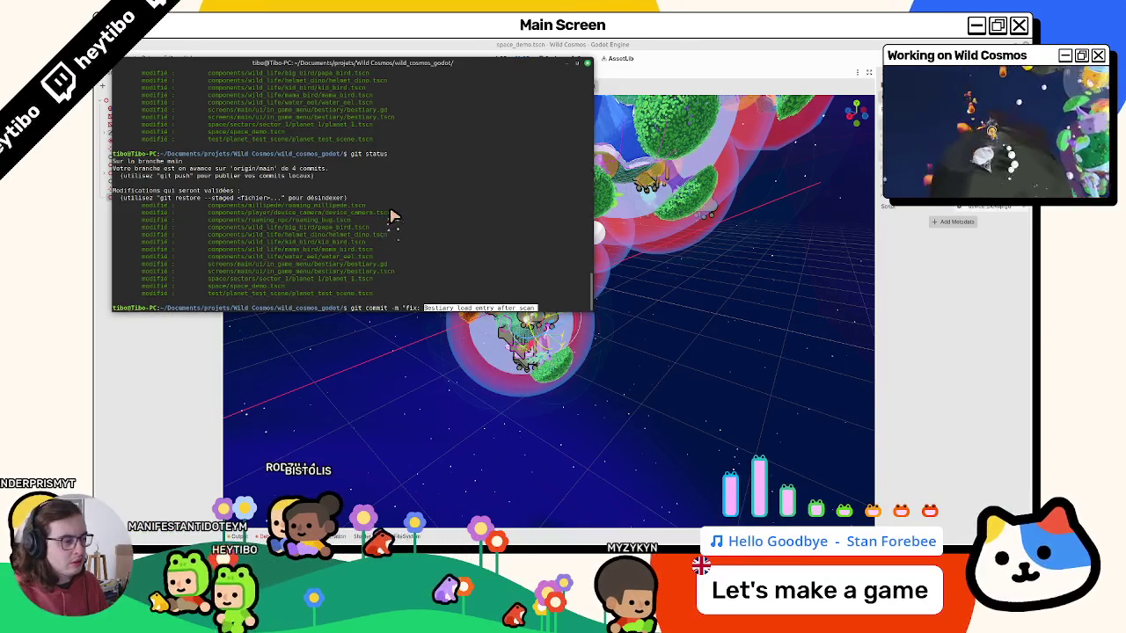
key("Right")
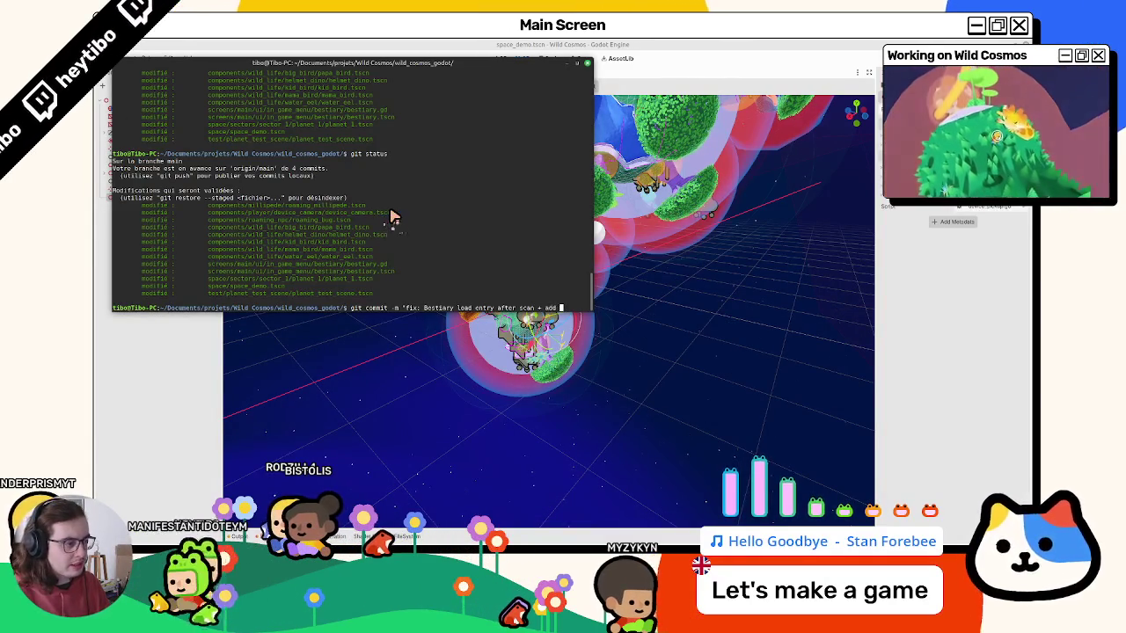
type("phototag to demo d")
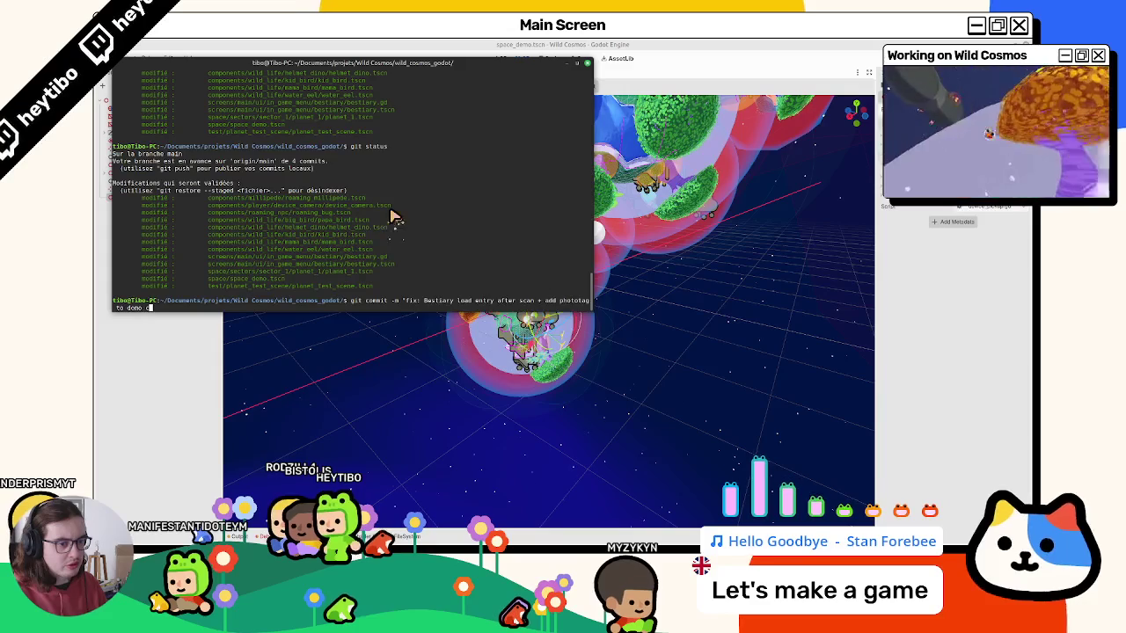
type("tures'")
key("ctrl+Left")
key("ctrl+Left")
key("ctrl+Left")
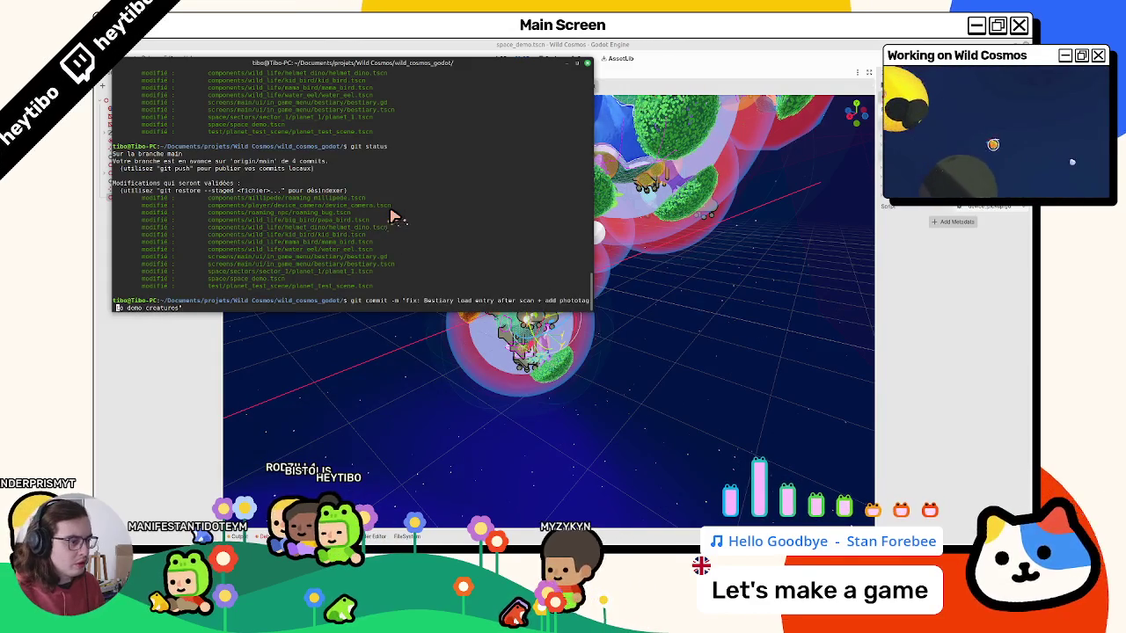
key("ctrl+Left")
key("ctrl+Left")
key("ctrl+Left")
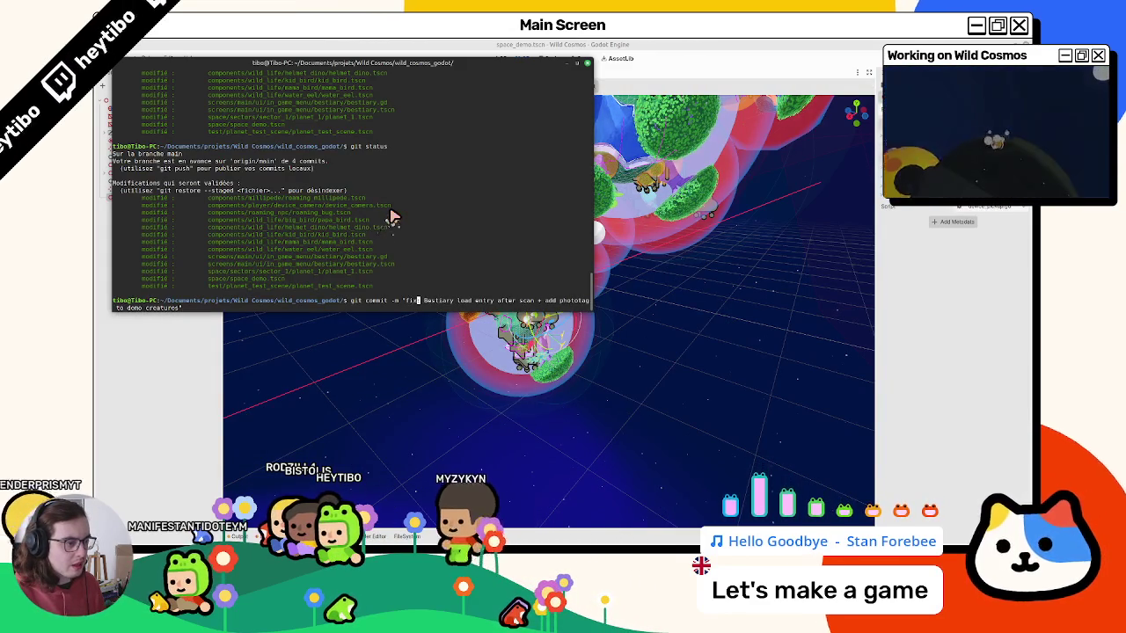
key("Delete")
type("b")
key("Return")
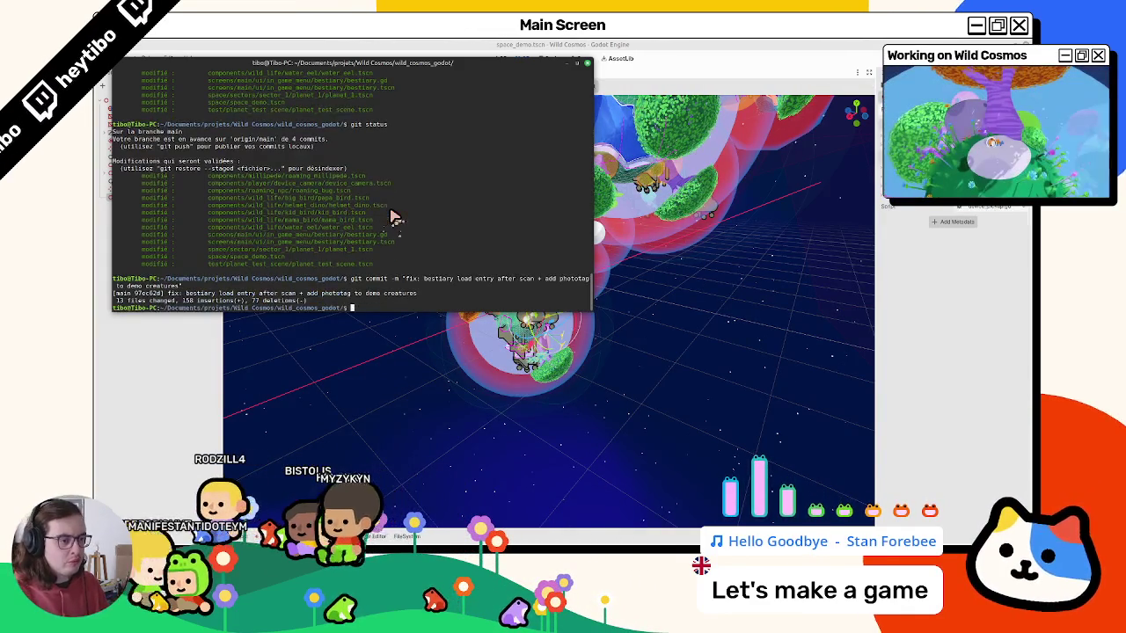
type("clear")
Clear the terminal, confirm with git status that the working tree is clean, and leave the terminal.
key("Return")
key("Up")
key("Up")
key("Up")
key("Return")
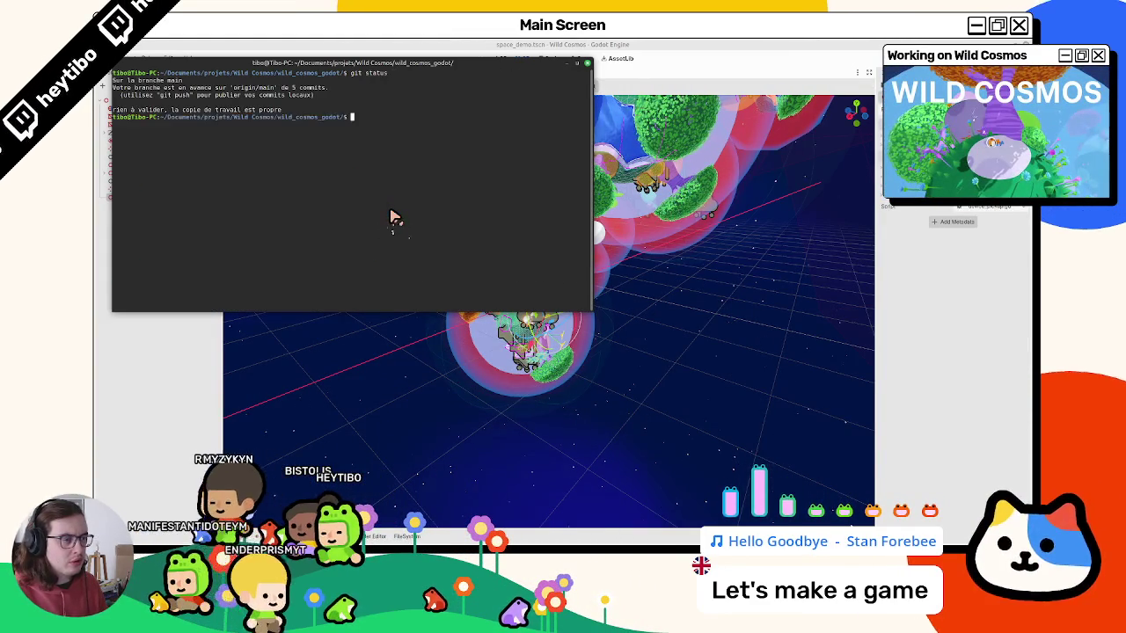
key("alt+Tab")
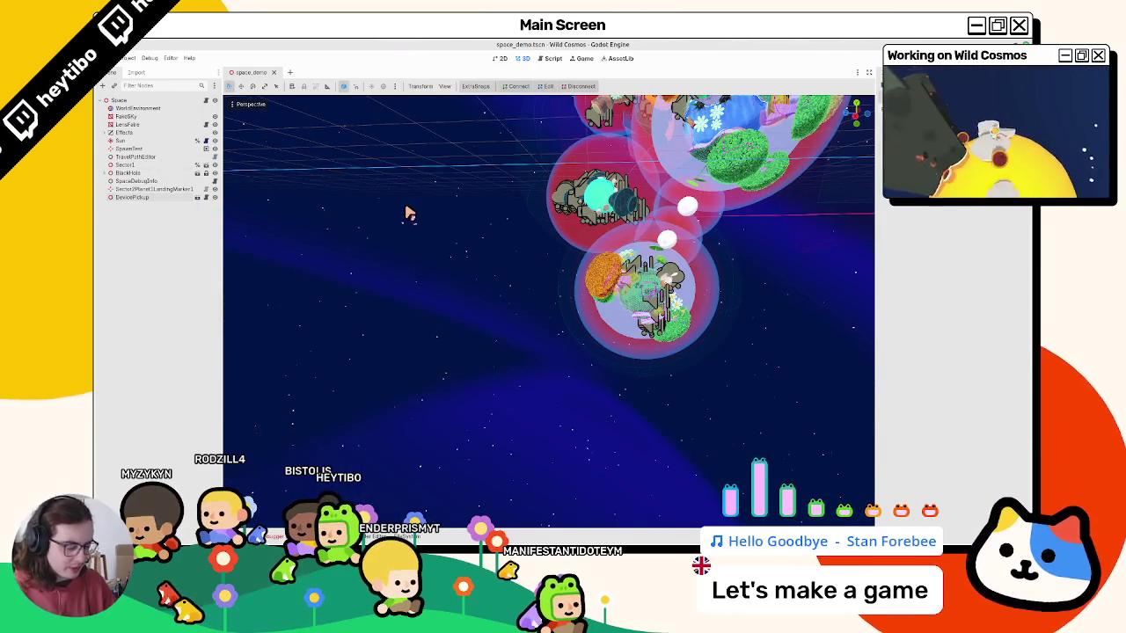
Open the Wild Cosmos user data folder from the Project menu.
left_click(129, 58)
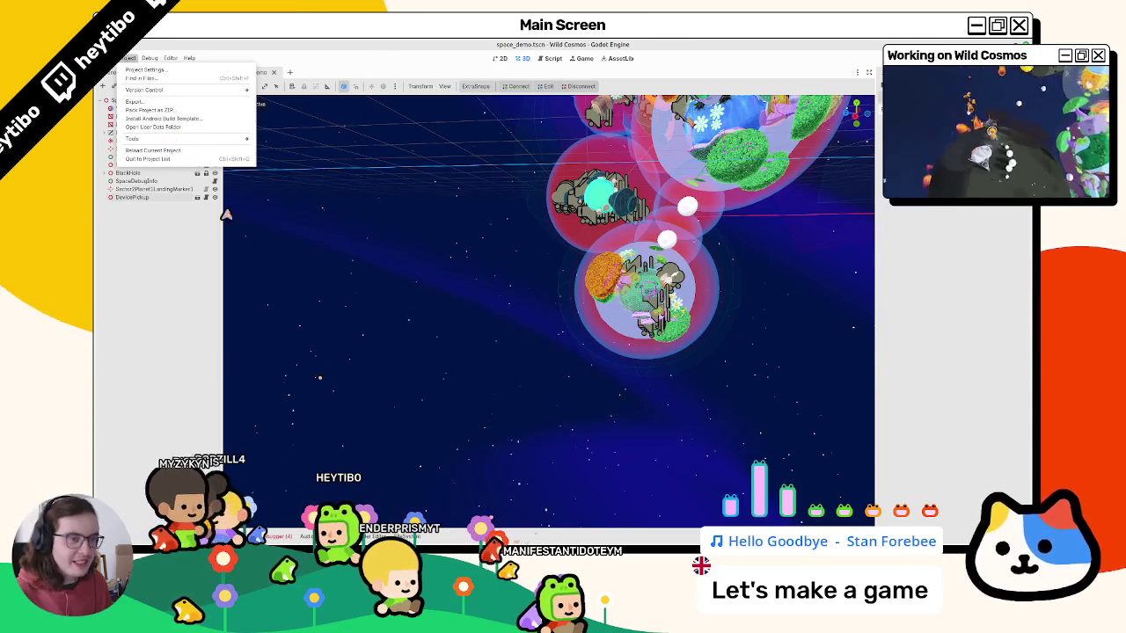
left_click(204, 128)
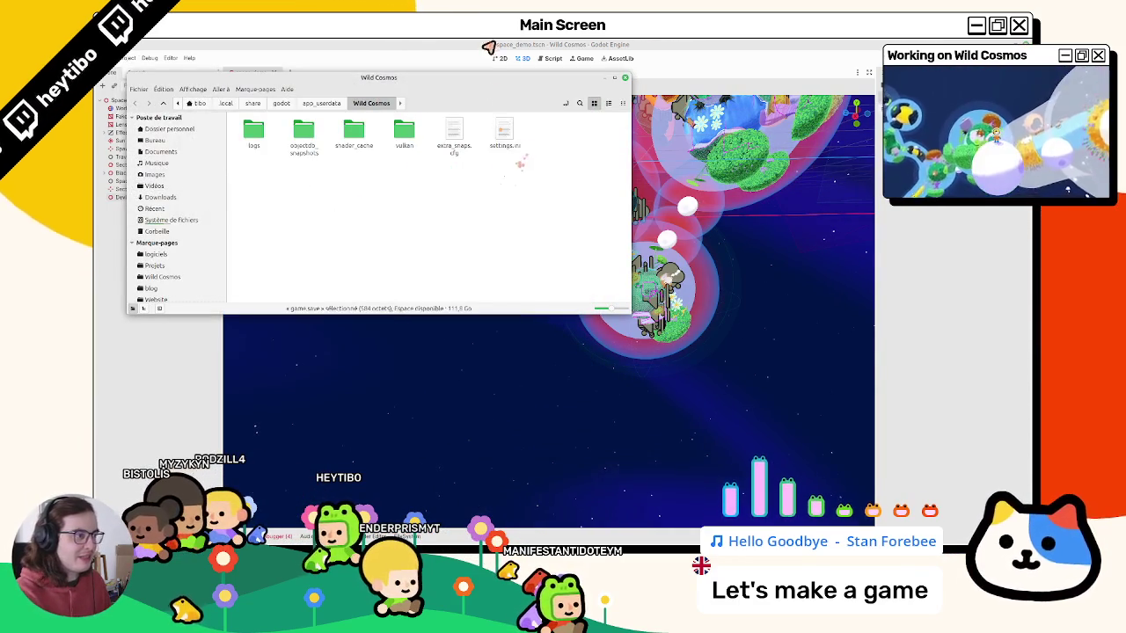
Close the user data folder window and bring up the picker for running a specific scene.
key("ctrl+w")
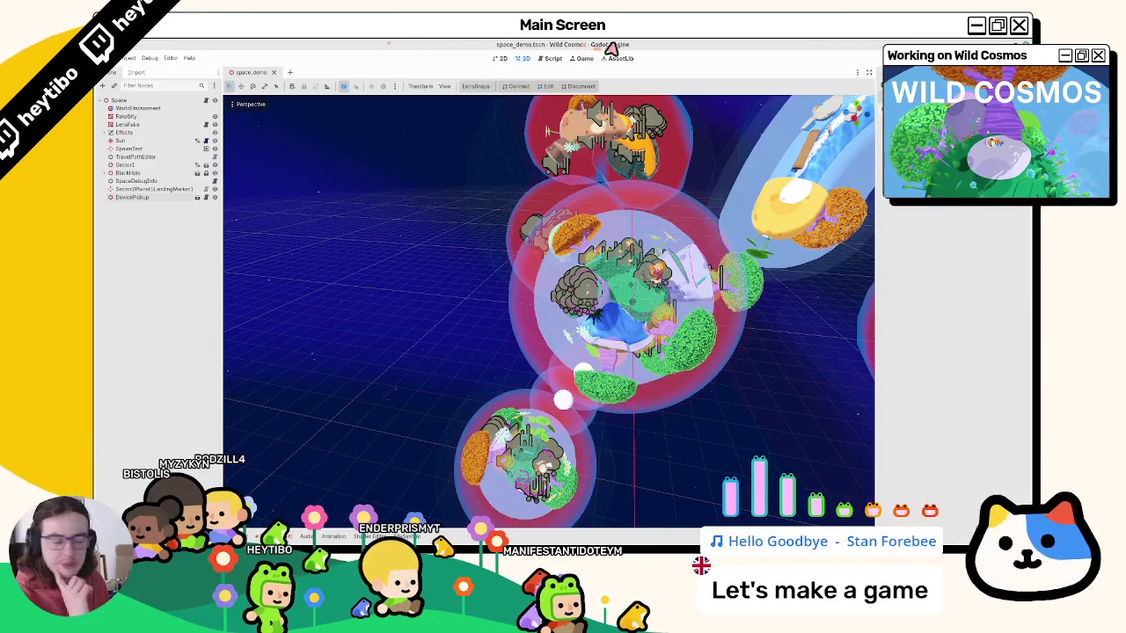
key("ctrl+shift+o")
Launch main.tscn in a debug run and maximize the game window.
type("main")
key("Return")
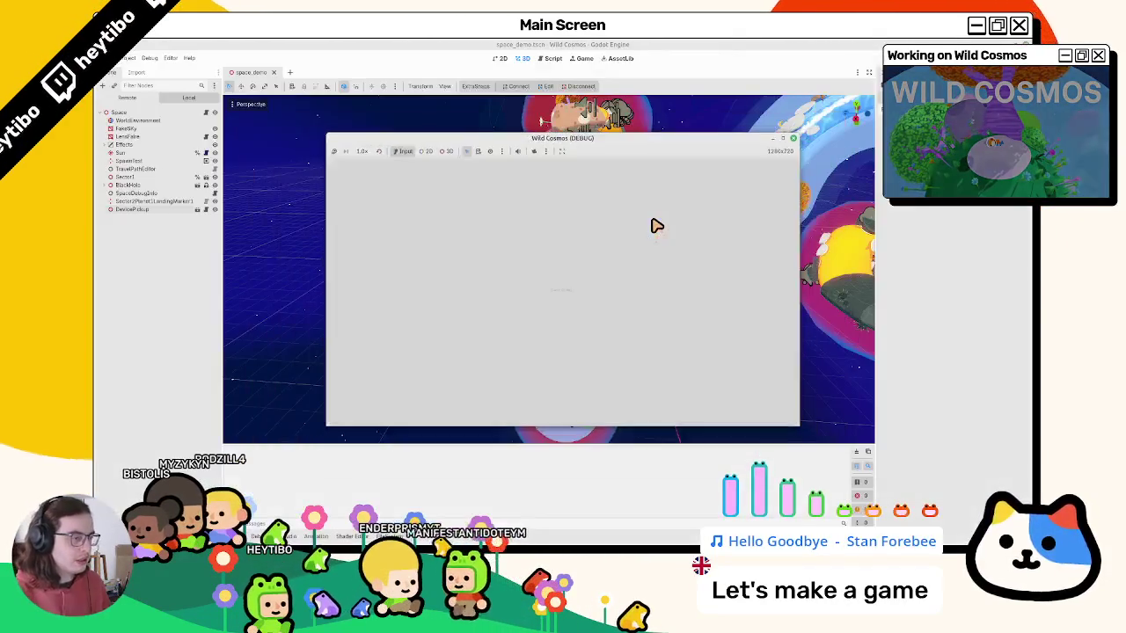
left_click(785, 141)
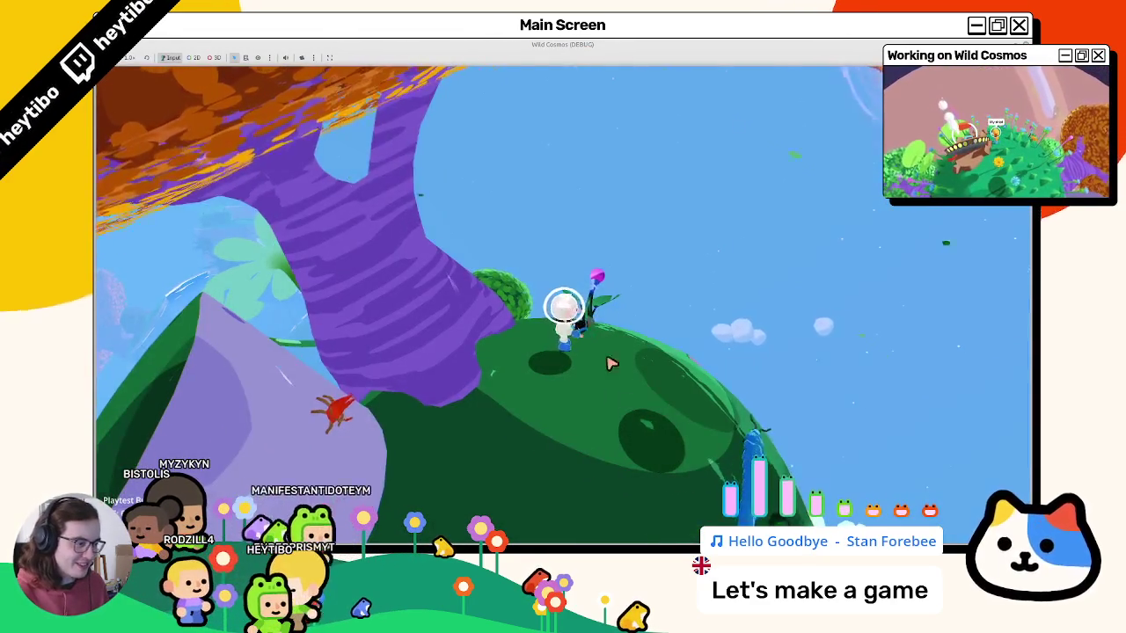
Check the journal's Bestiary and Map pages while walking past the ship onto the big leaf.
key("Tab")
key("Tab")
key("Tab")
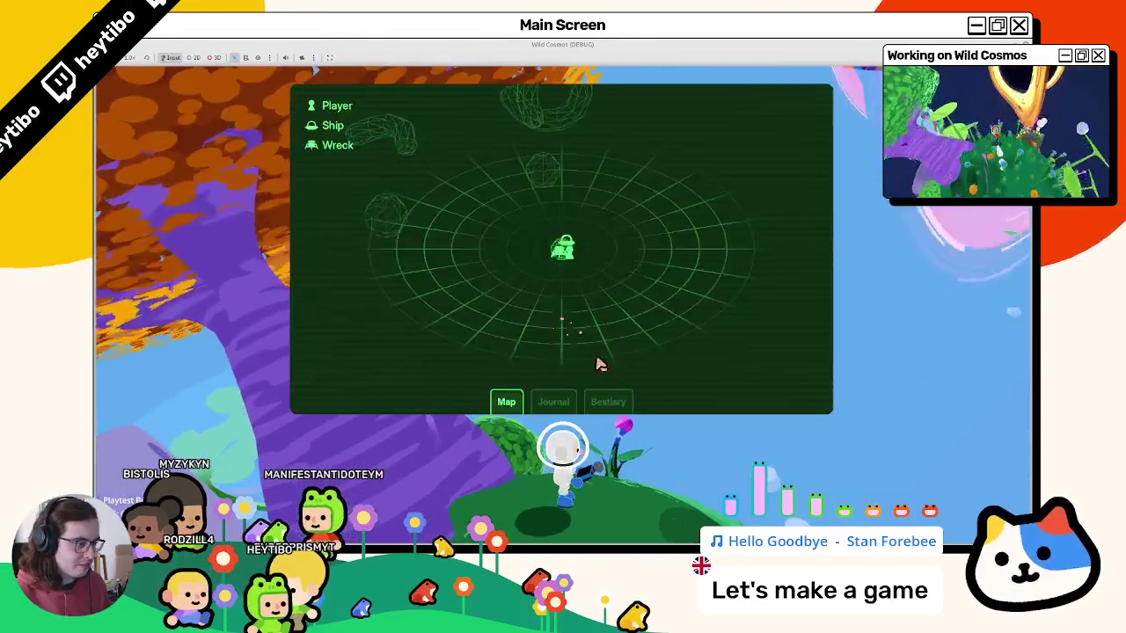
left_click(607, 400)
key("Tab")
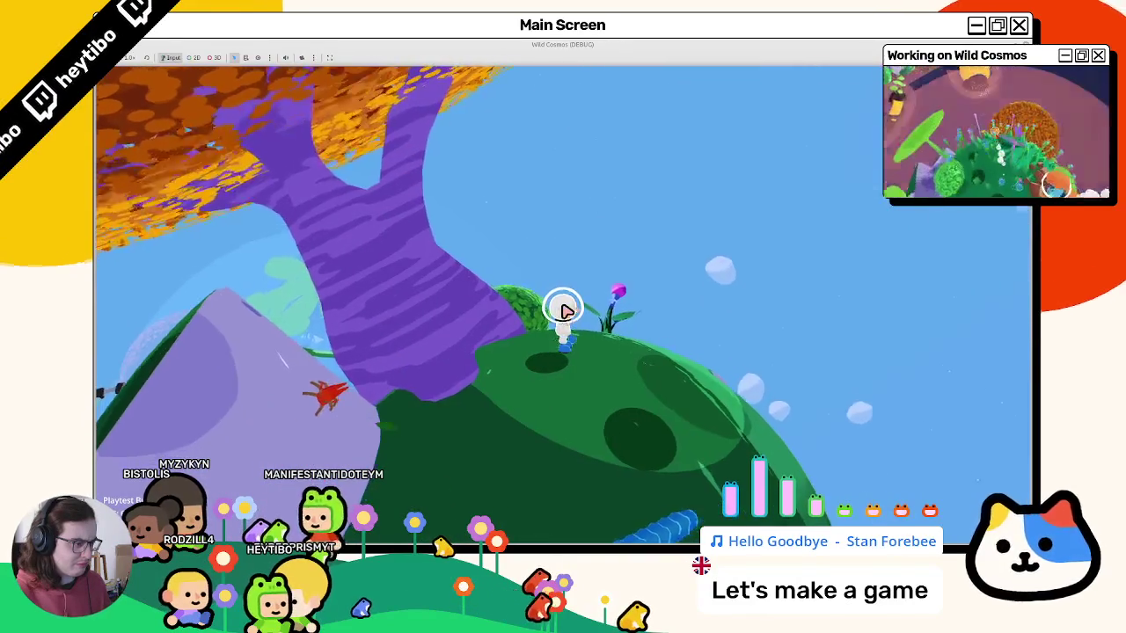
key("w")
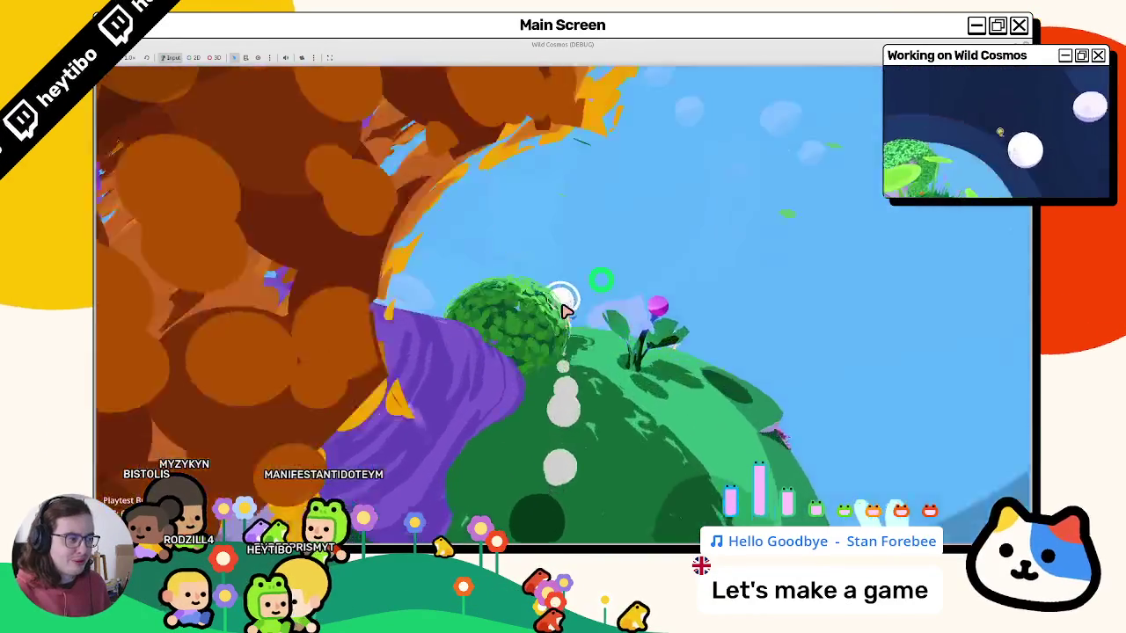
key("w")
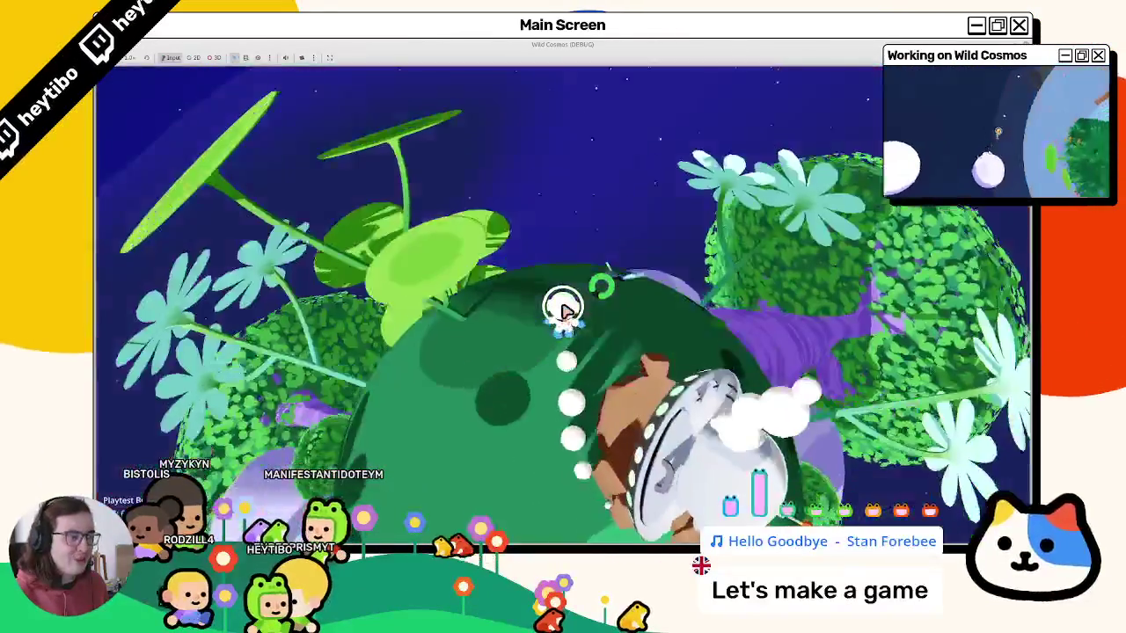
key("w")
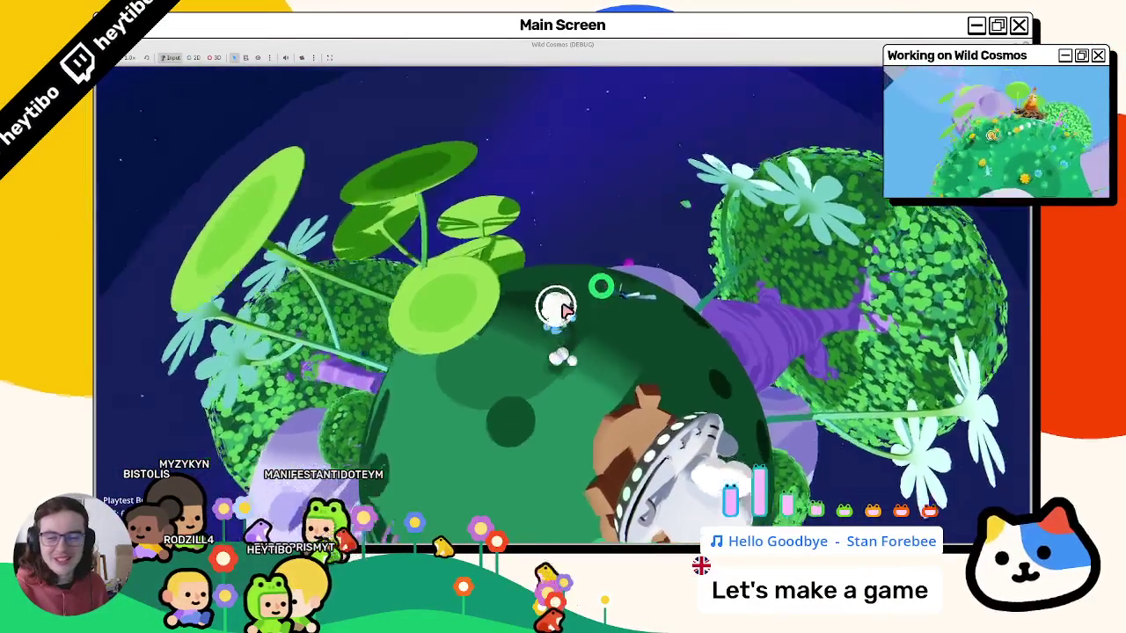
key("w")
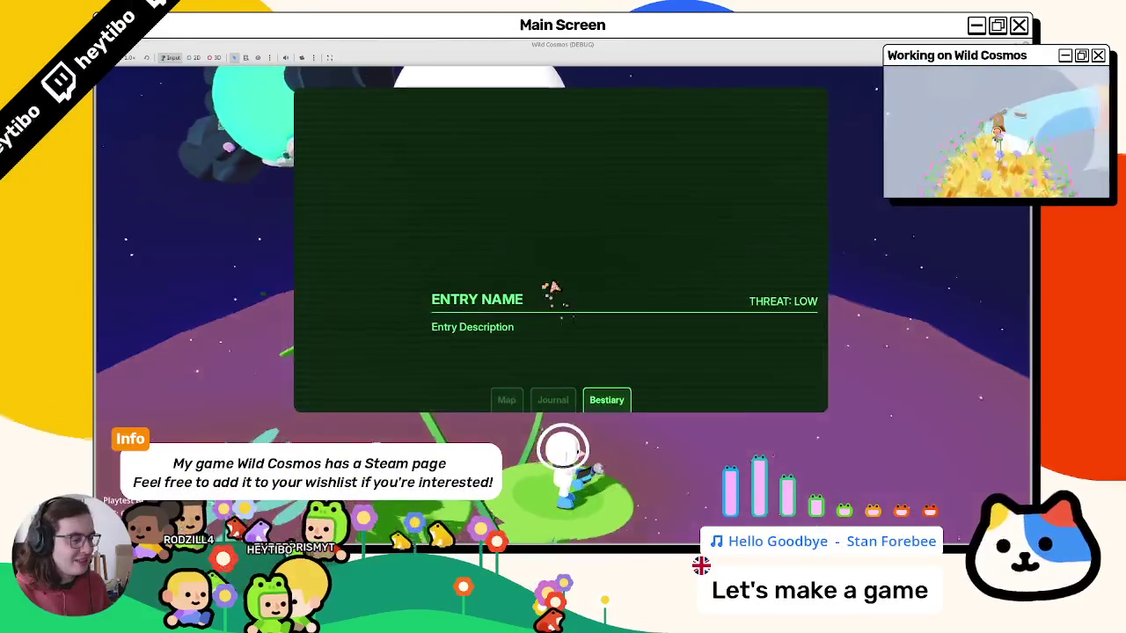
left_click(507, 398)
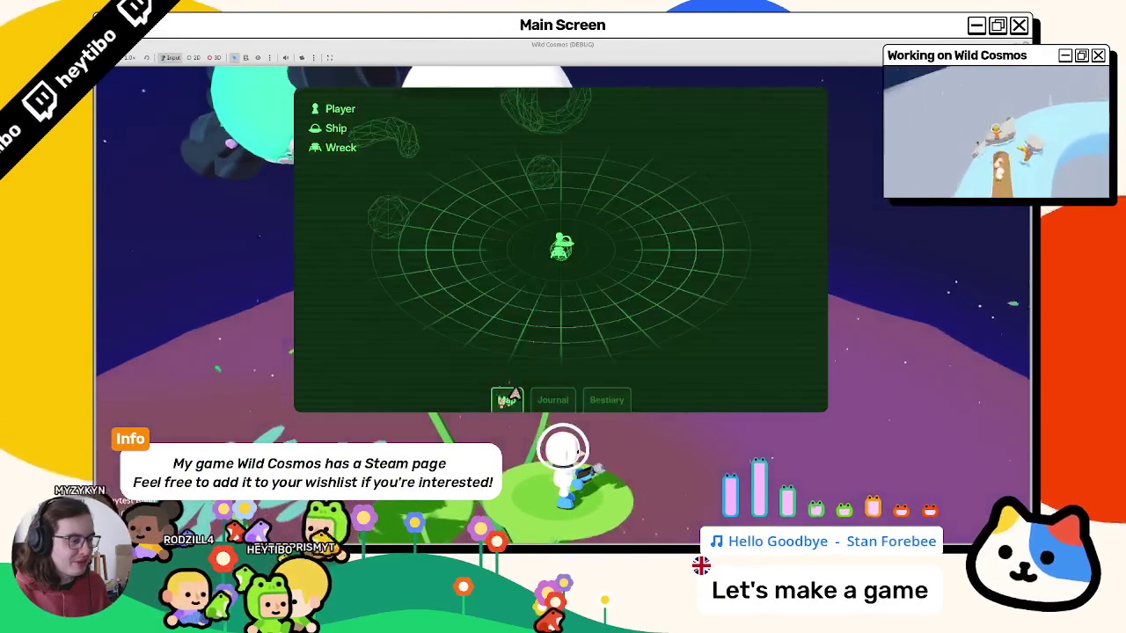
left_click(596, 401)
key("Escape")
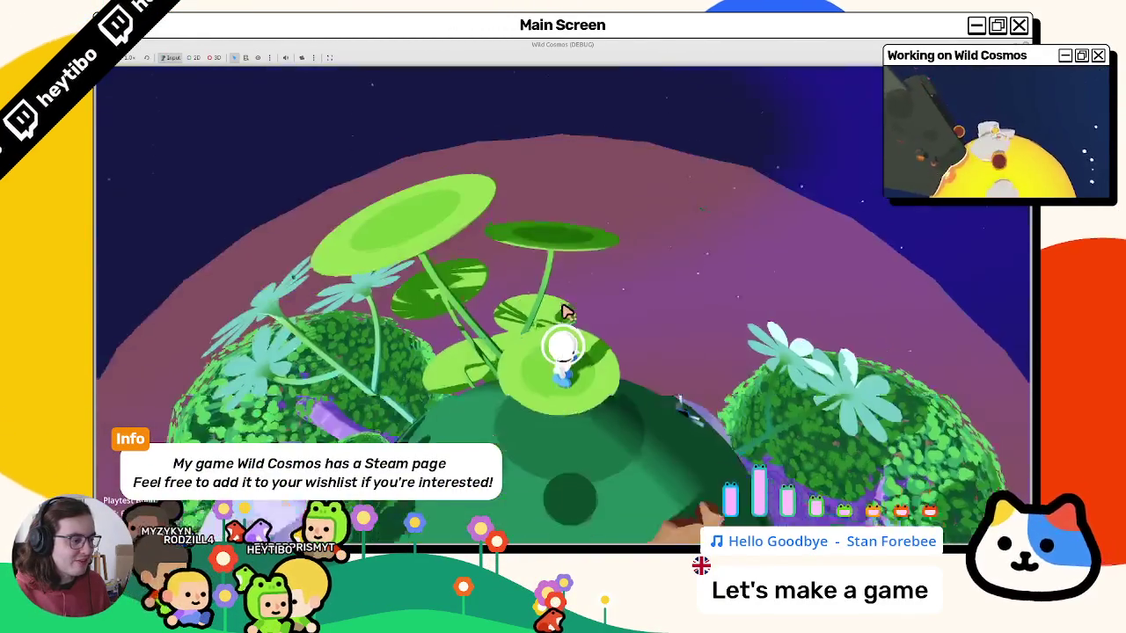
key("Tab")
key("Escape")
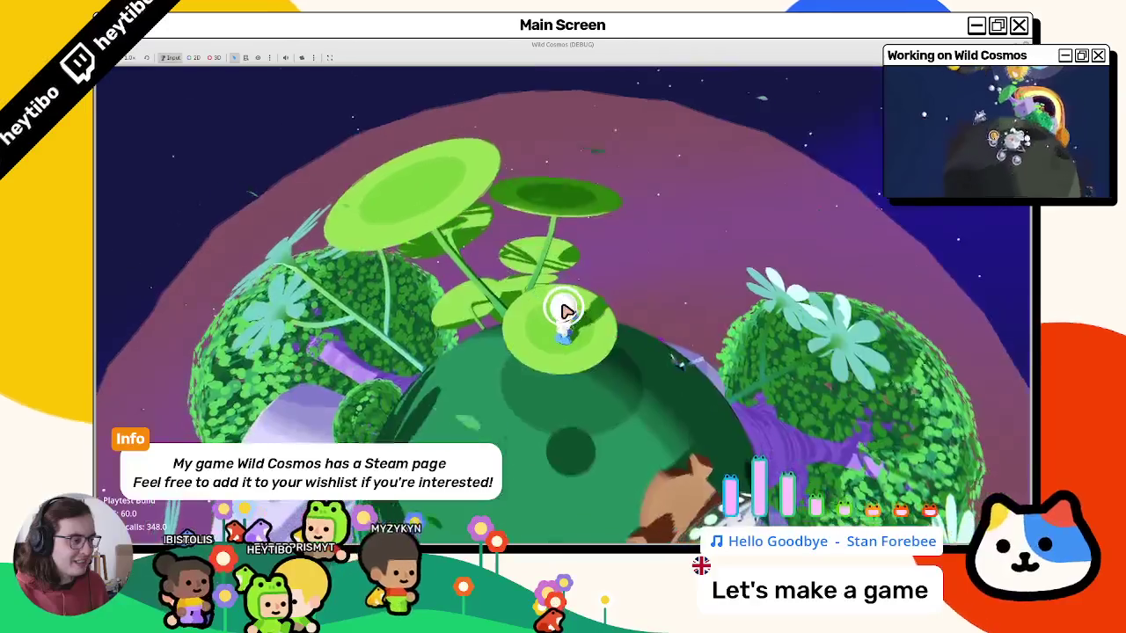
Walk around the green planet to the ship, recheck the Bestiary, then stop the game.
key("w")
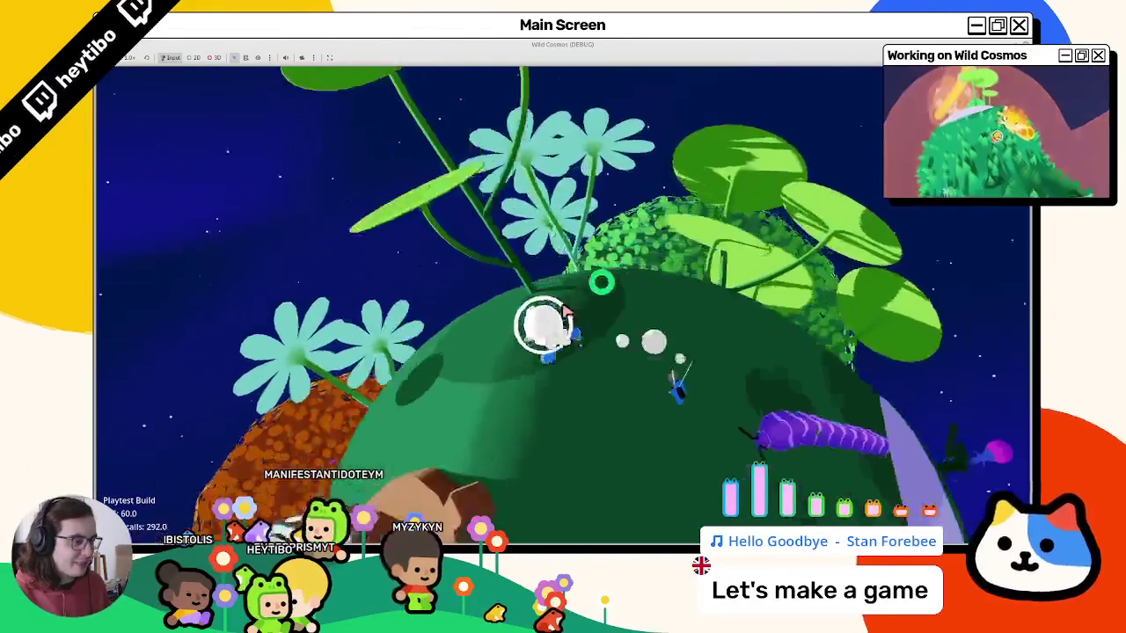
key("Tab")
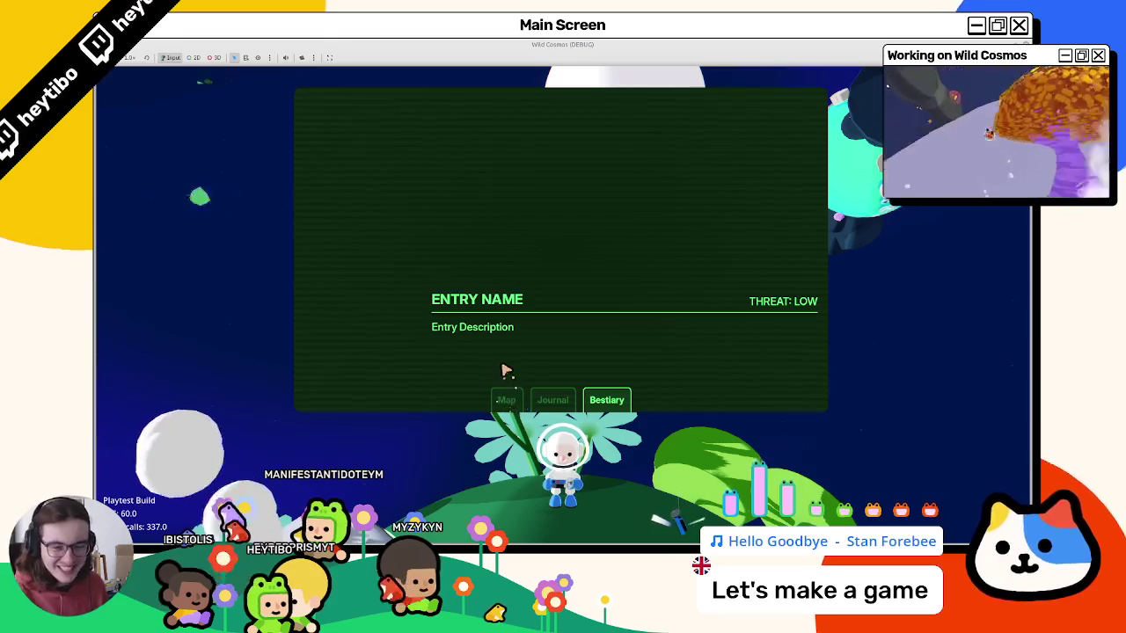
key("Tab")
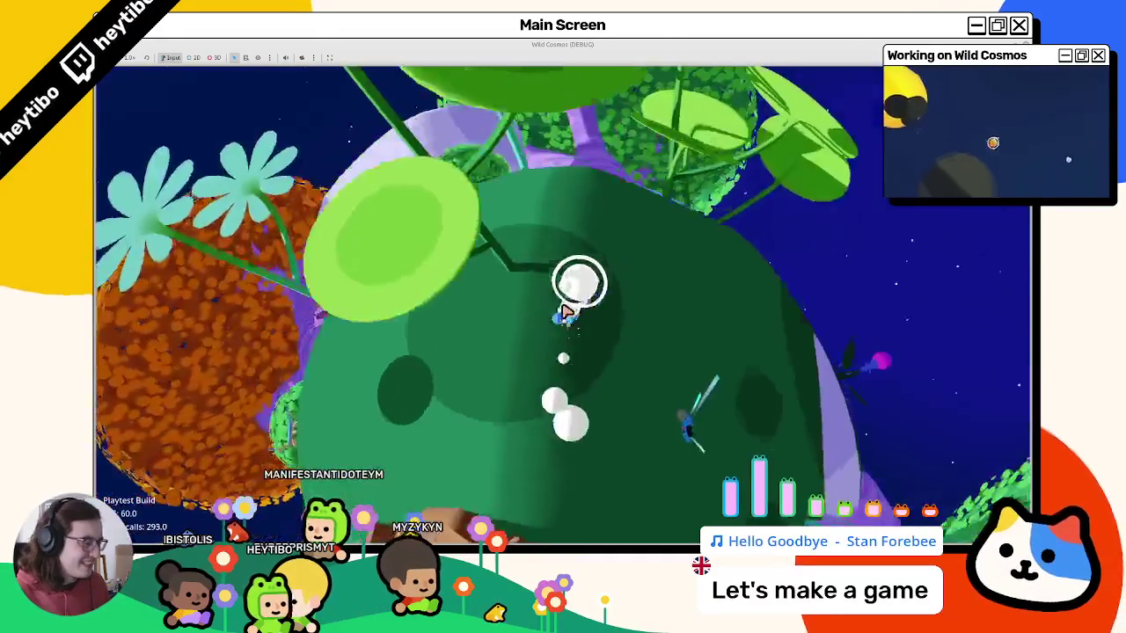
key("w")
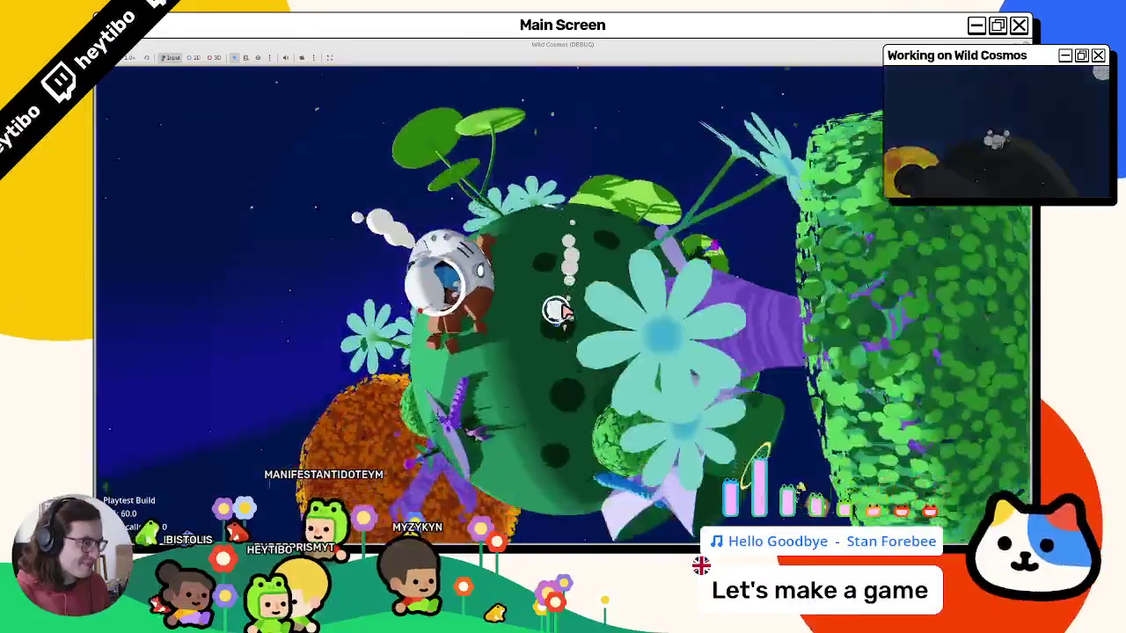
key("w")
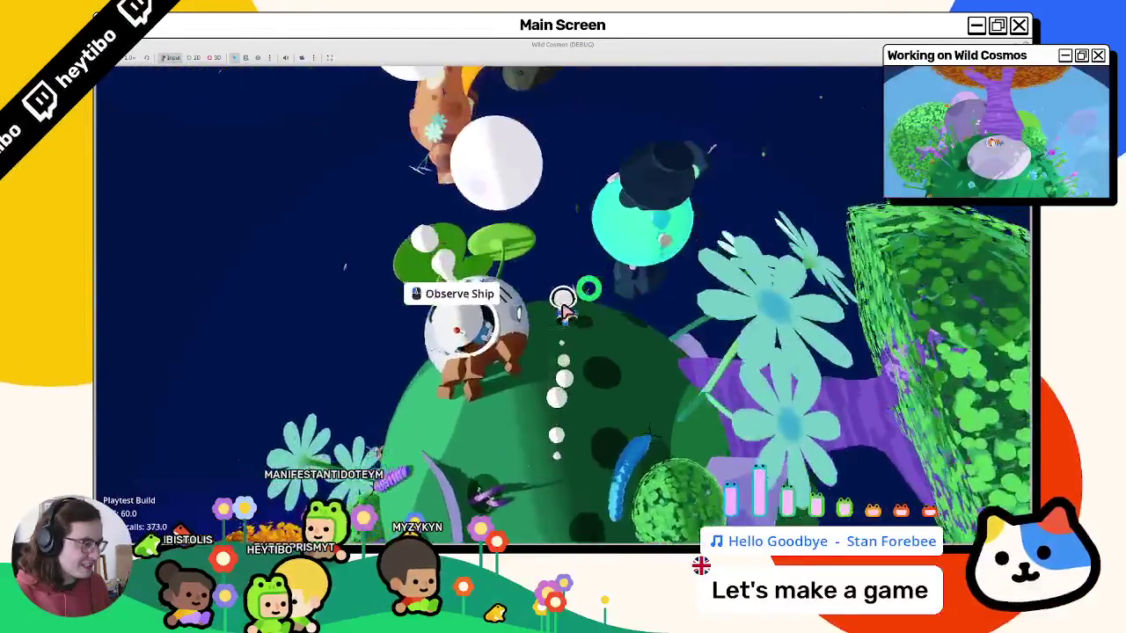
key("F8")
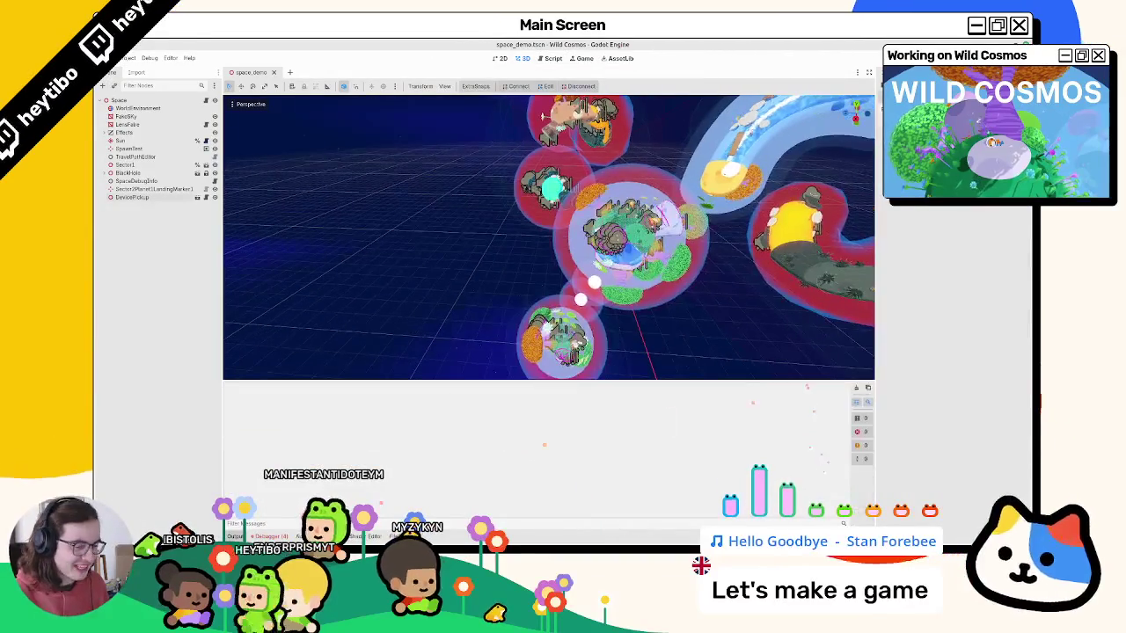
Confirm the Debugger's Errors list is empty, then bring up the Quick Open Scene picker.
left_click(291, 535)
left_click(862, 407)
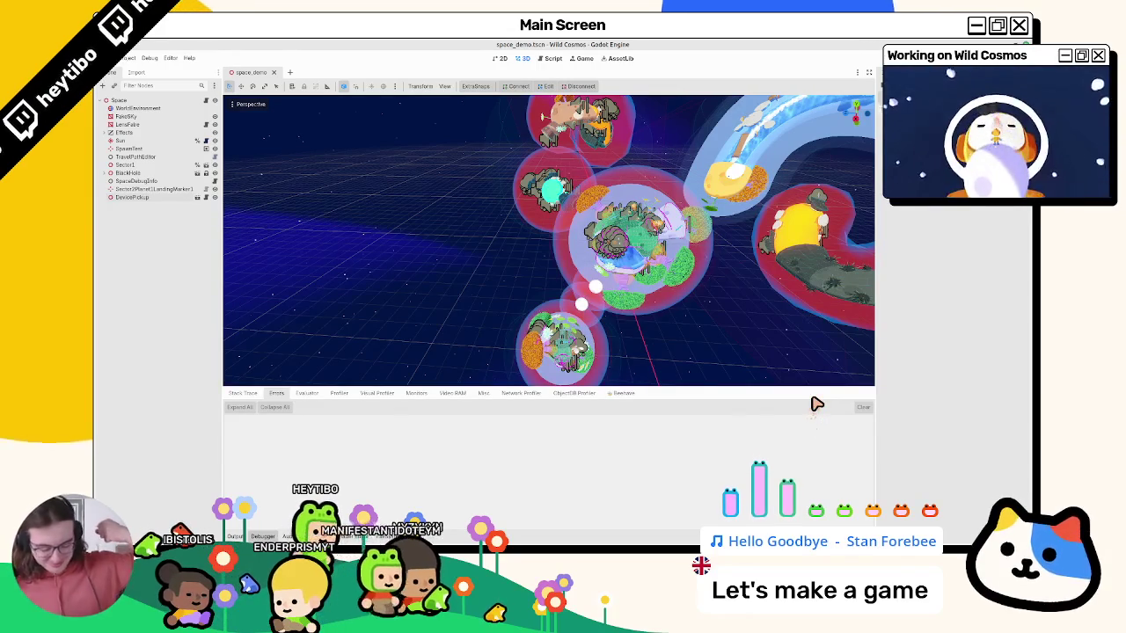
left_click_drag(486, 267, 499, 249)
key("ctrl+shift+o")
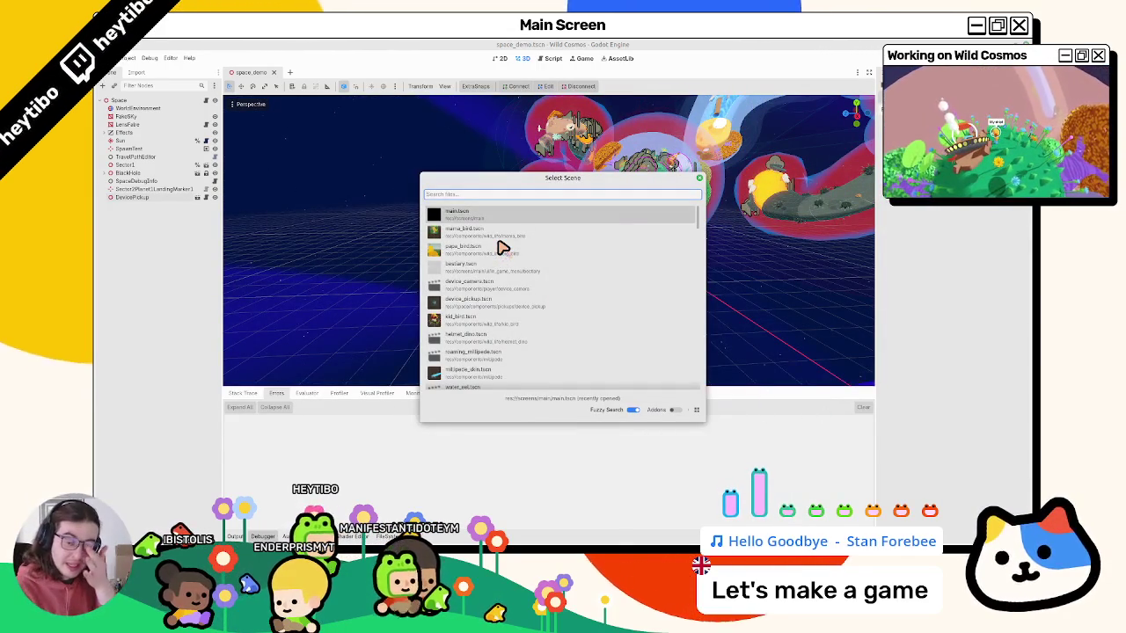
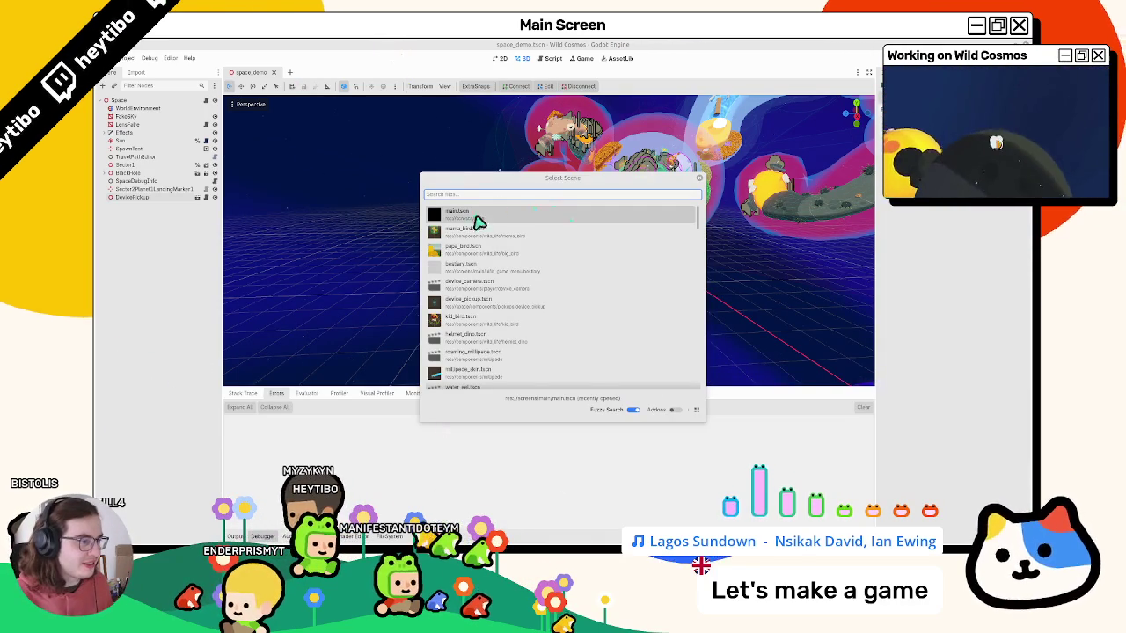
Quick-open the bestiary.tscn scene.
key("Escape")
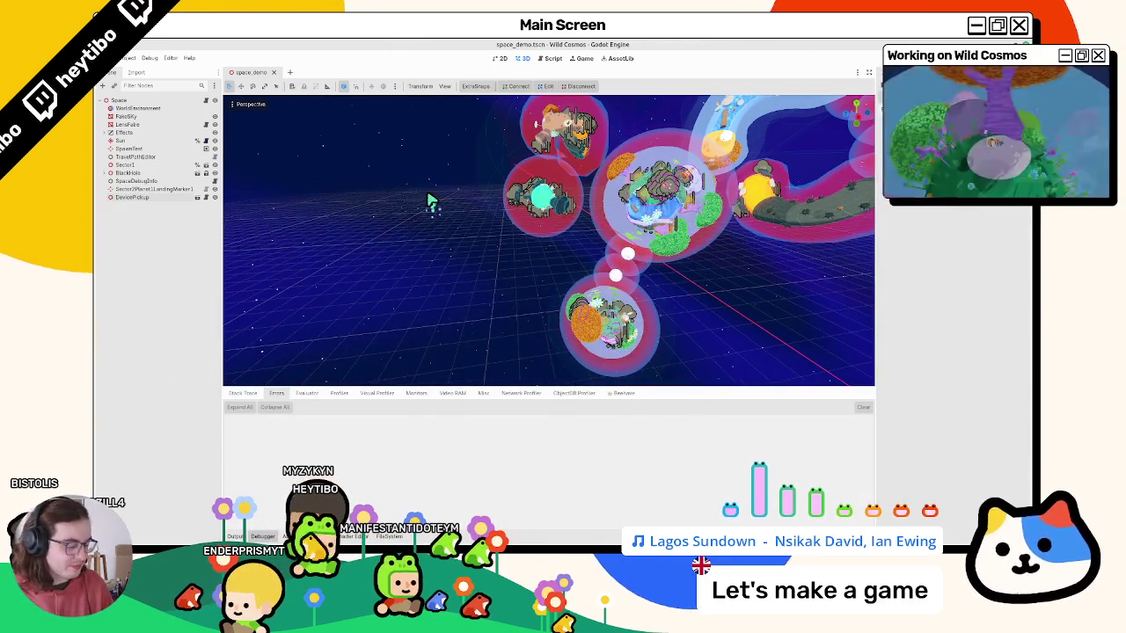
key("ctrl+shift+o")
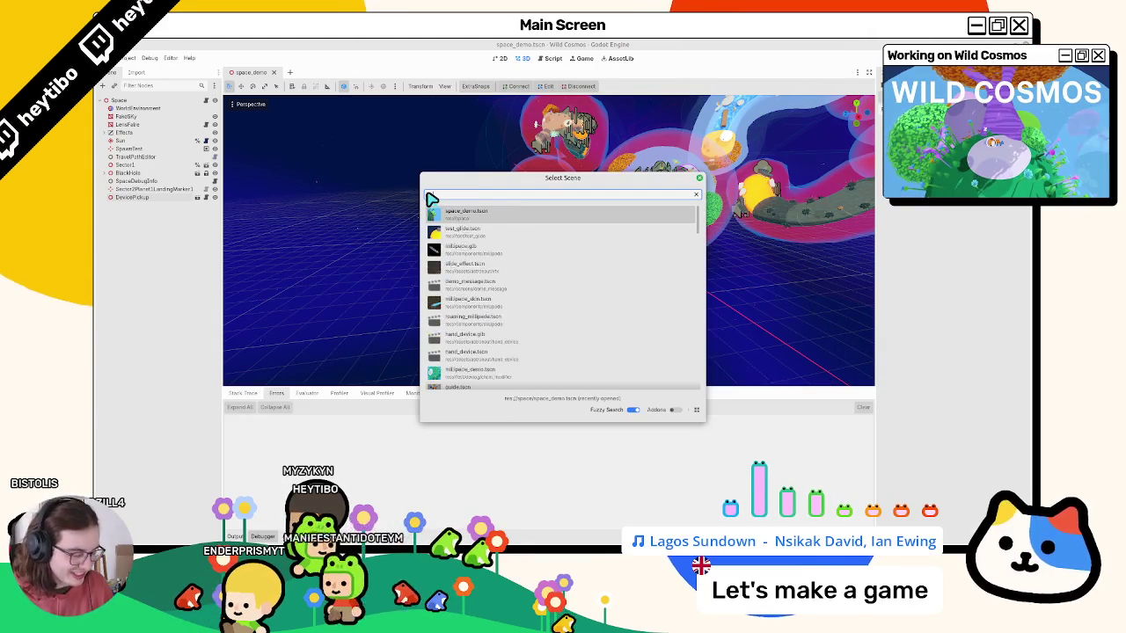
type("bestiary")
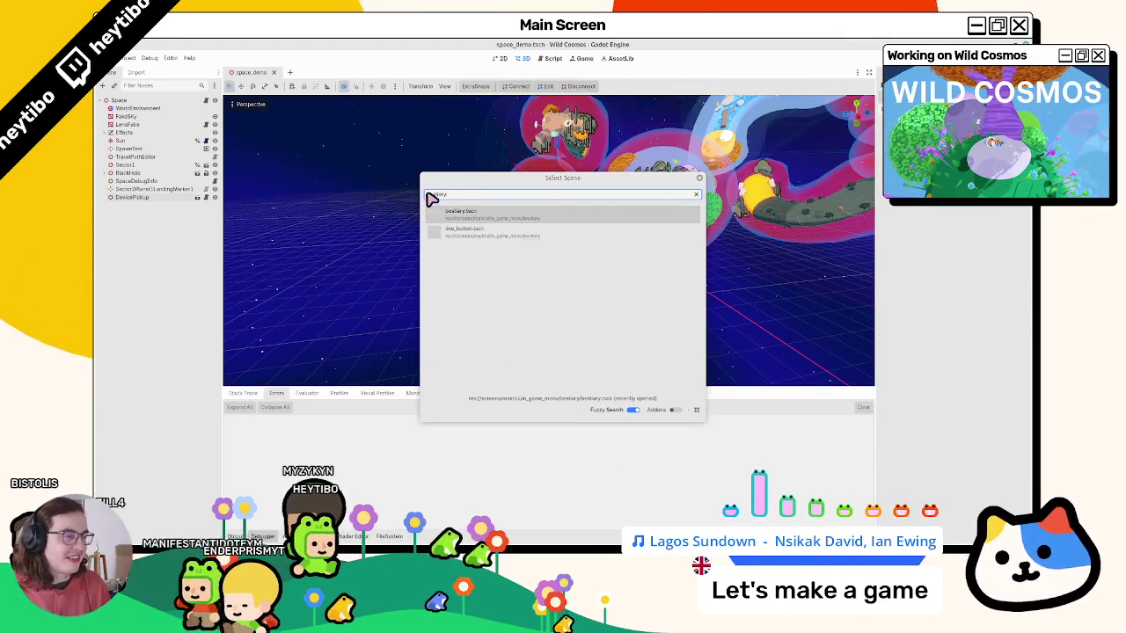
key("Return")
Rename the HBoxContainer node to MainLayout and save the scene.
left_click(110, 132)
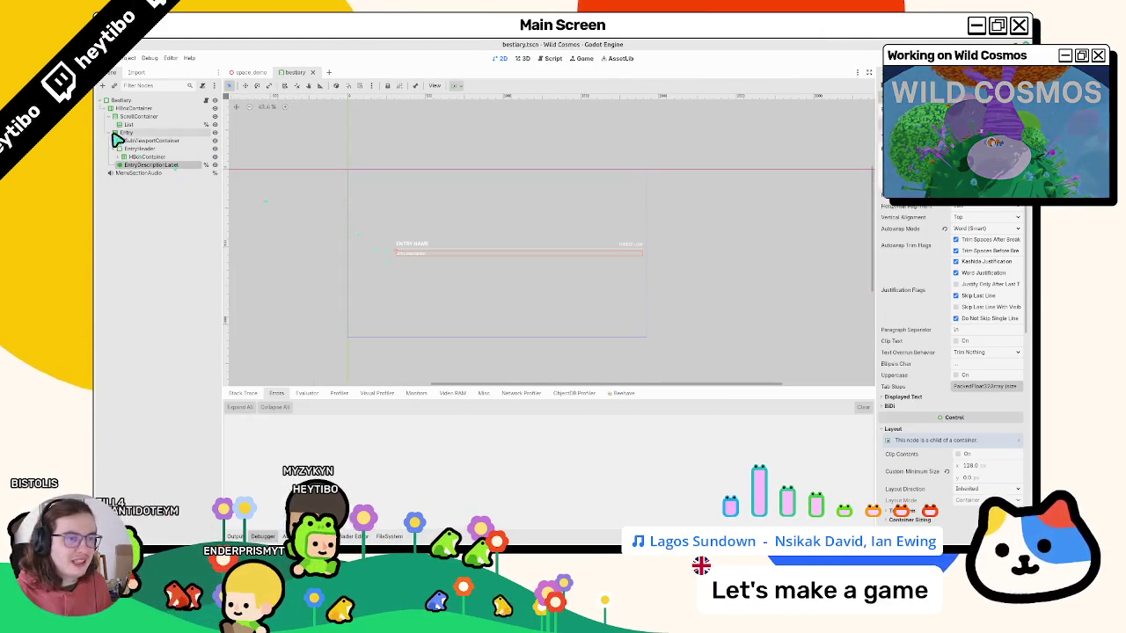
left_click(109, 109)
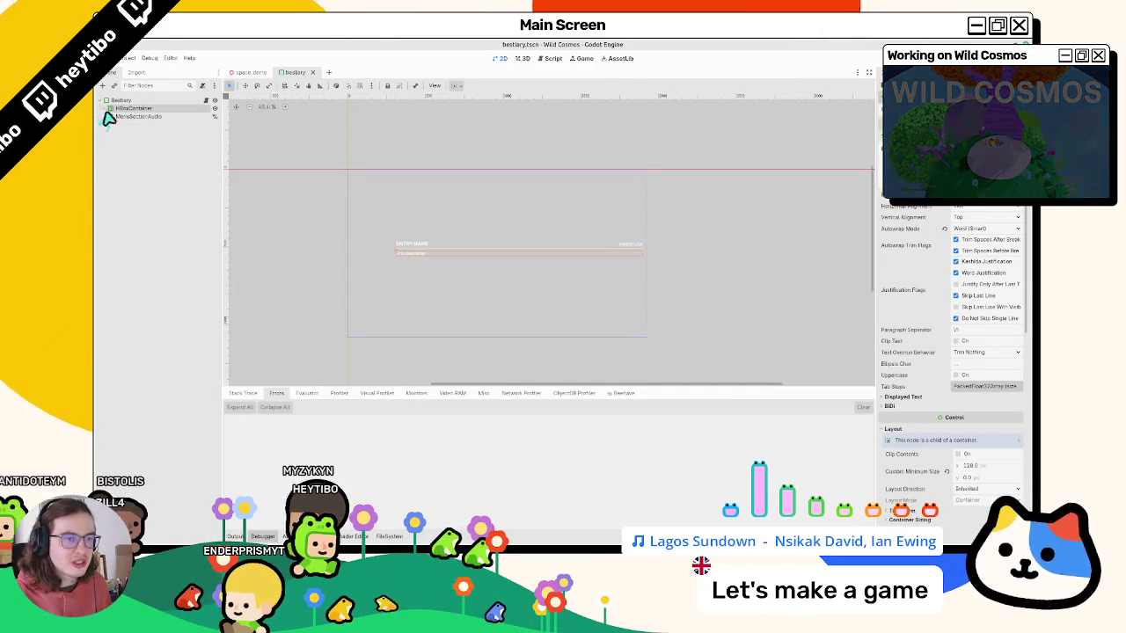
left_click(113, 108)
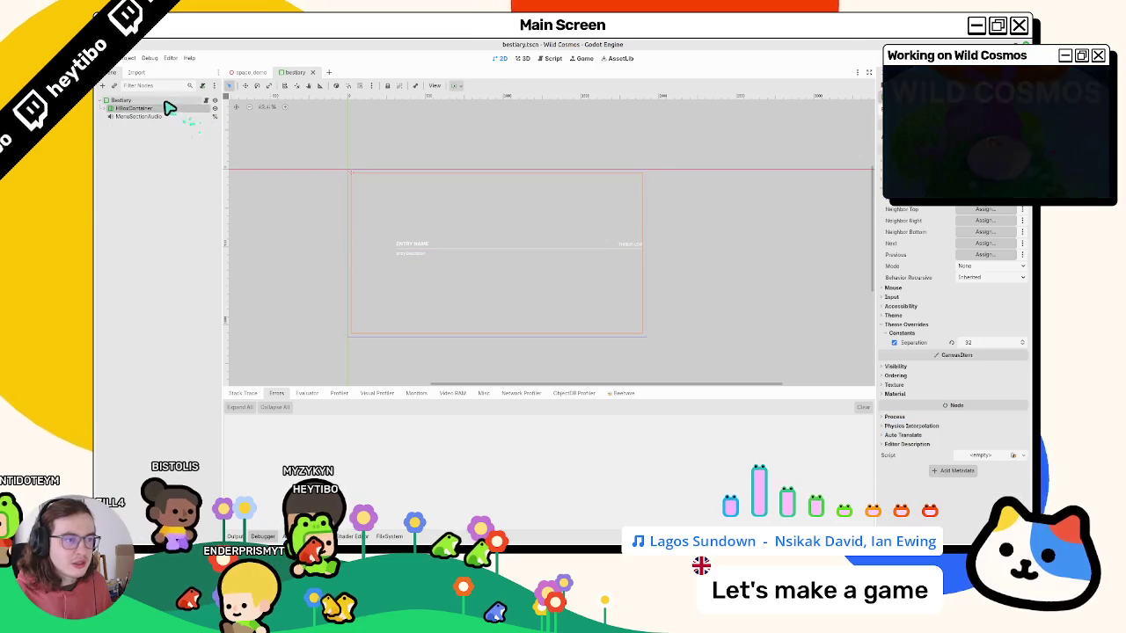
left_click(109, 108)
left_click(112, 125)
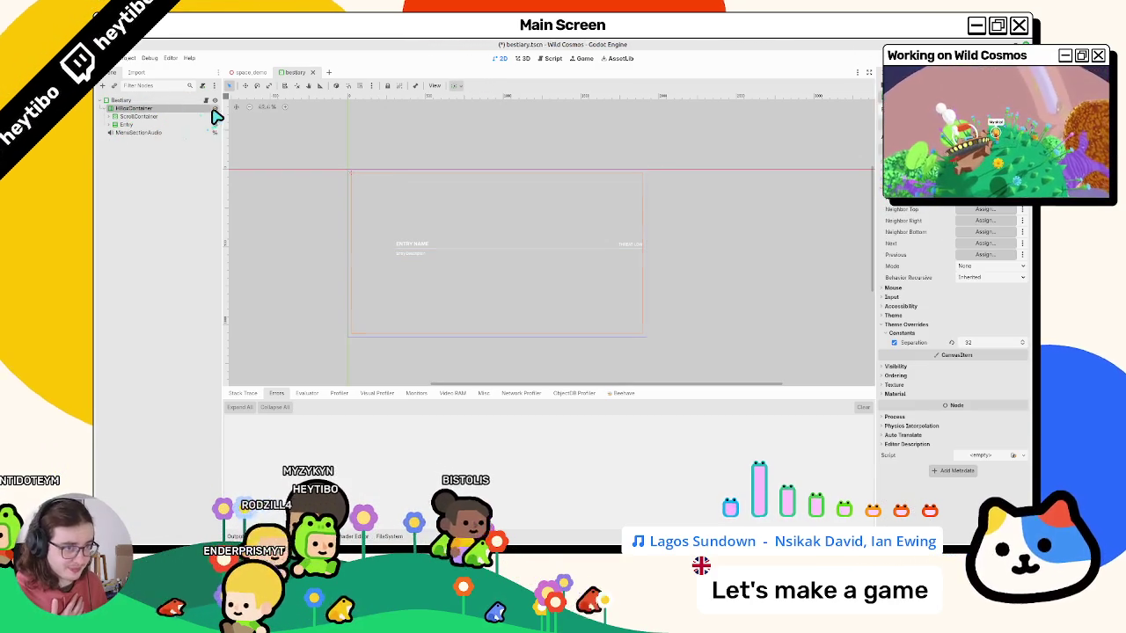
double_click(198, 109)
type("Main")
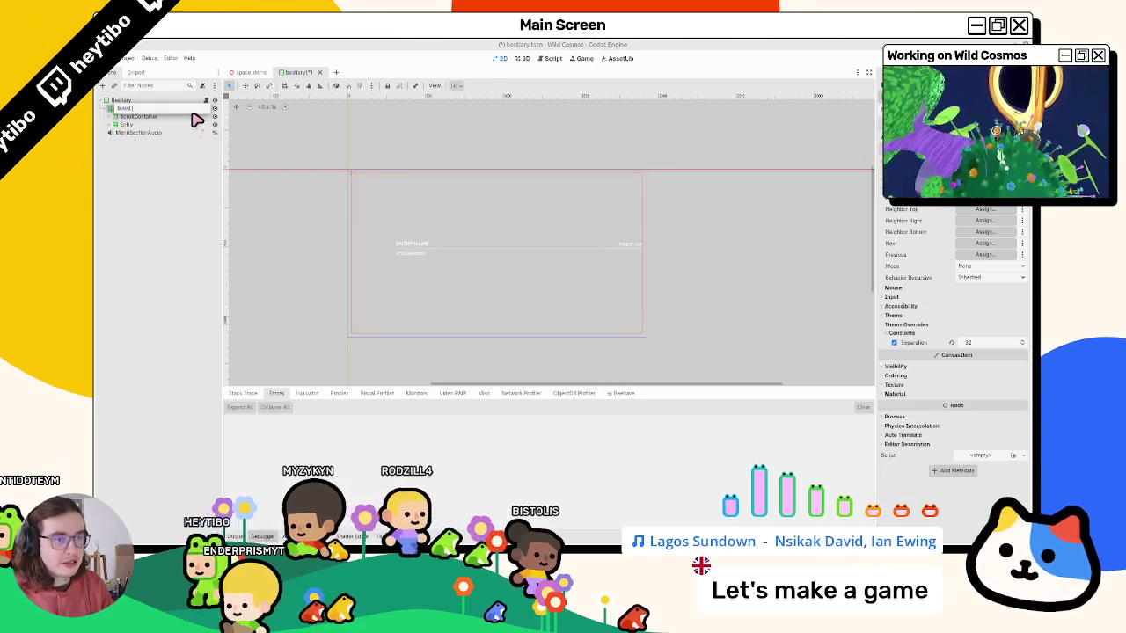
type("ay")
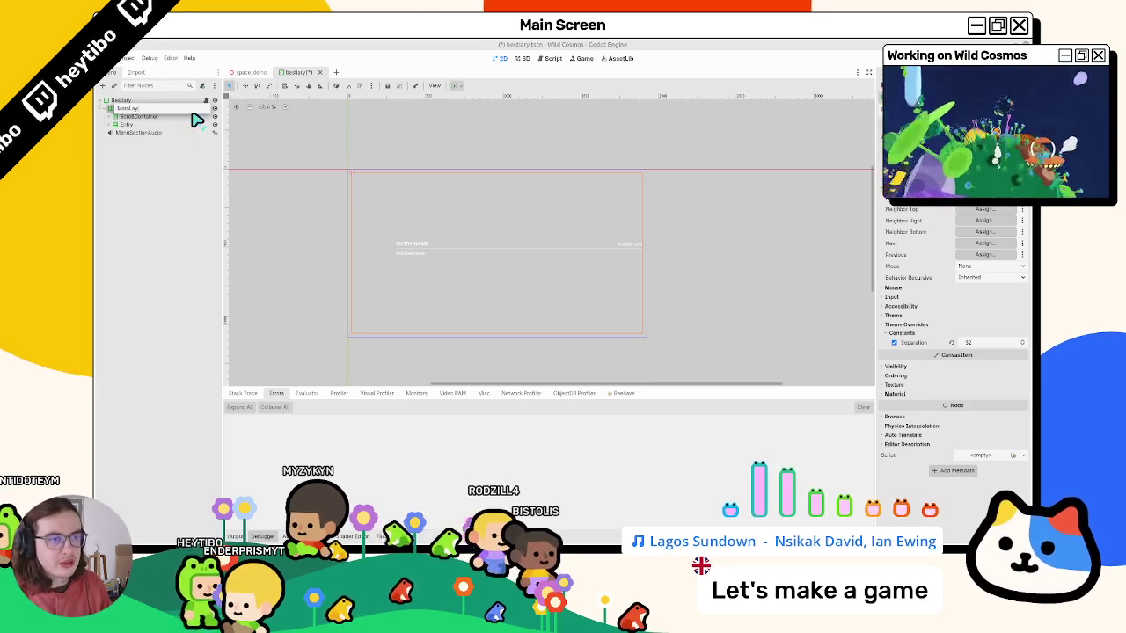
type("out")
key("Return")
key("ctrl+s")
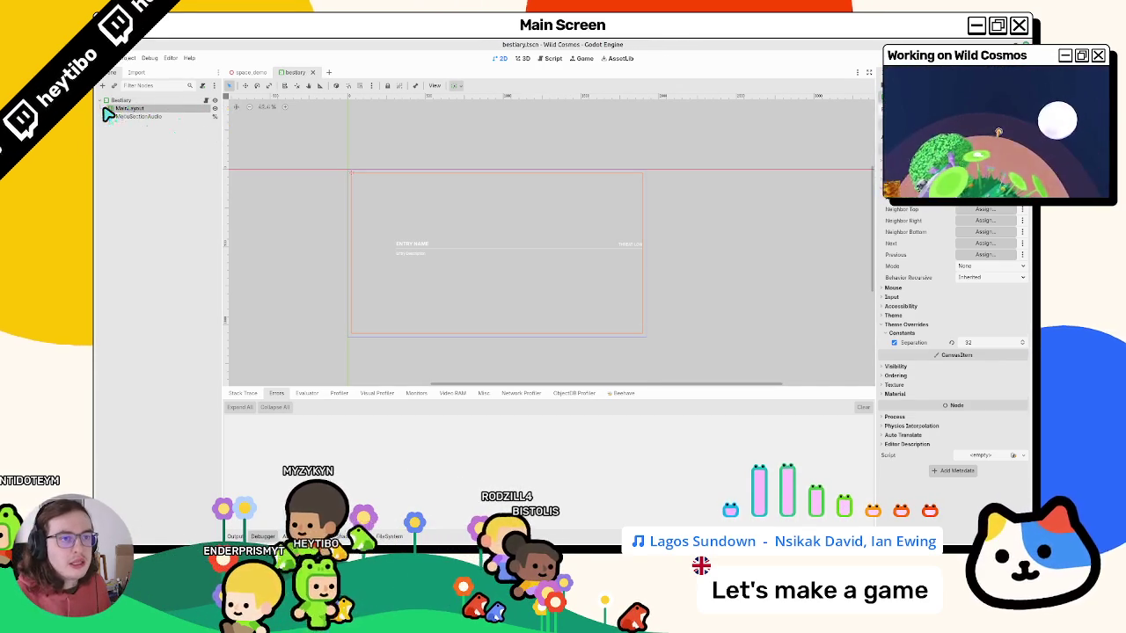
Start adding a new child node under the Bestiary root.
left_click(108, 109)
left_click(215, 108)
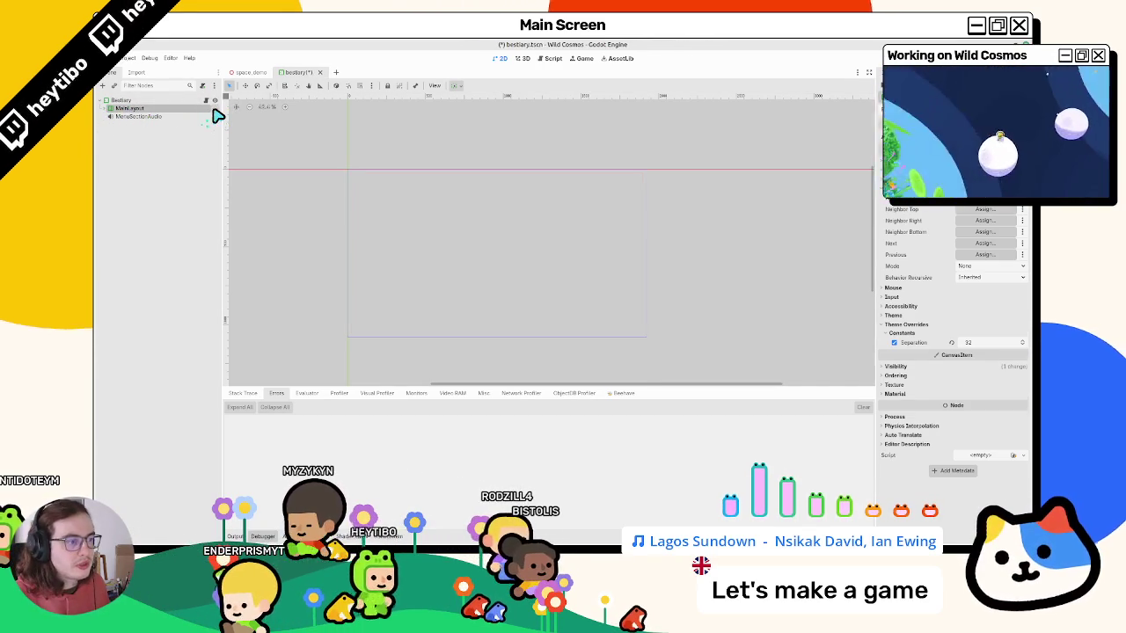
key("ctrl+z")
left_click(123, 100)
key("ctrl+a")
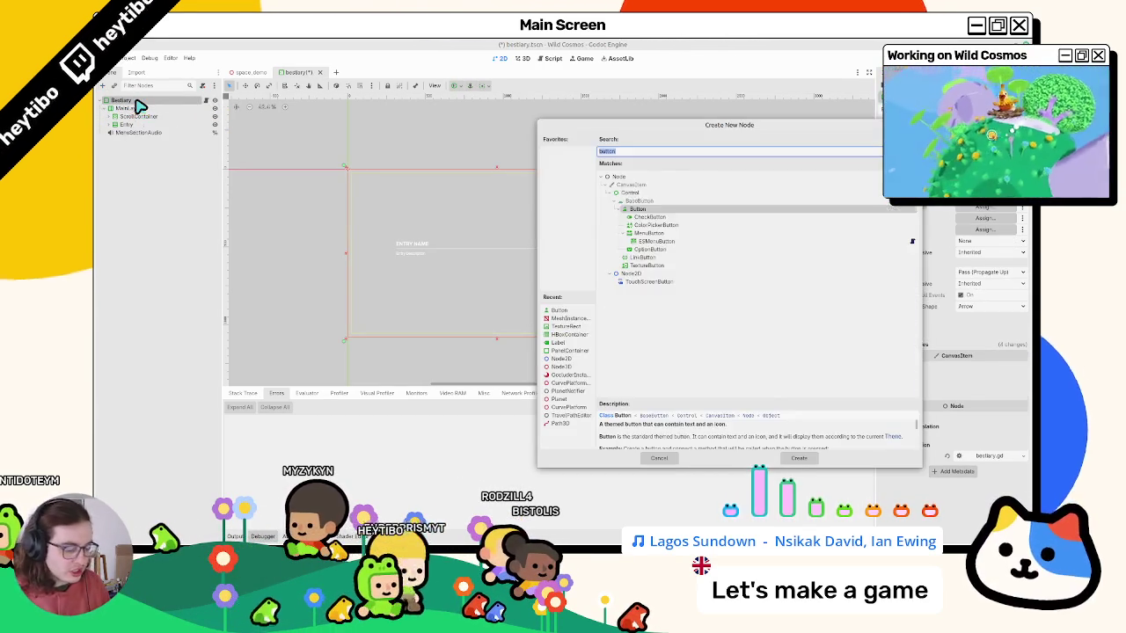
Create a Label node and select EntryNameLabel in the header container.
type("label")
key("Return")
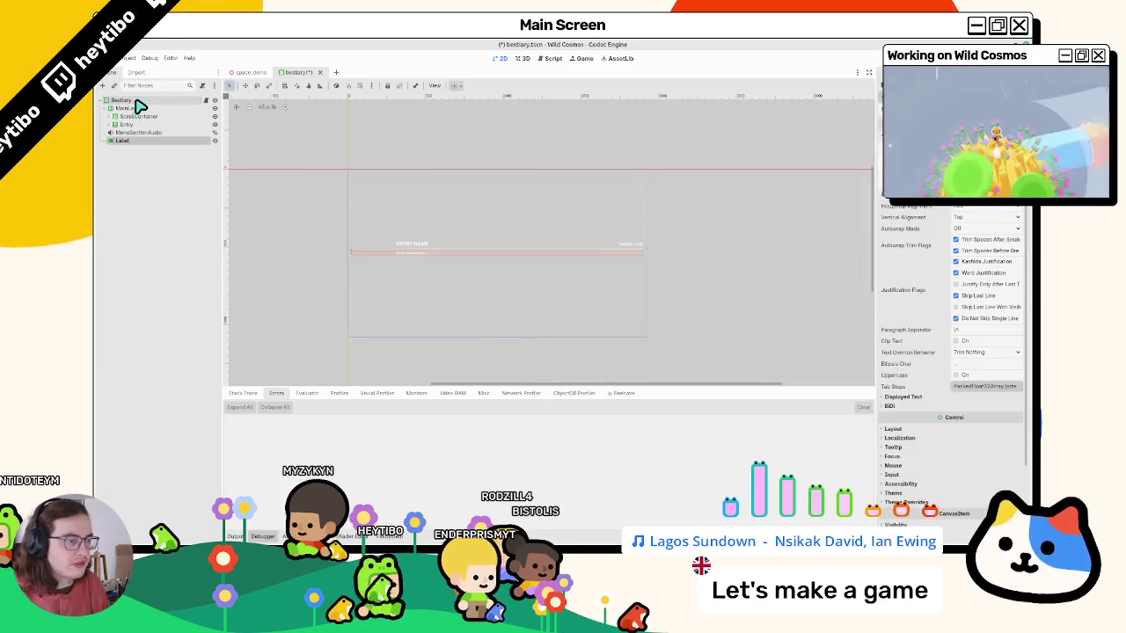
left_click(120, 149)
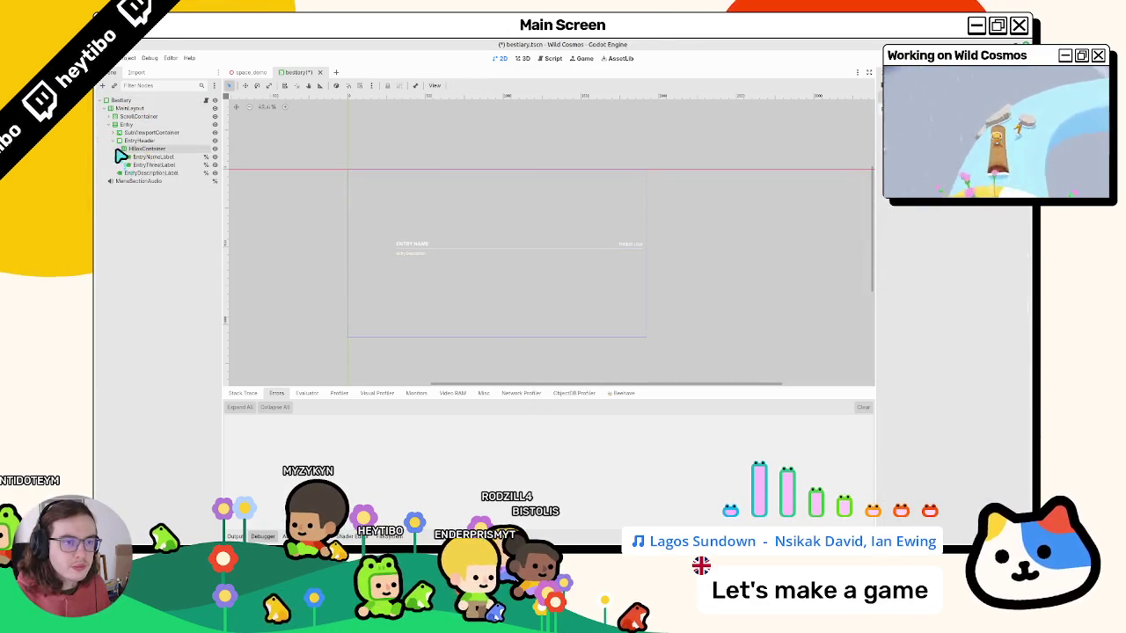
left_click(150, 156)
scroll(930, 364, "down", 5)
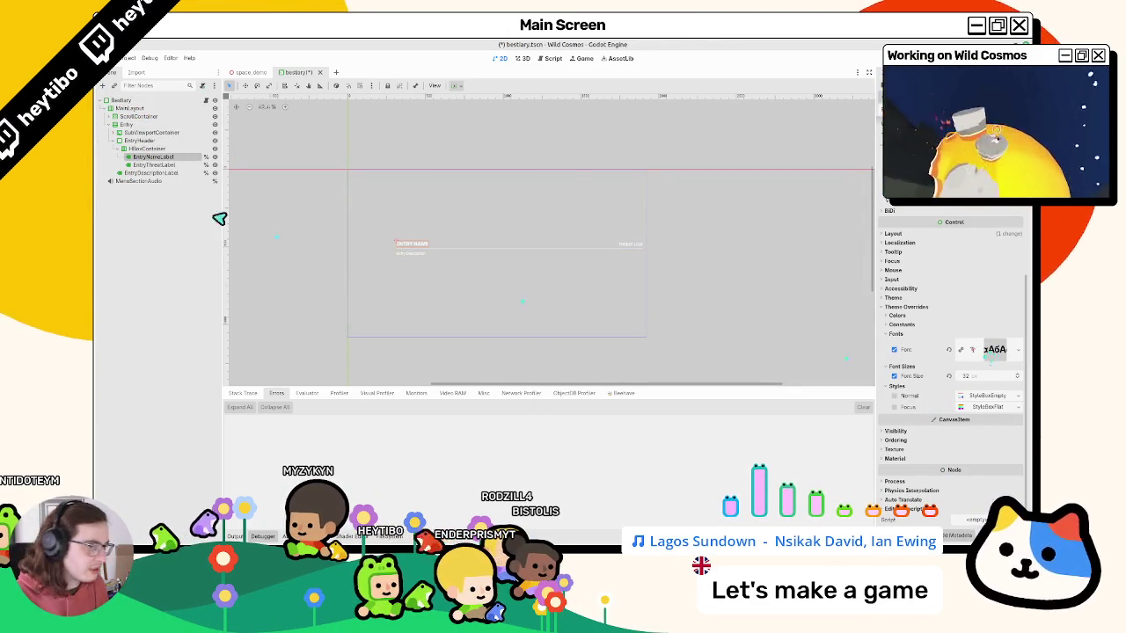
left_click(158, 165)
left_click(164, 166)
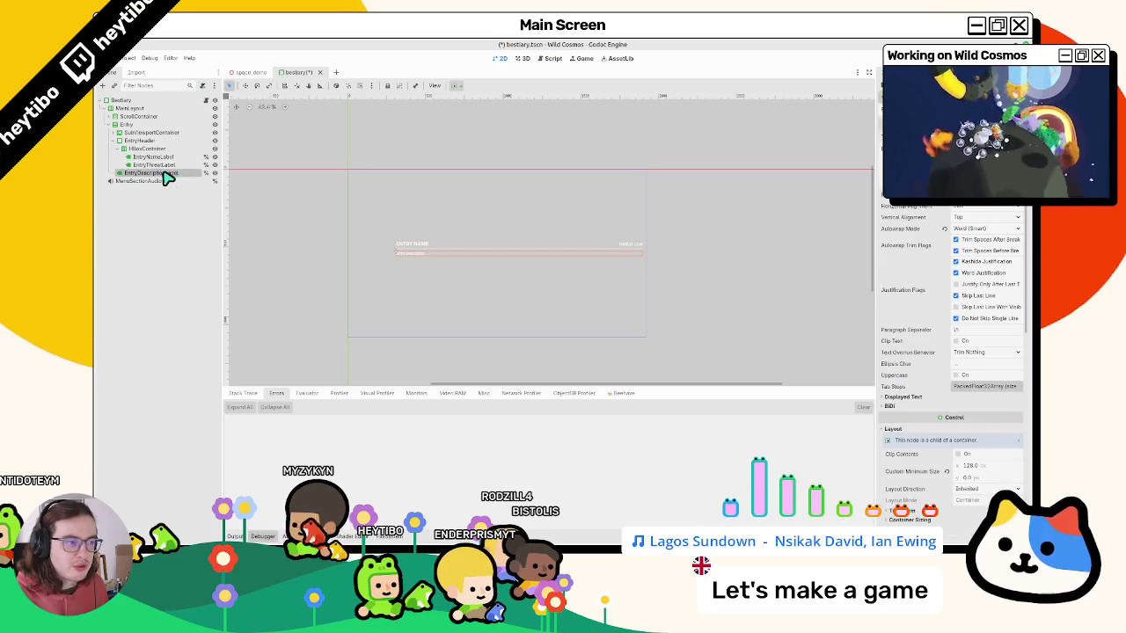
left_click(160, 156)
Move EntryNameLabel under the Bestiary root and centre it in the panel.
left_click_drag(104, 127, 119, 102)
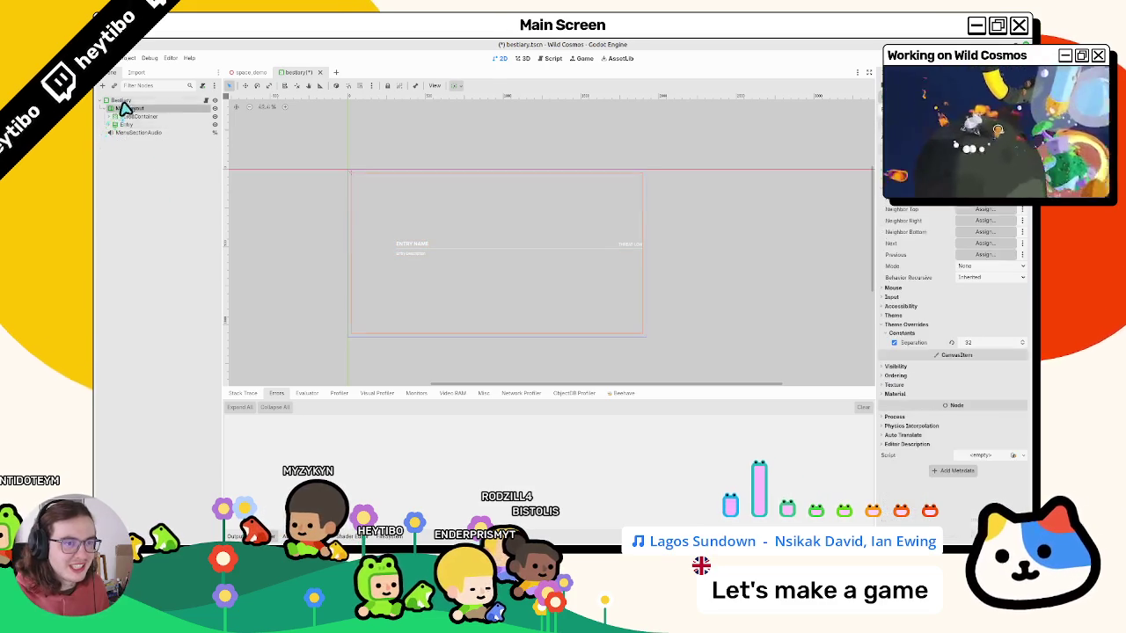
left_click(457, 86)
left_click(475, 159)
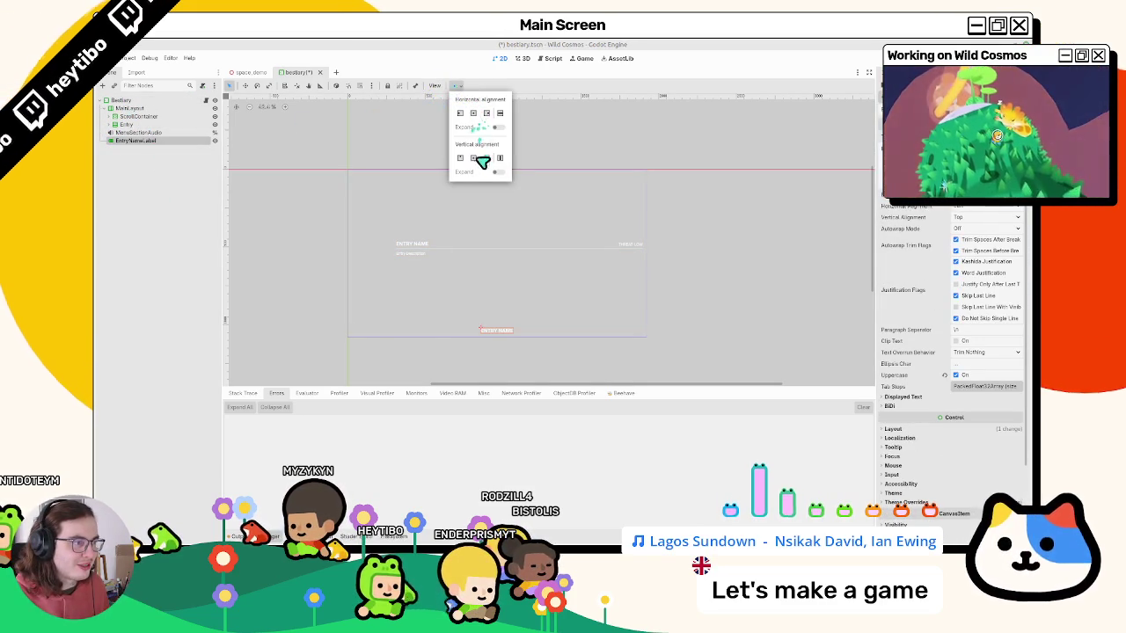
Make the centred EntryNameLabel display NO ENTRY in uppercase.
left_click(141, 141)
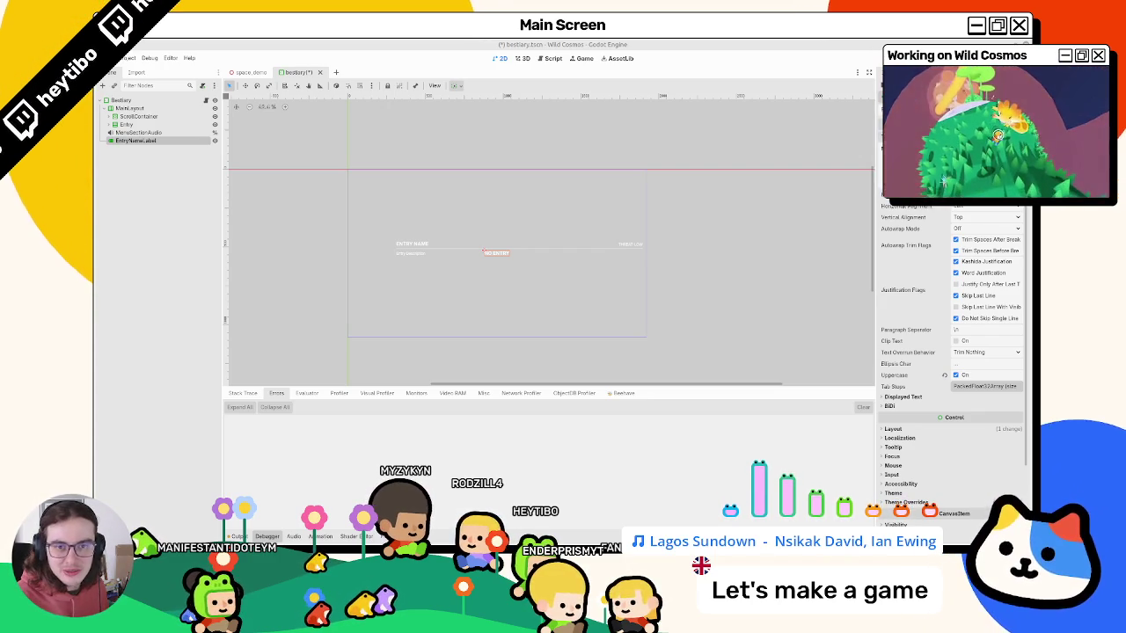
scroll(500, 262, "up", 3)
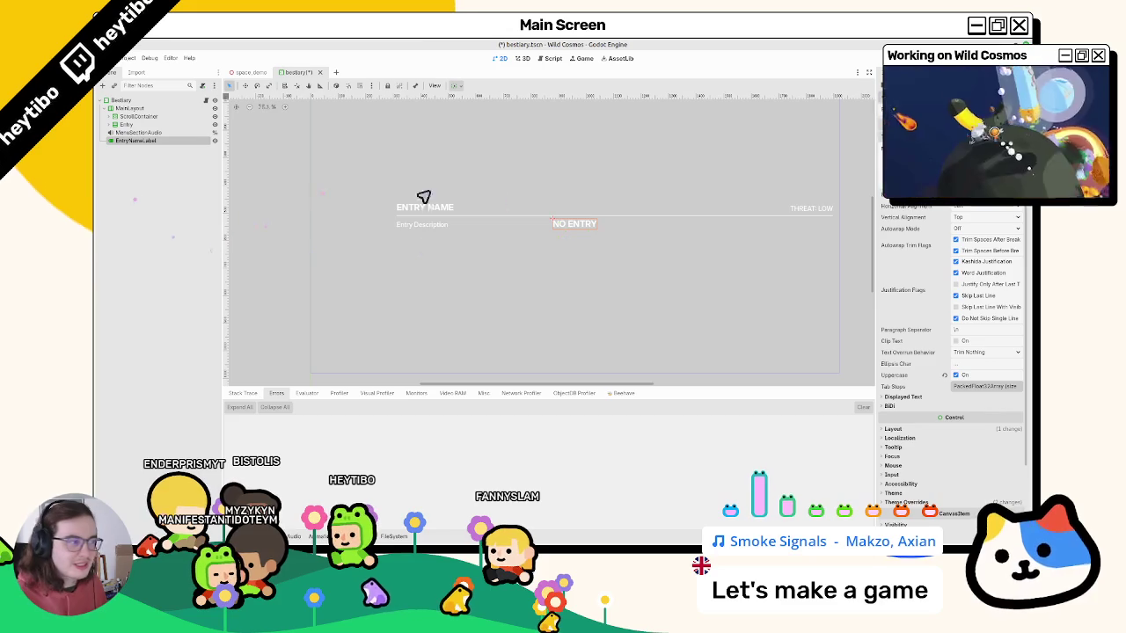
Change the label text to 'ERROR: 404 NO ENTRY FOUND' and save the scene.
scroll(540, 256, "up", 2)
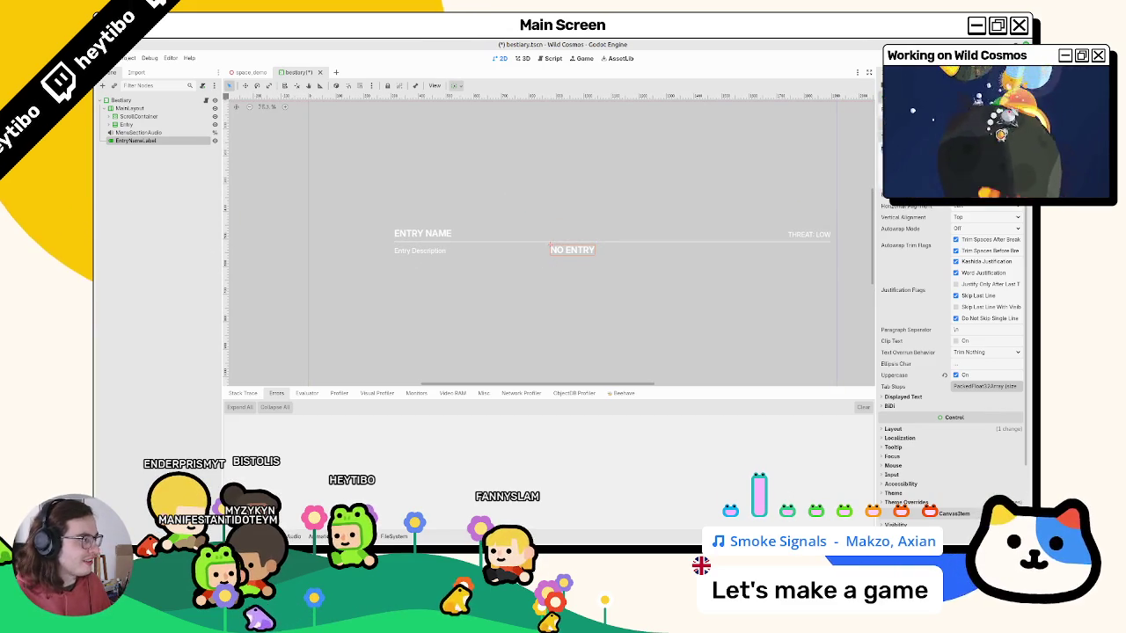
type("404 NO")
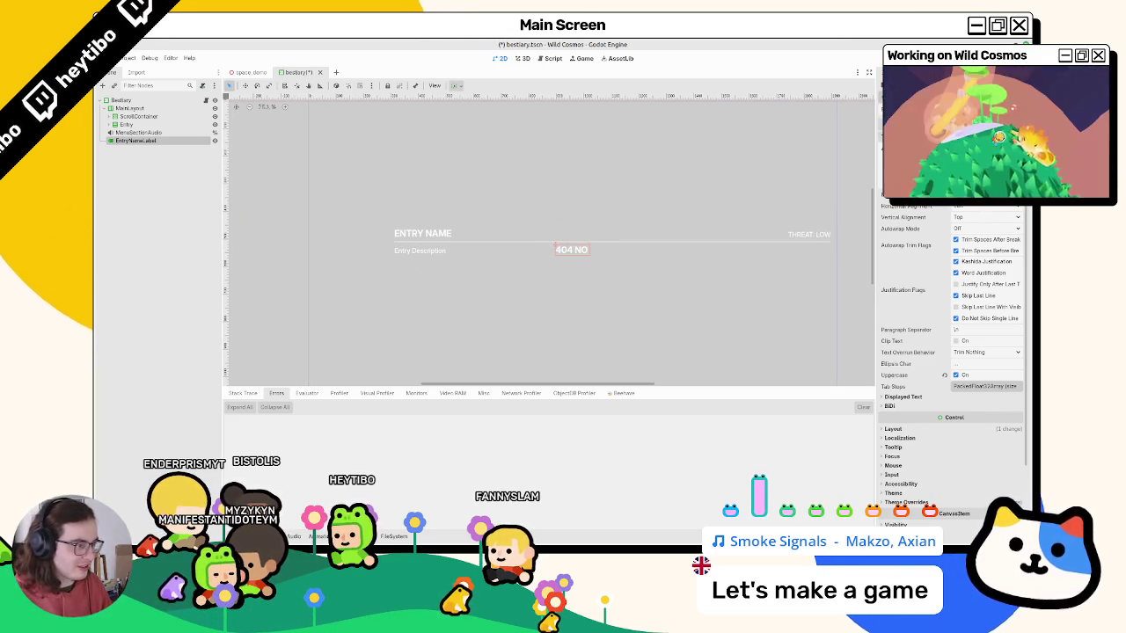
type(" ENTRY")
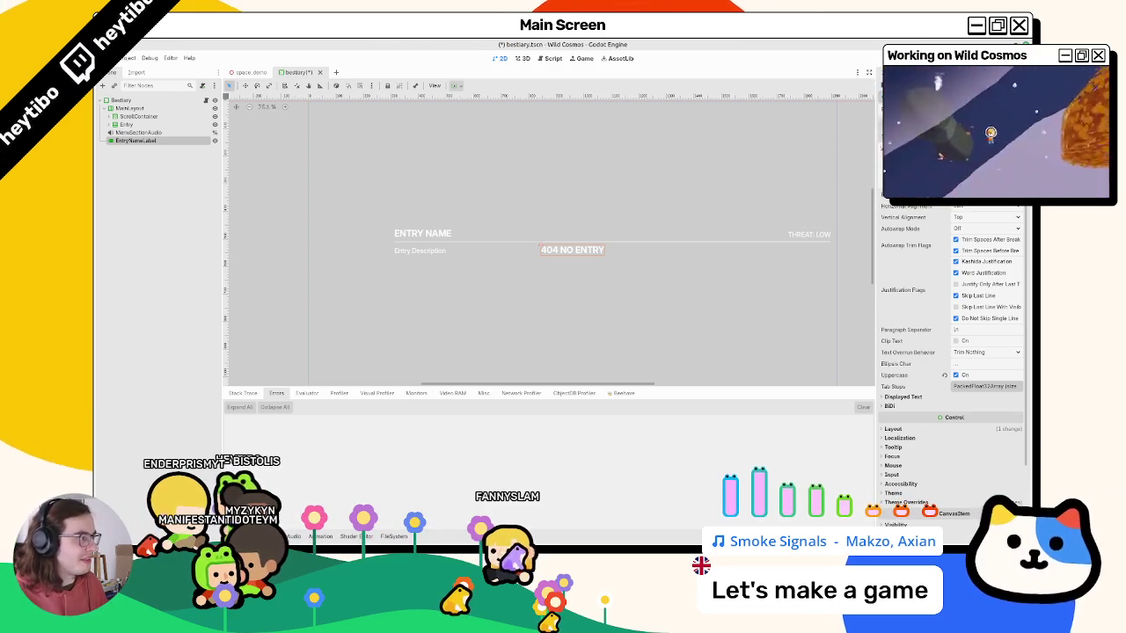
type("ERROR: ")
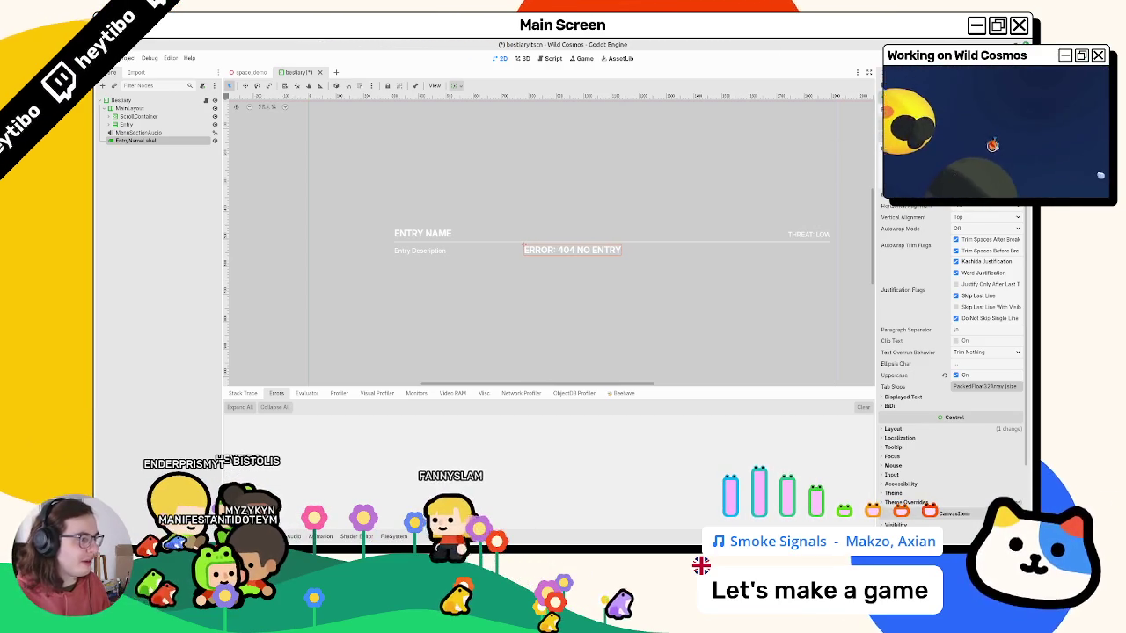
type(" FOU")
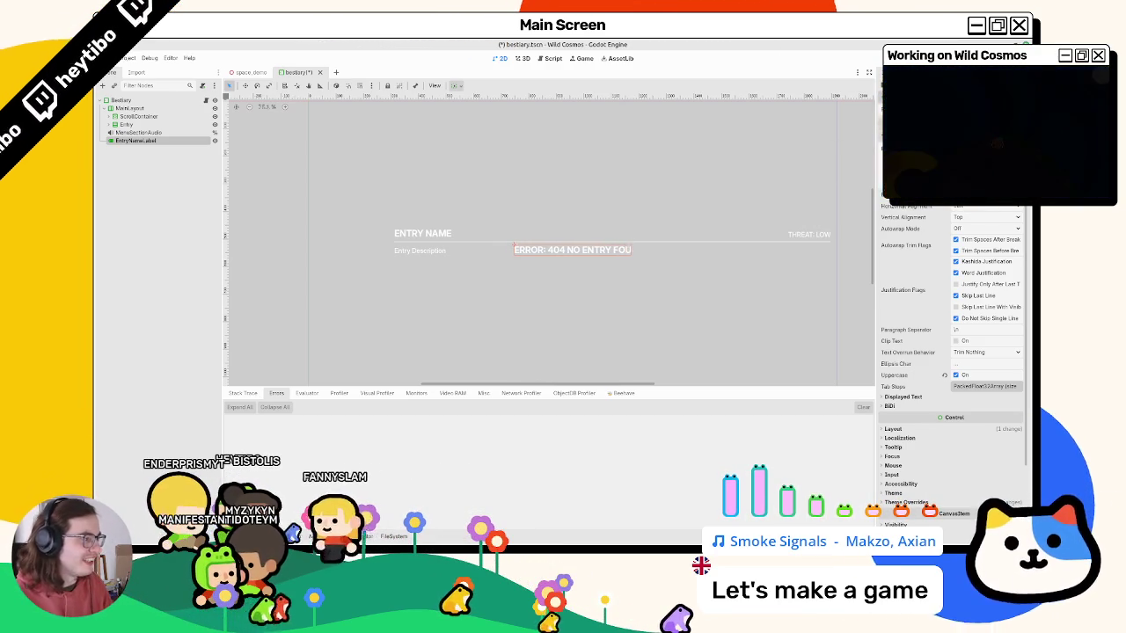
key("ctrl+s")
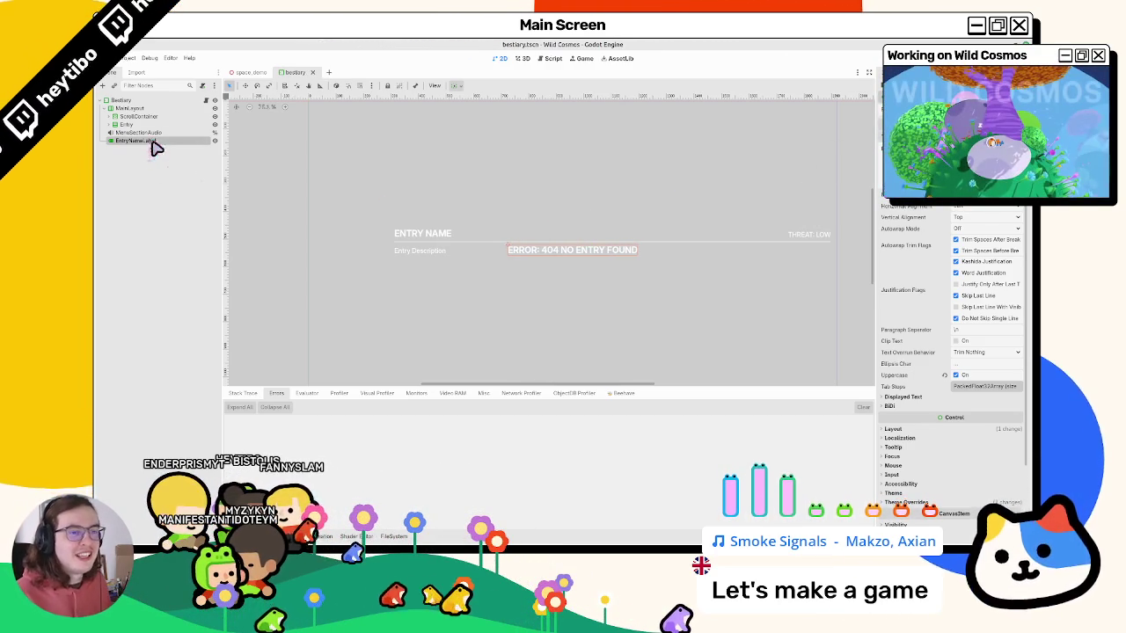
Duplicate the EntryNameLabel node.
left_click(151, 152)
left_click(158, 141)
key("ctrl+d")
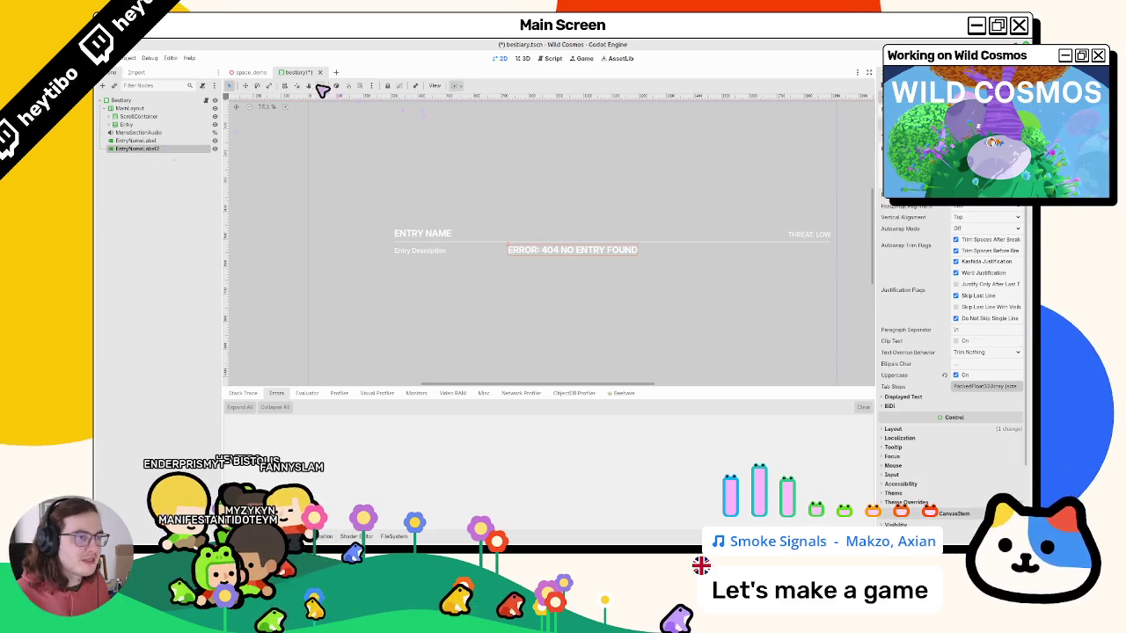
Replace the duplicate with a VBoxContainer under Bestiary holding EntryNameLabel.
key("ctrl+z")
left_click(144, 102)
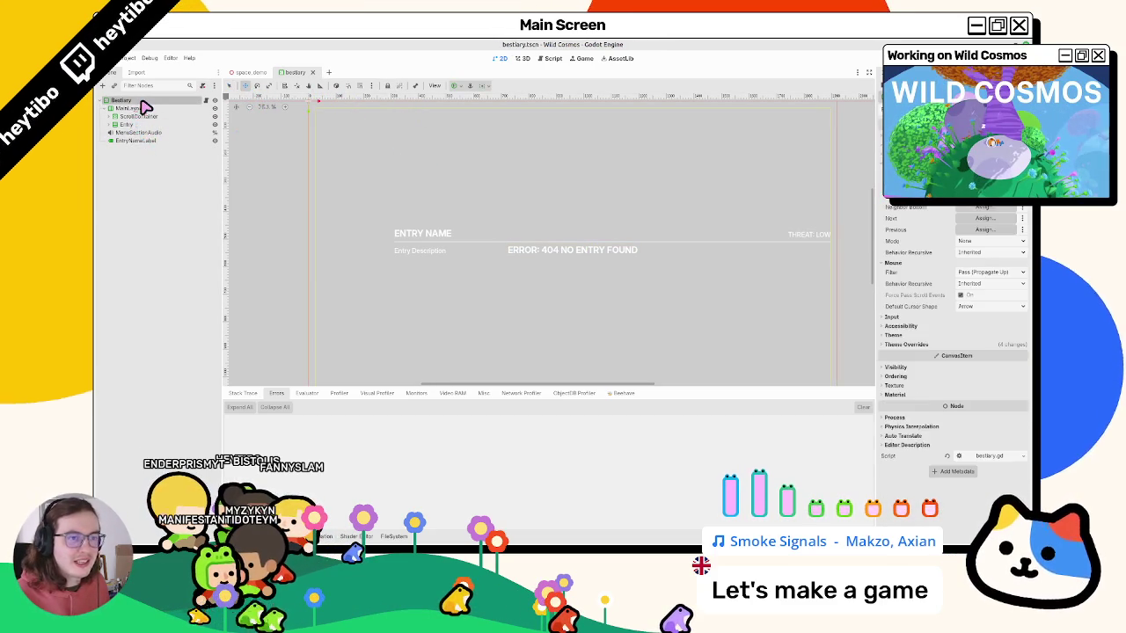
key("ctrl+a")
type("vbox")
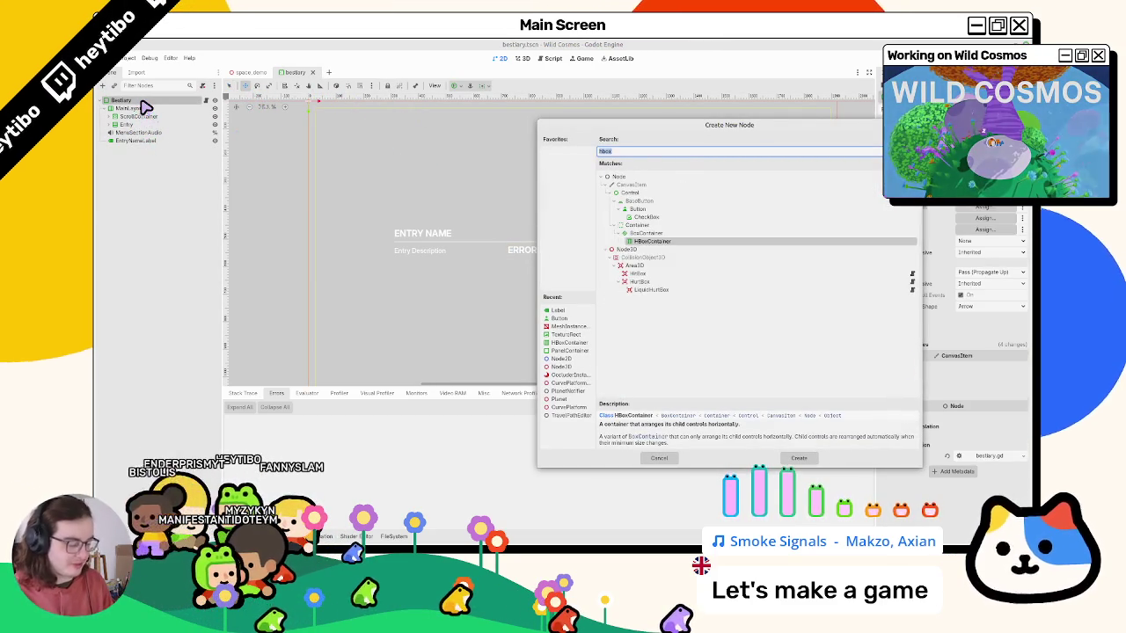
key("Return")
mouse_move(134, 142)
left_mouse_down()
mouse_move(144, 154)
mouse_move(148, 144)
left_mouse_up()
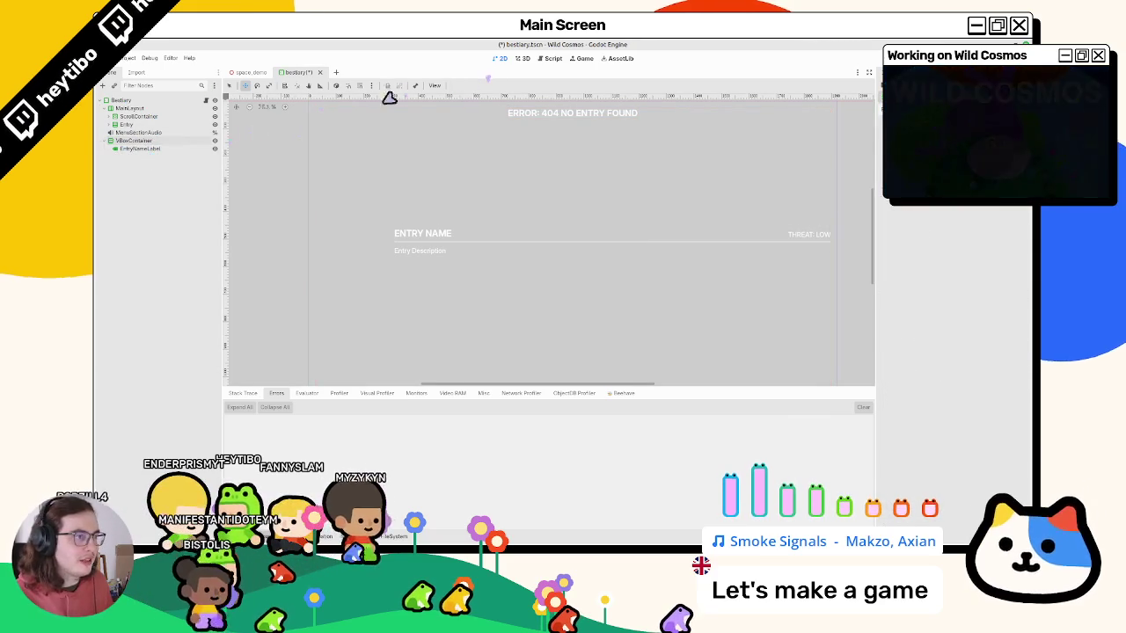
Centre the error label in the panel and duplicate it below.
left_click(457, 86)
left_click(473, 157)
left_click(154, 150)
key("ctrl+d")
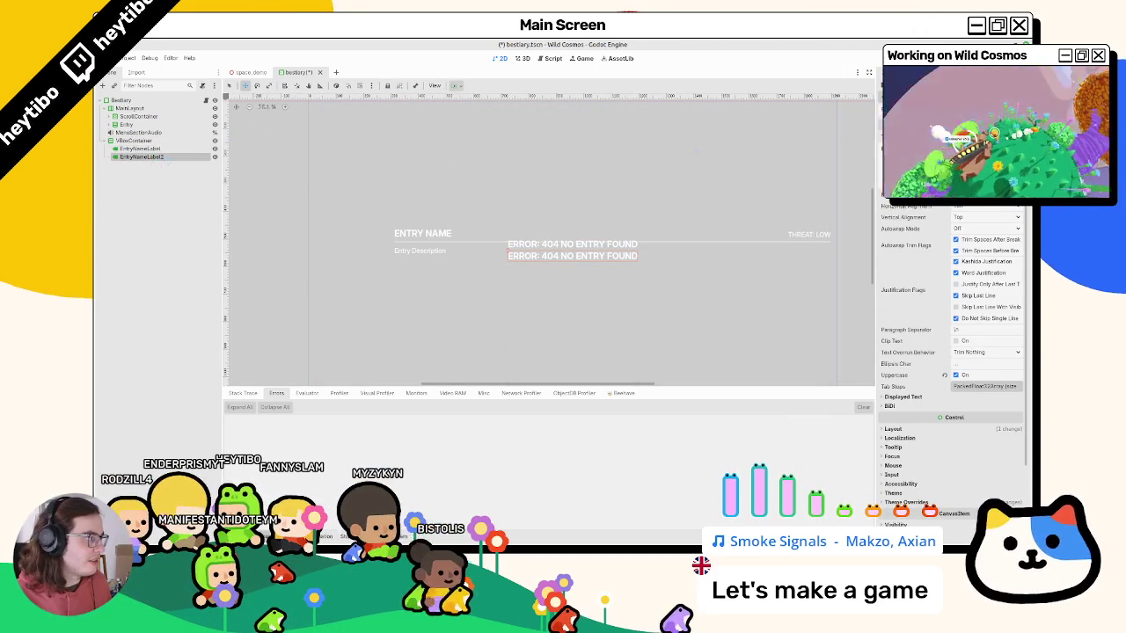
left_click(960, 409)
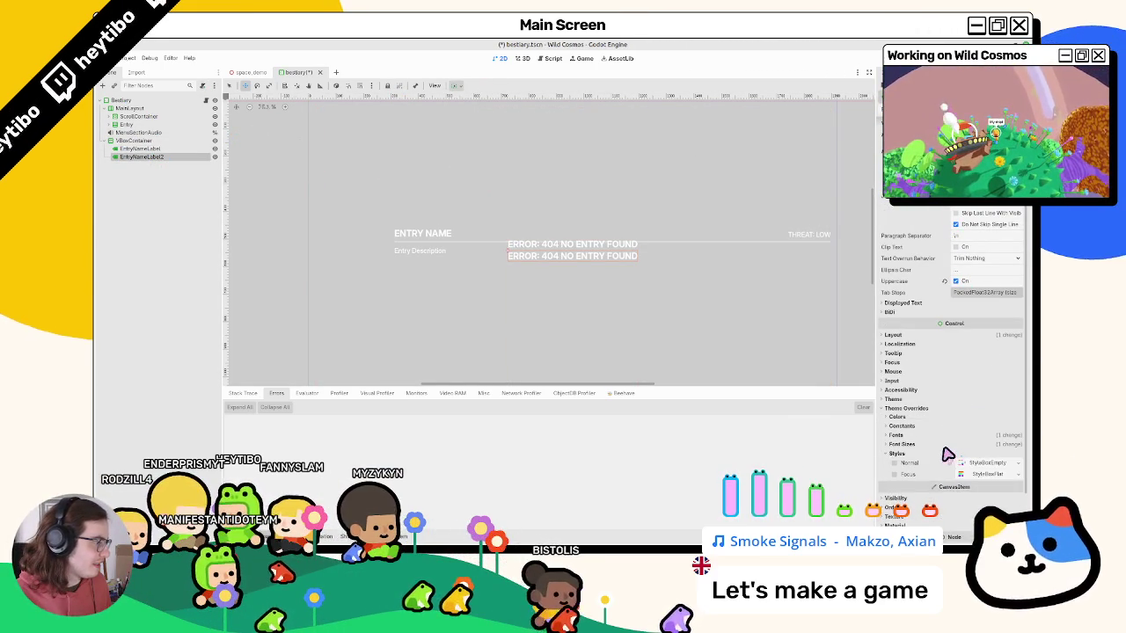
Give the copied label a font size override of 24 and the medium Inter font.
left_click(950, 445)
left_click(986, 455)
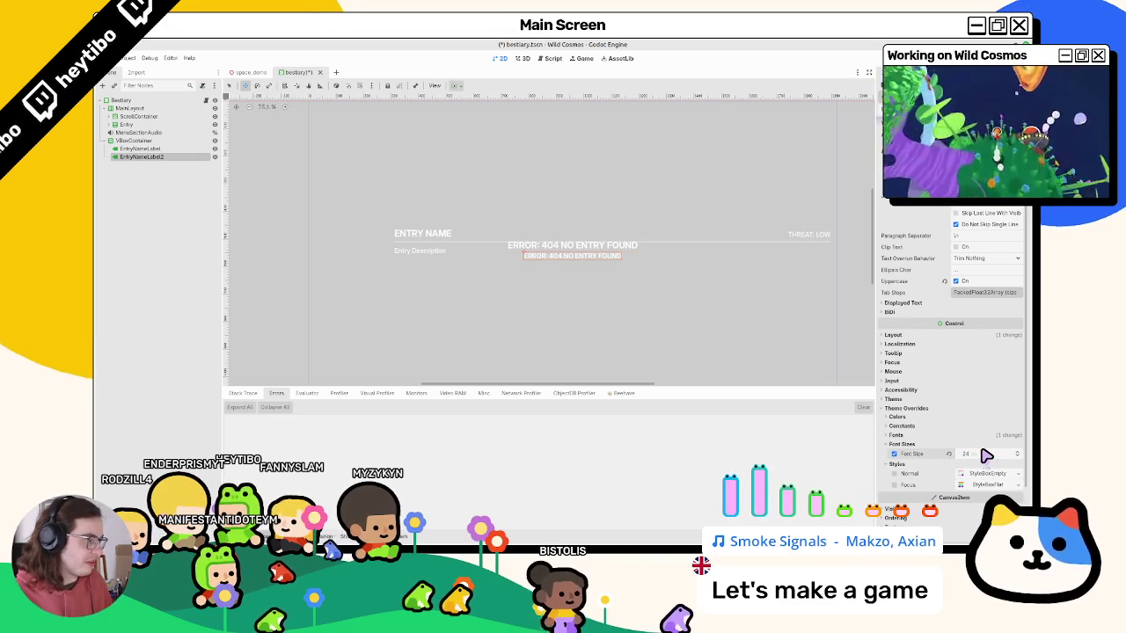
left_click(928, 435)
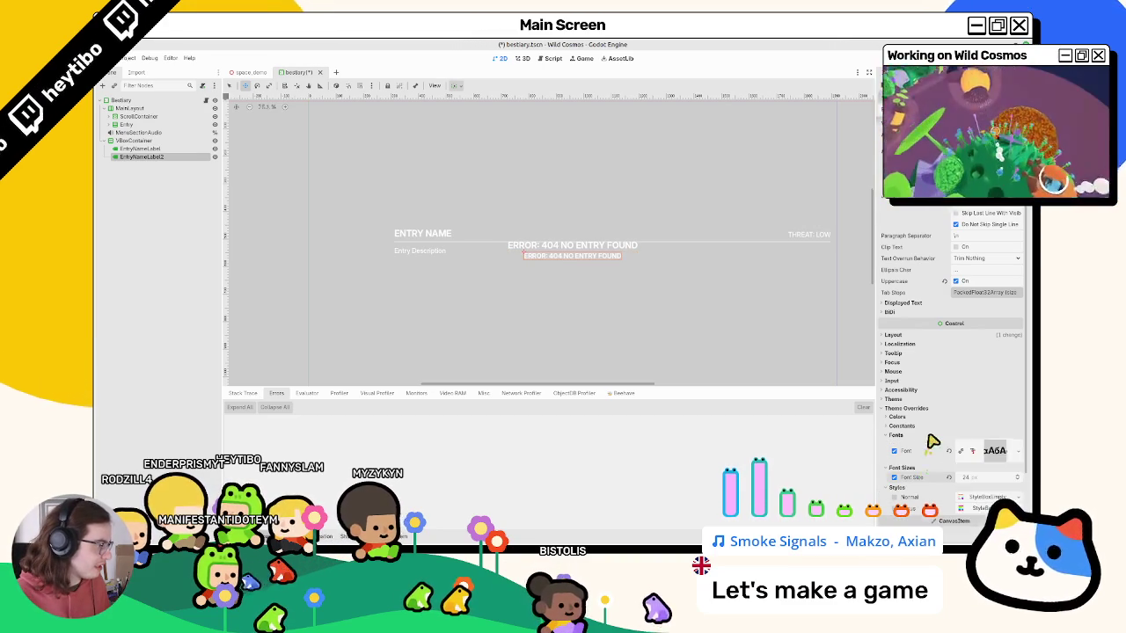
left_click(1012, 451)
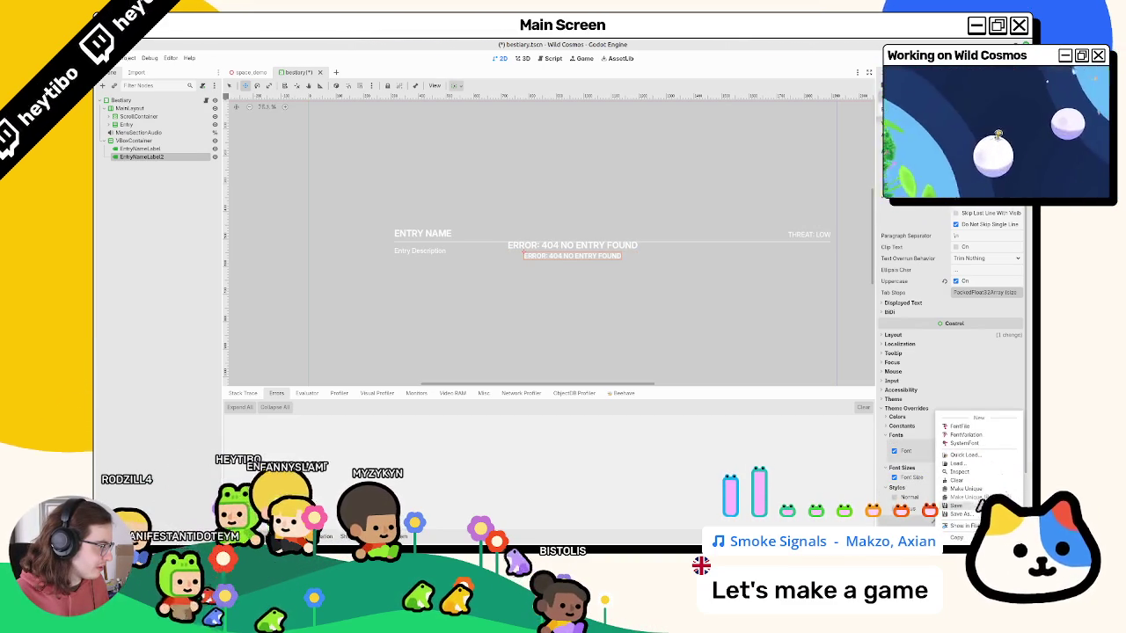
left_click(986, 456)
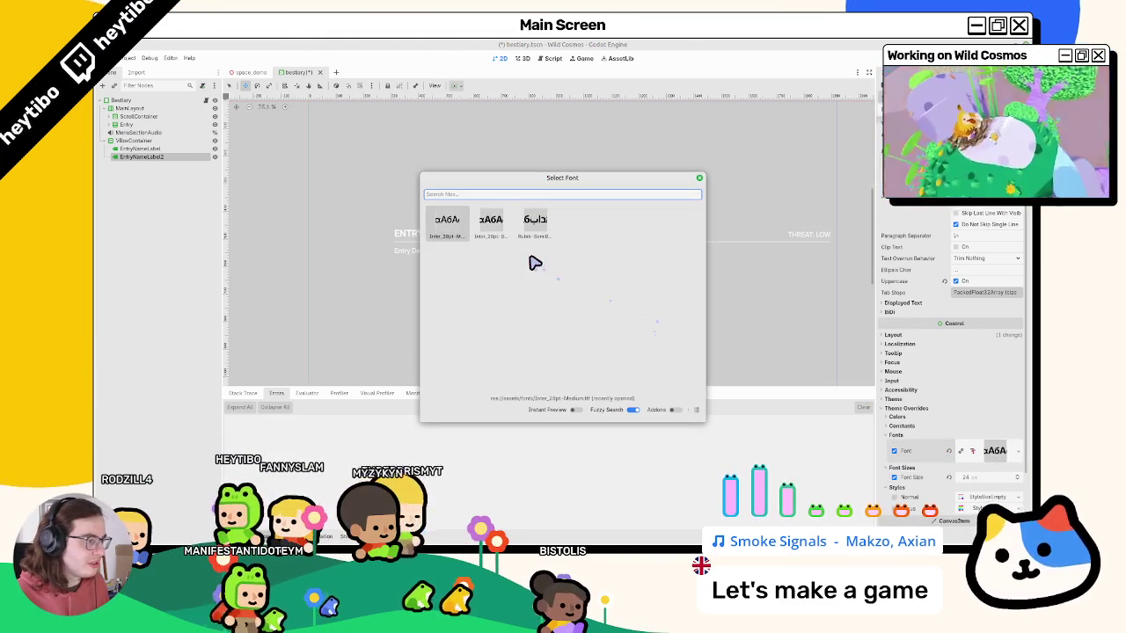
left_click(498, 225)
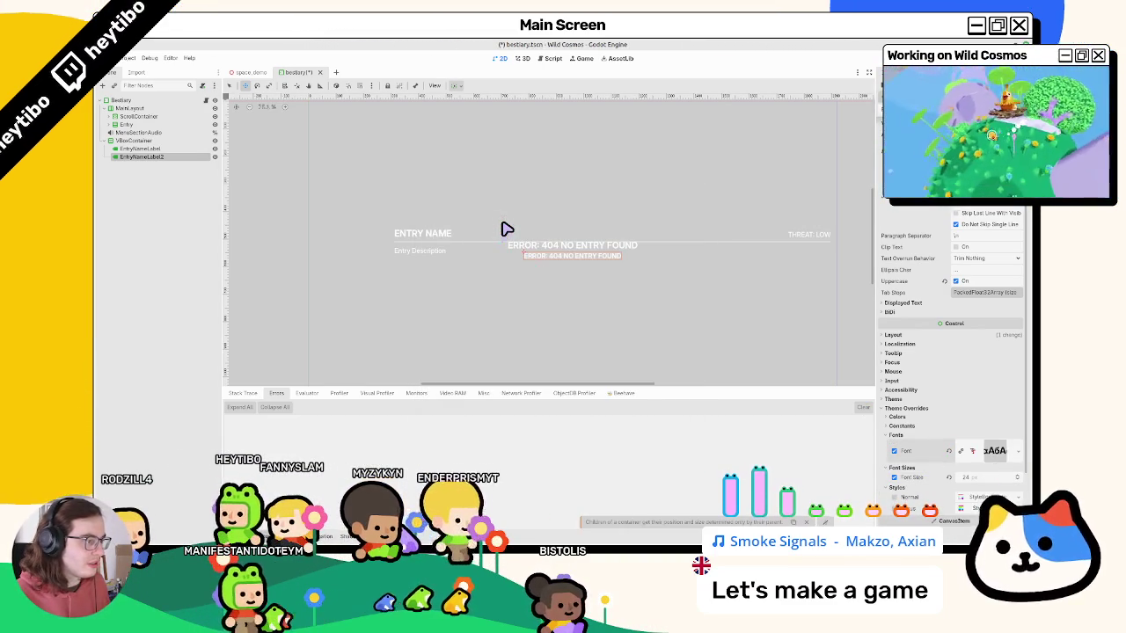
left_click(1024, 456)
left_click(990, 457)
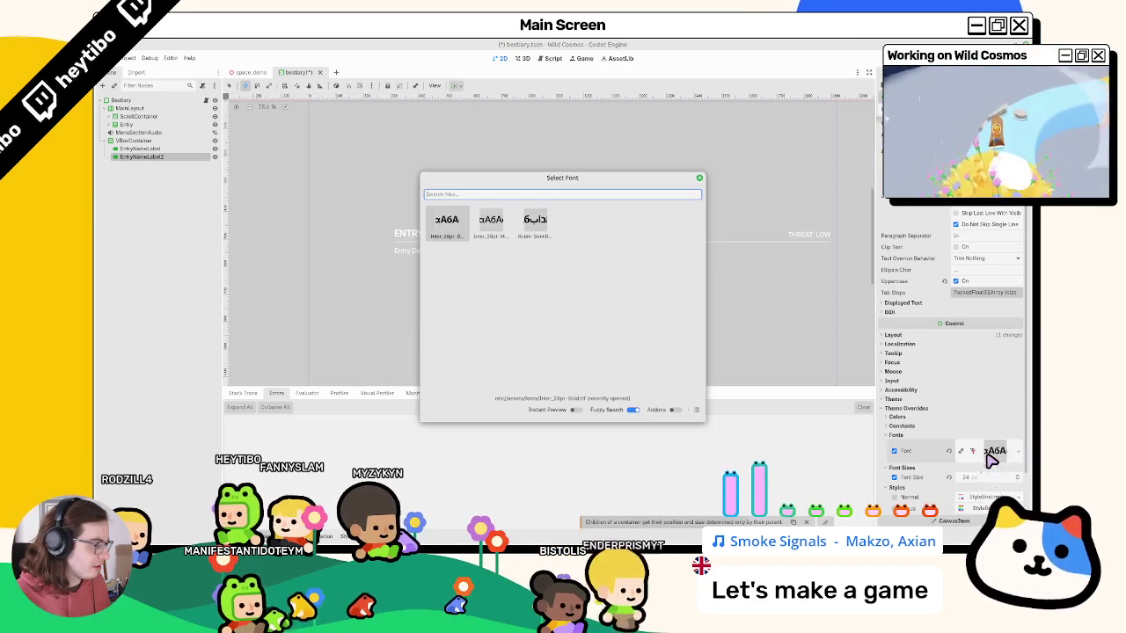
left_click(486, 236)
Set its text to 'SCAN ENTRY TO DISPLAY THEM' and save the scene.
scroll(939, 373, "up", 3)
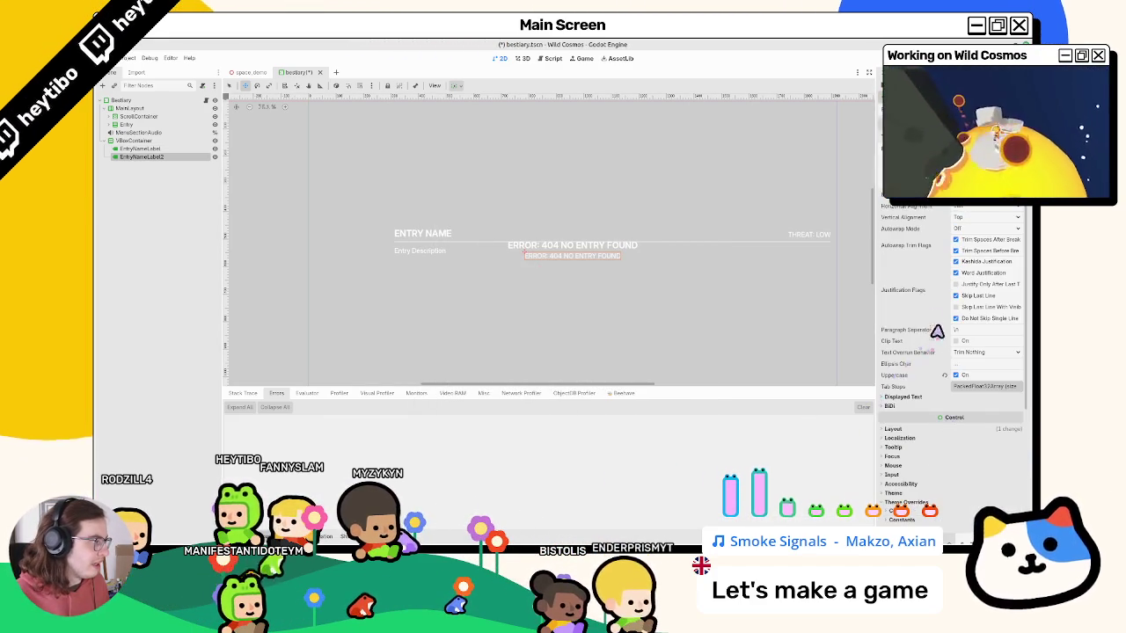
type("Sca")
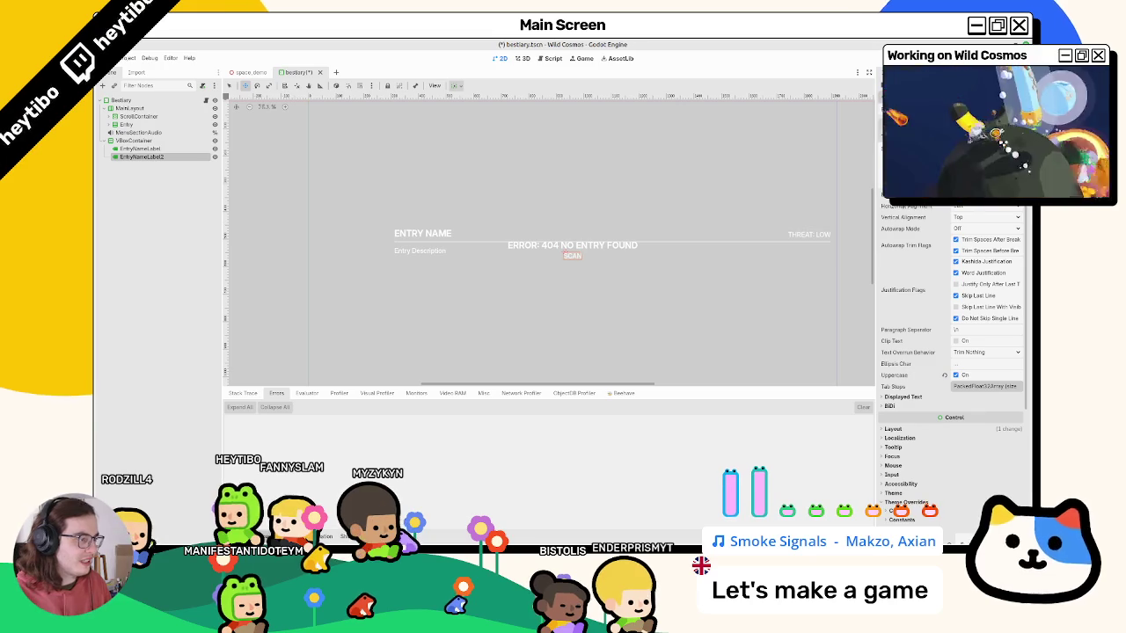
type("ry to display")
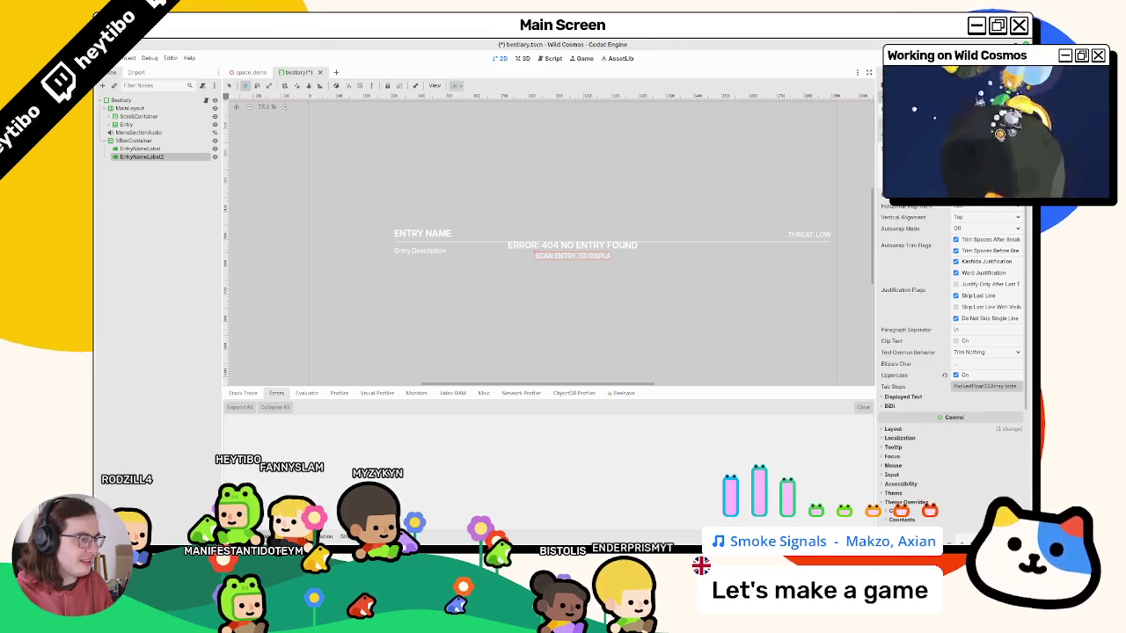
type(" them")
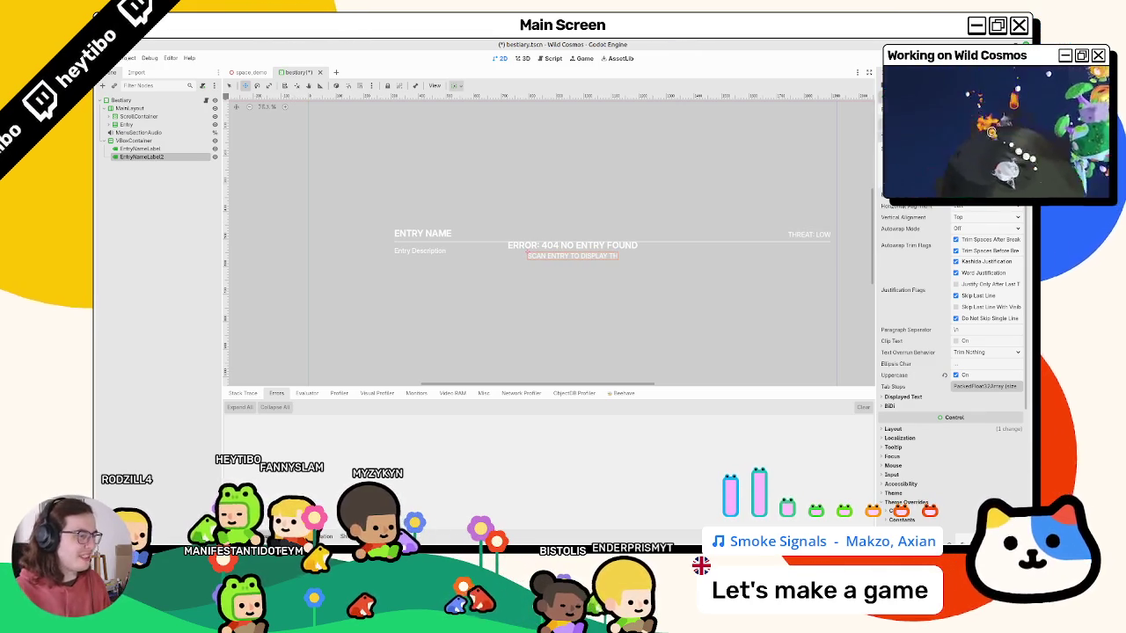
key("ctrl+s")
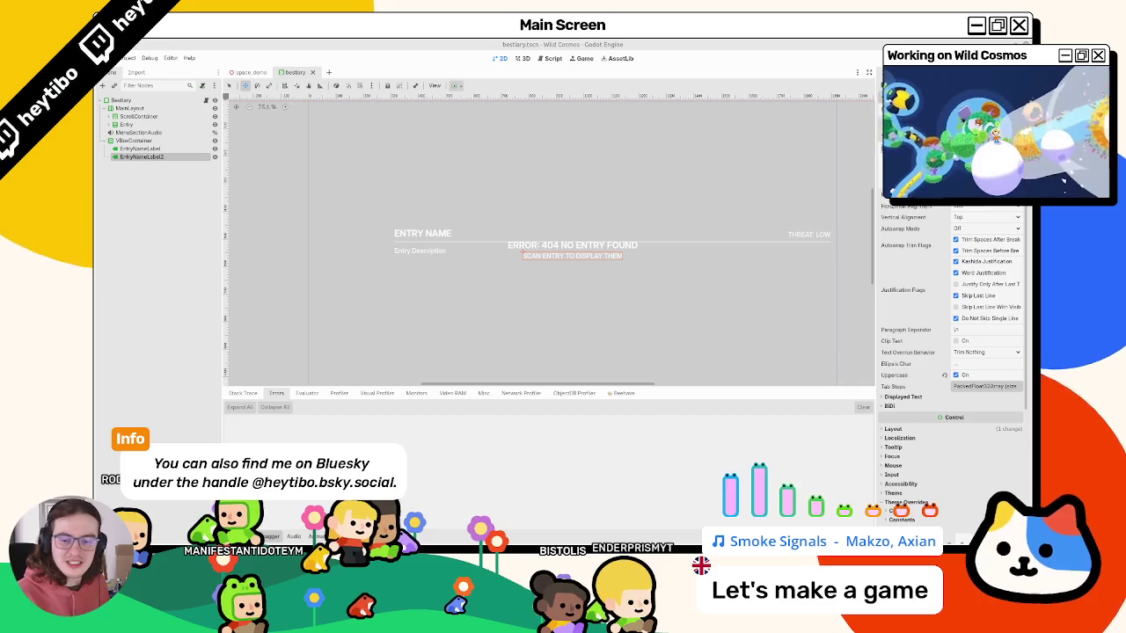
Change the heading text to 'ERROR: 404 NO ENTRIES FOUND'.
left_click(173, 150)
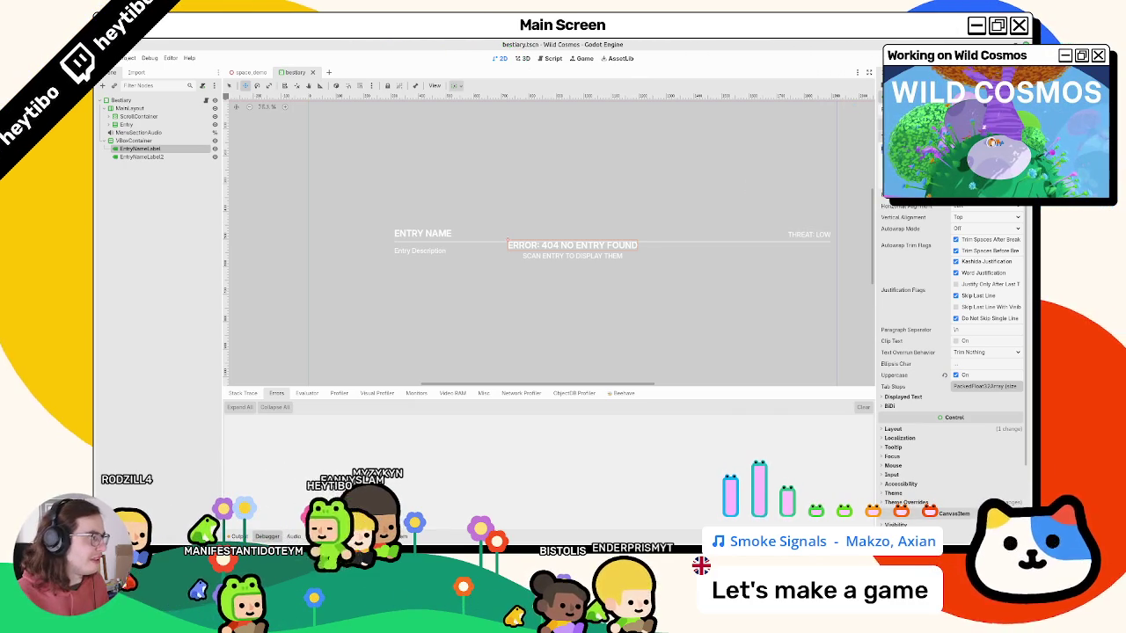
key("BackSpace")
type("ies")
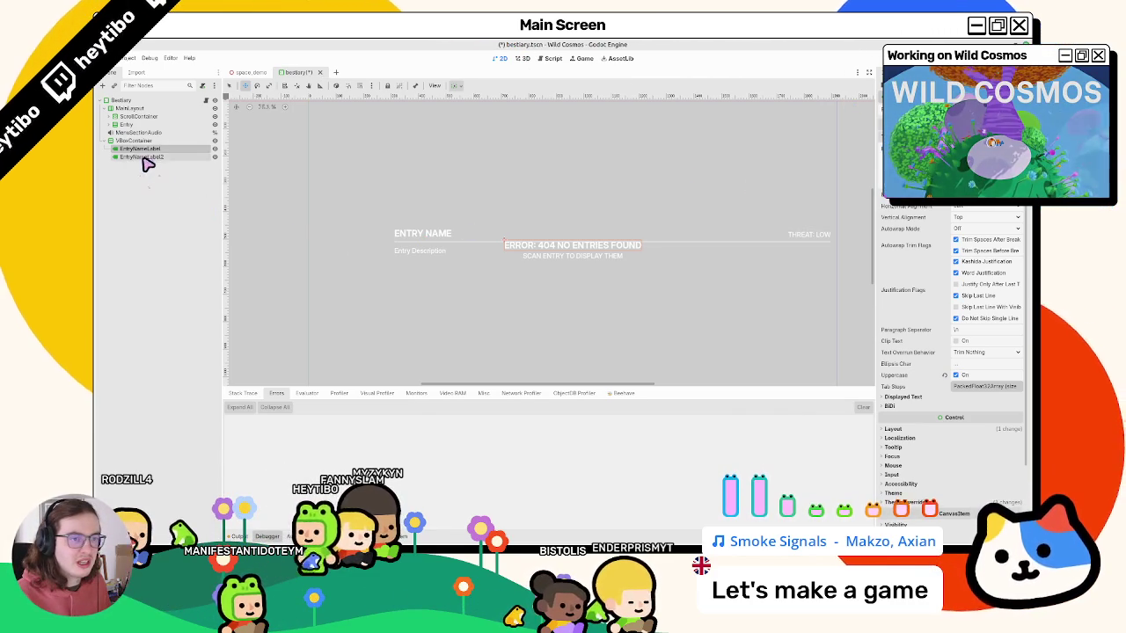
Rename the labels ErrorLabel and ErrorMessageLabel and save.
key("F2")
type("Error")
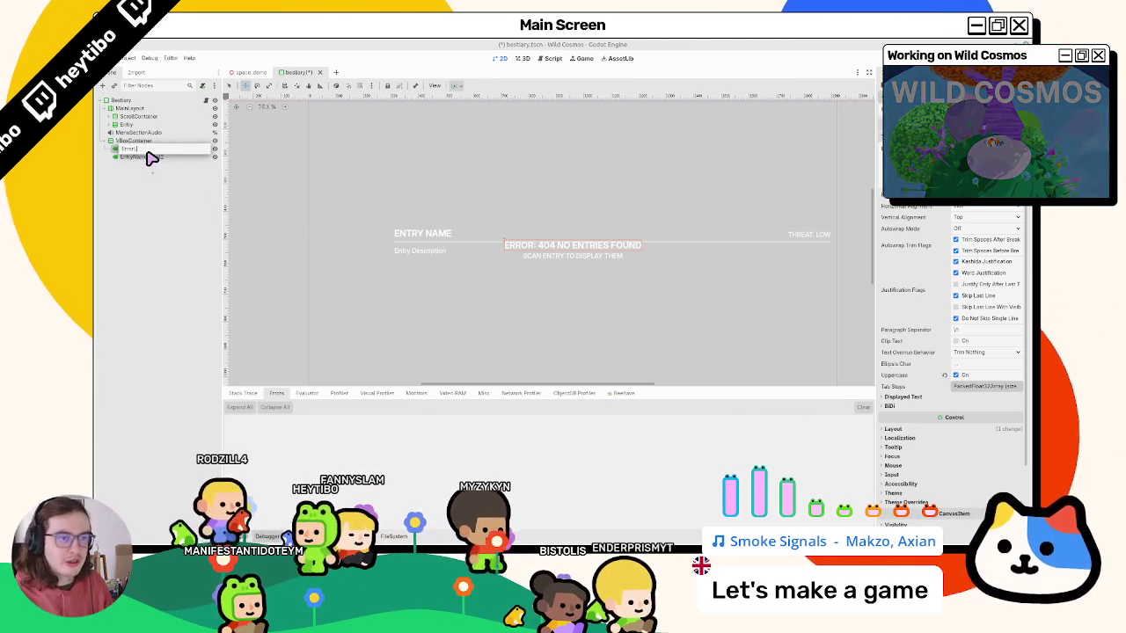
type("Label")
left_click(159, 157)
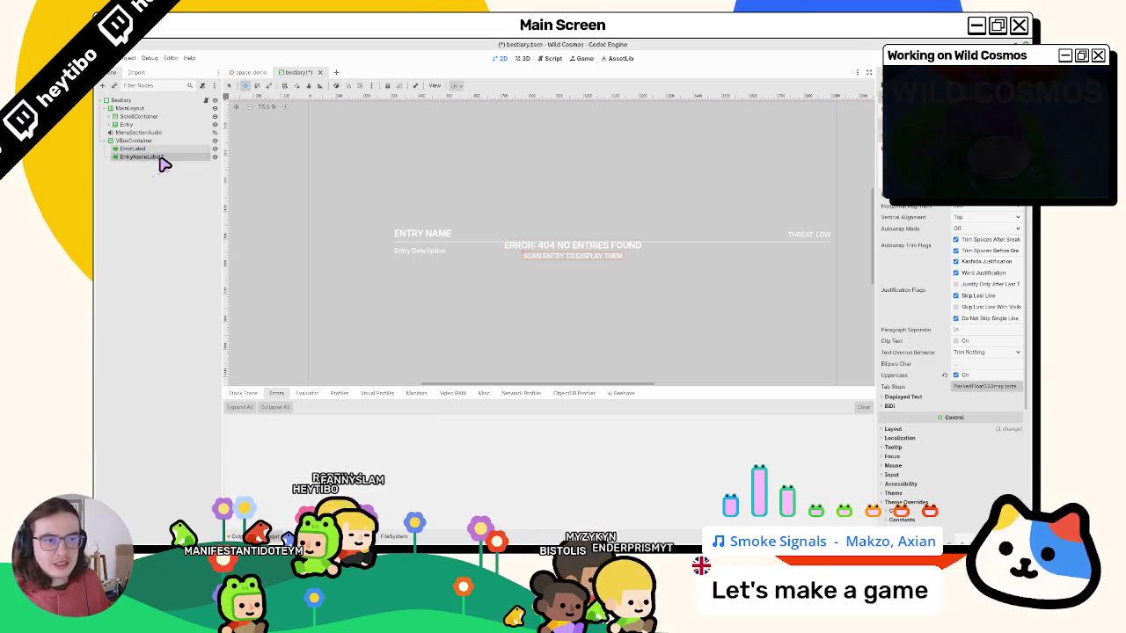
key("F2")
type("ErrorMessageLabel")
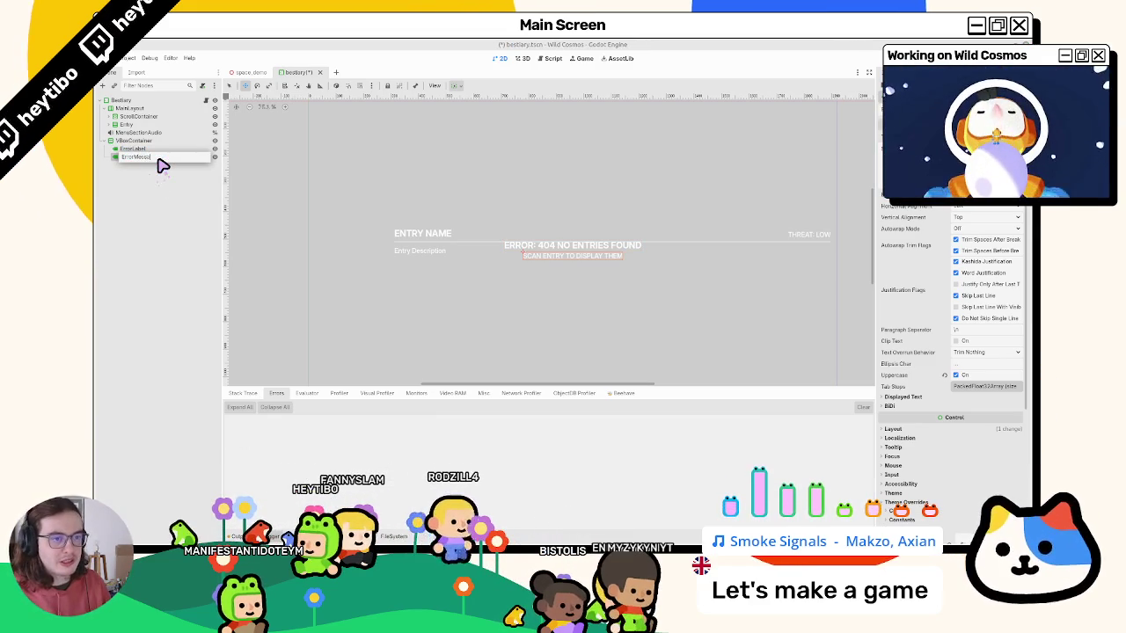
key("Return")
key("ctrl+s")
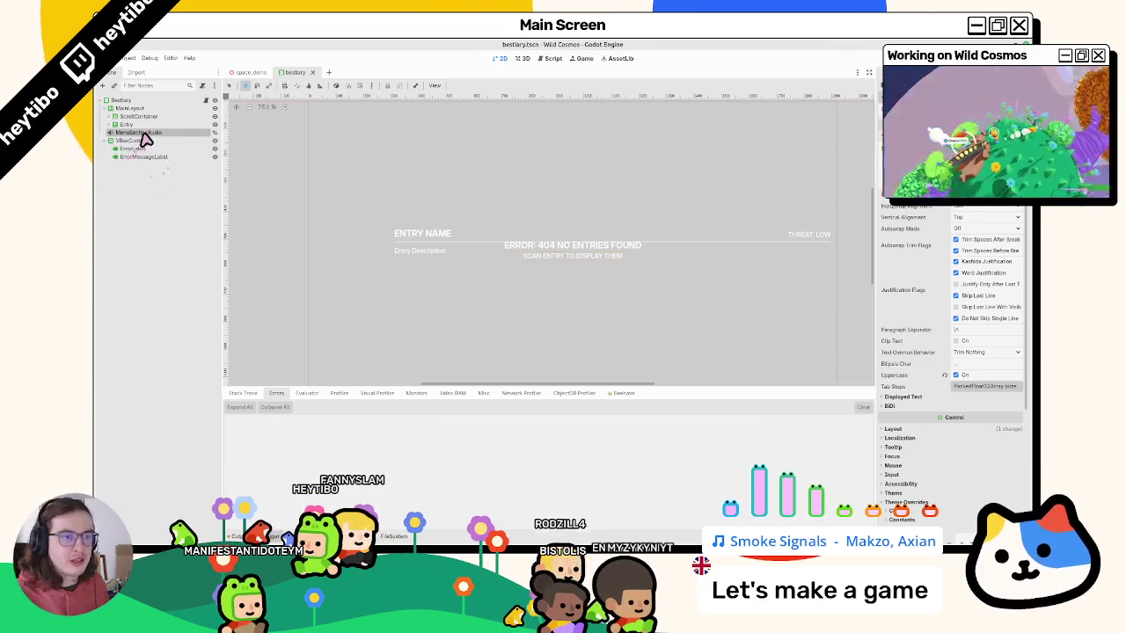
Rename the container ErrorMessage, enable Access as Unique Name, and save.
left_click(152, 143)
key("F2")
type("Error")
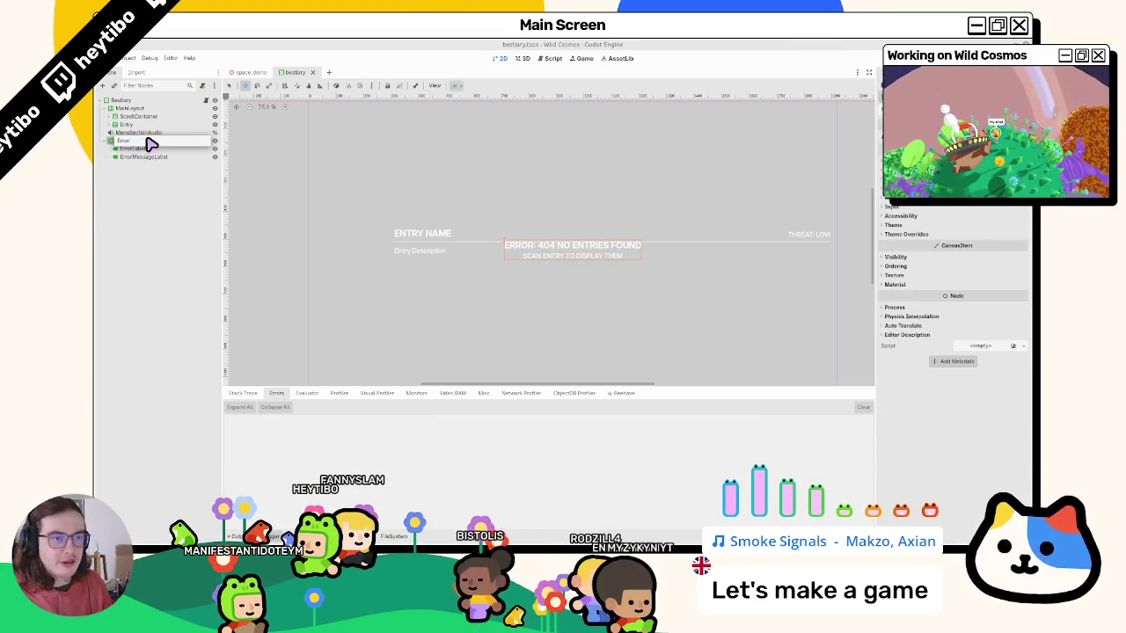
type("Message")
key("Return")
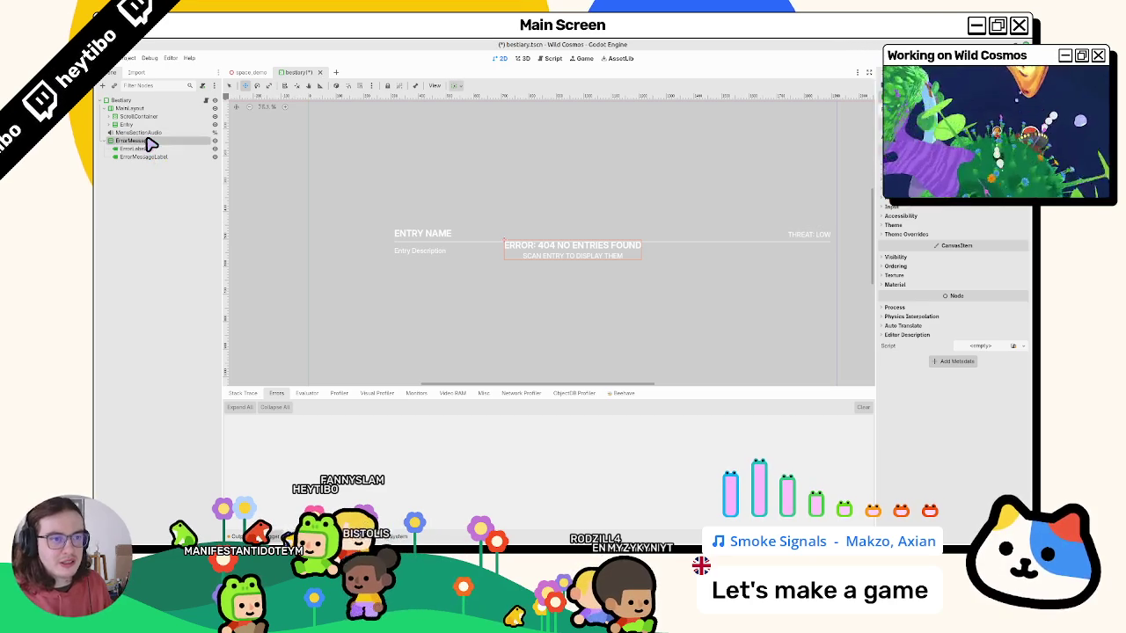
right_click(149, 141)
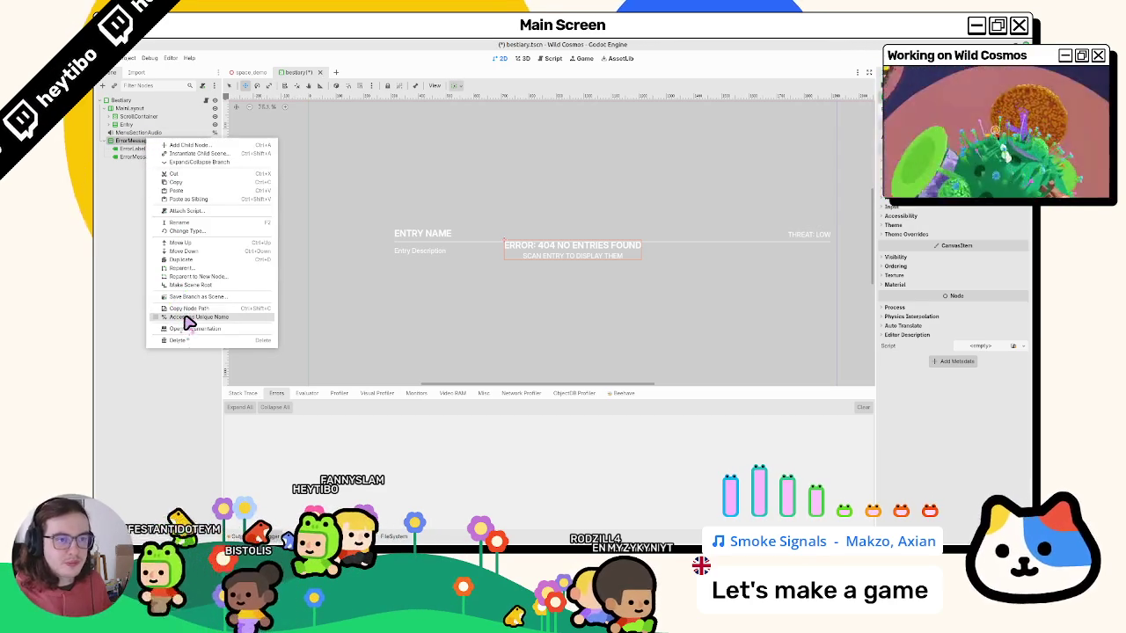
left_click(192, 327)
key("F2")
type("NoEntry")
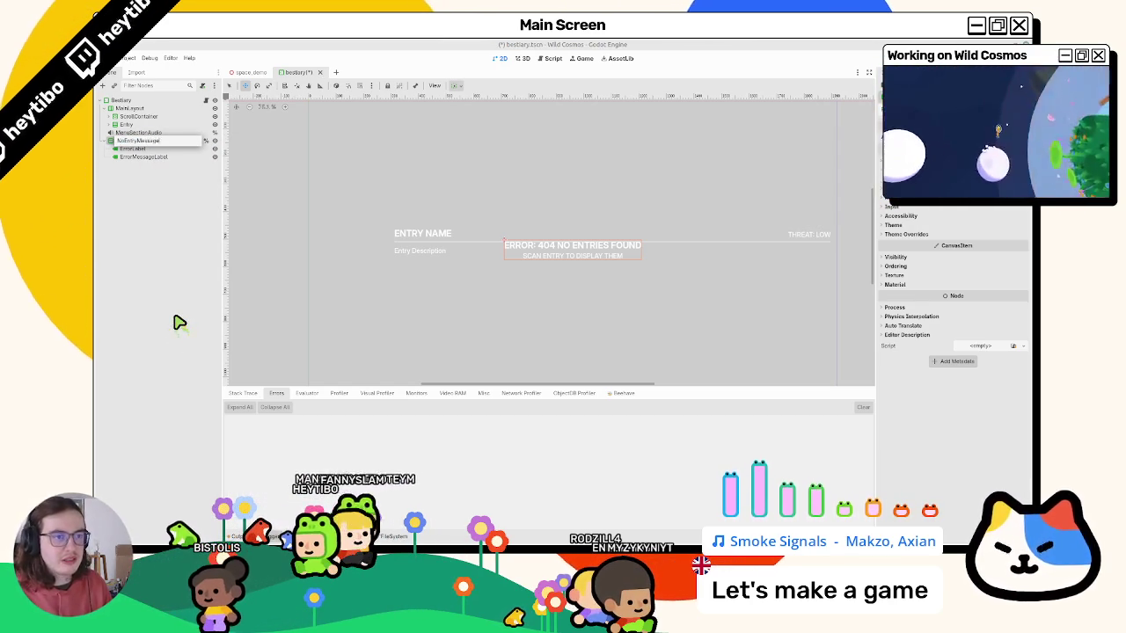
type("Message")
key("Return")
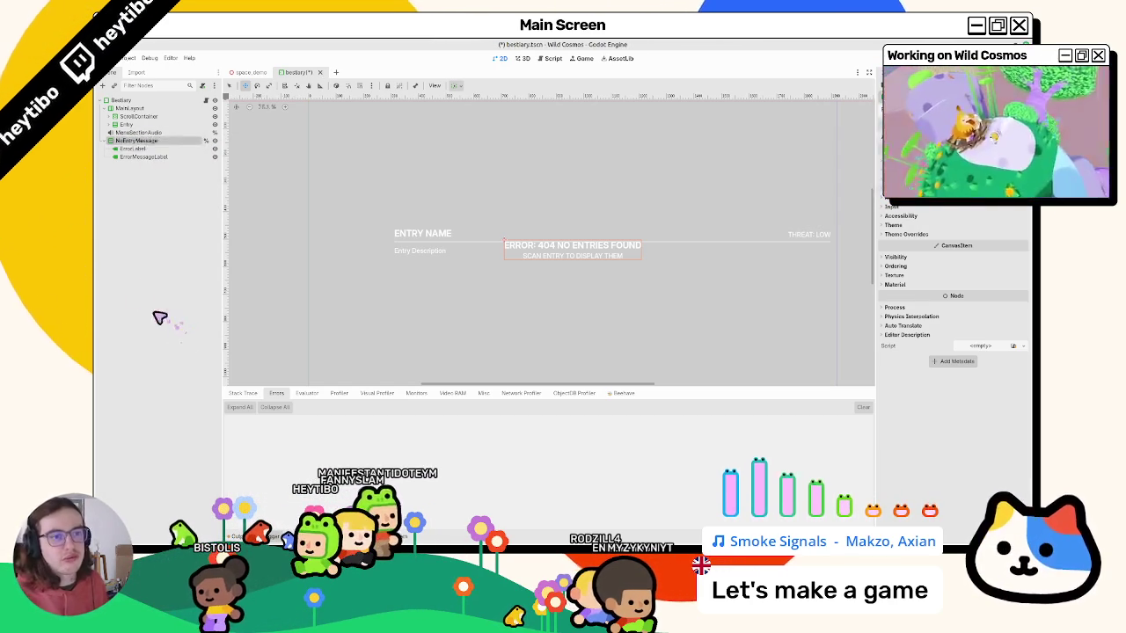
key("ctrl+z")
key("ctrl+s")
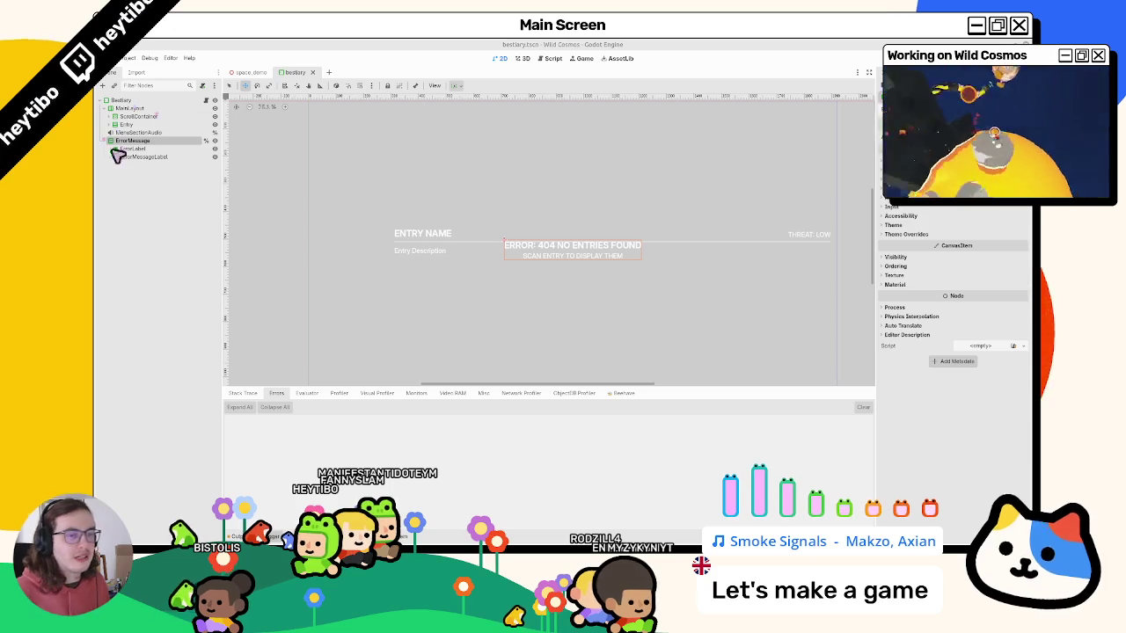
Edit the ErrorMessageLabel subtitle text, save, and switch to the localization spreadsheet.
left_click(145, 156)
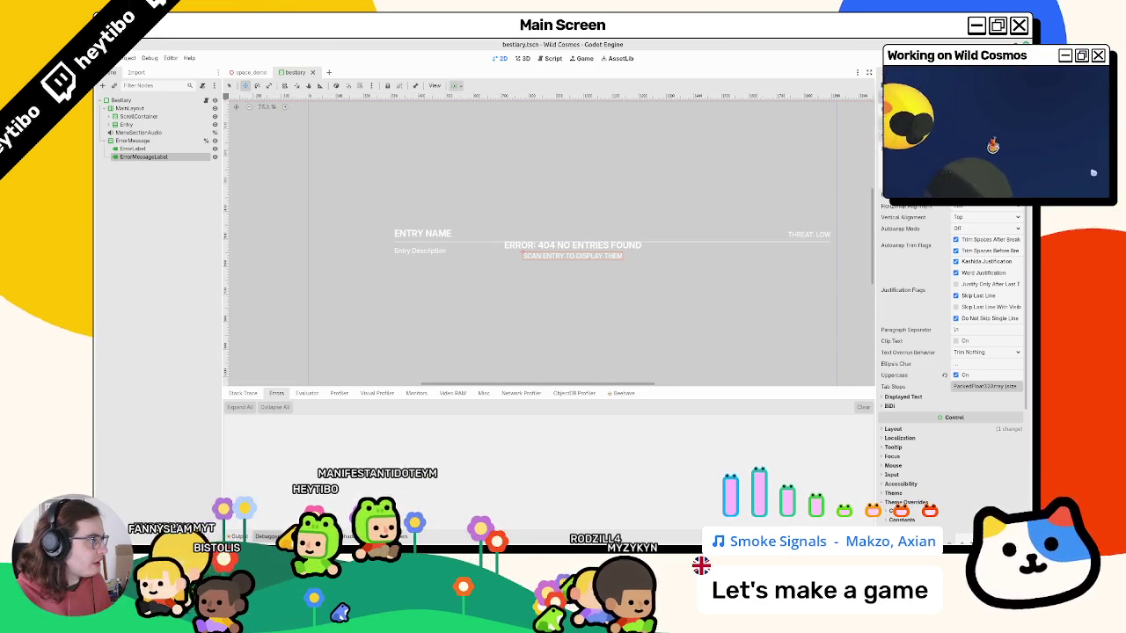
type("fauna")
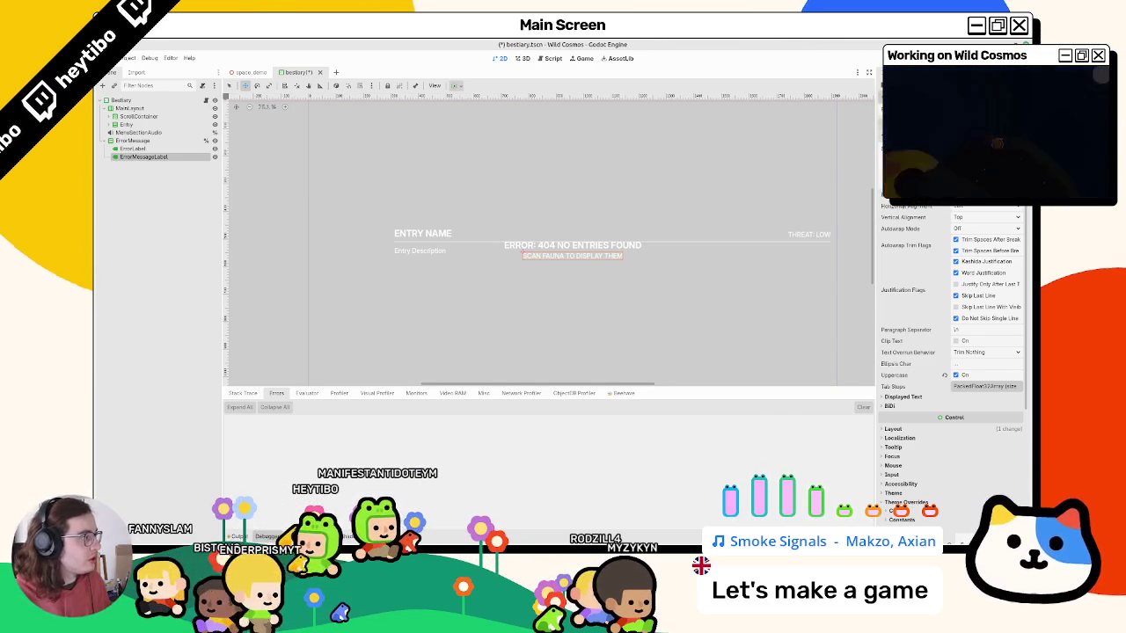
key("BackSpace")
key("BackSpace")
key("BackSpace")
type("C")
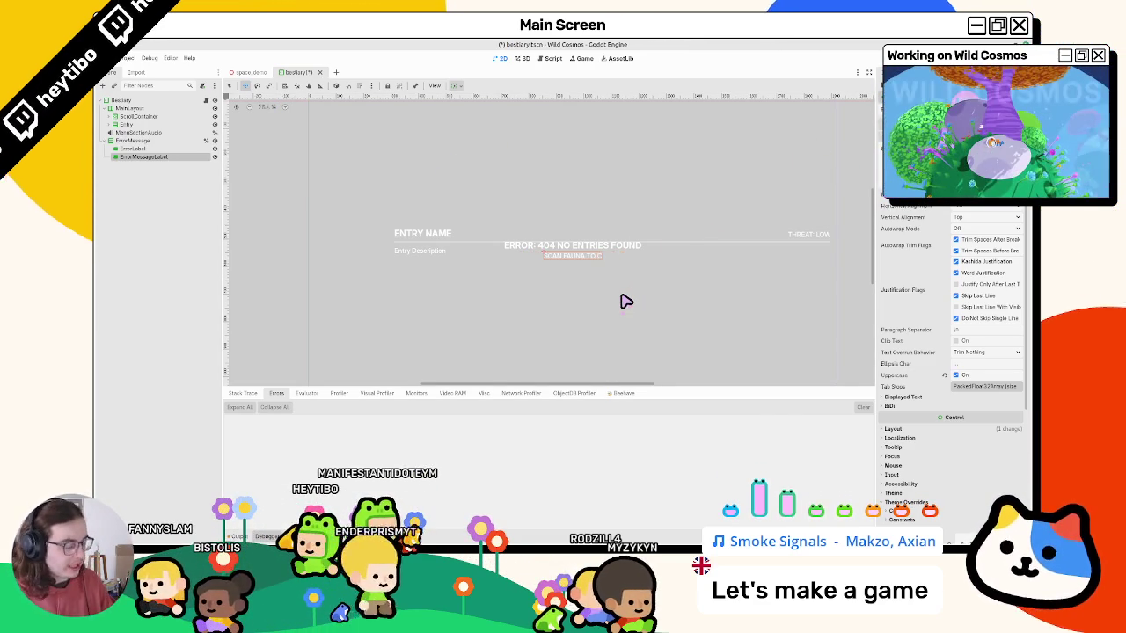
type("OLLE")
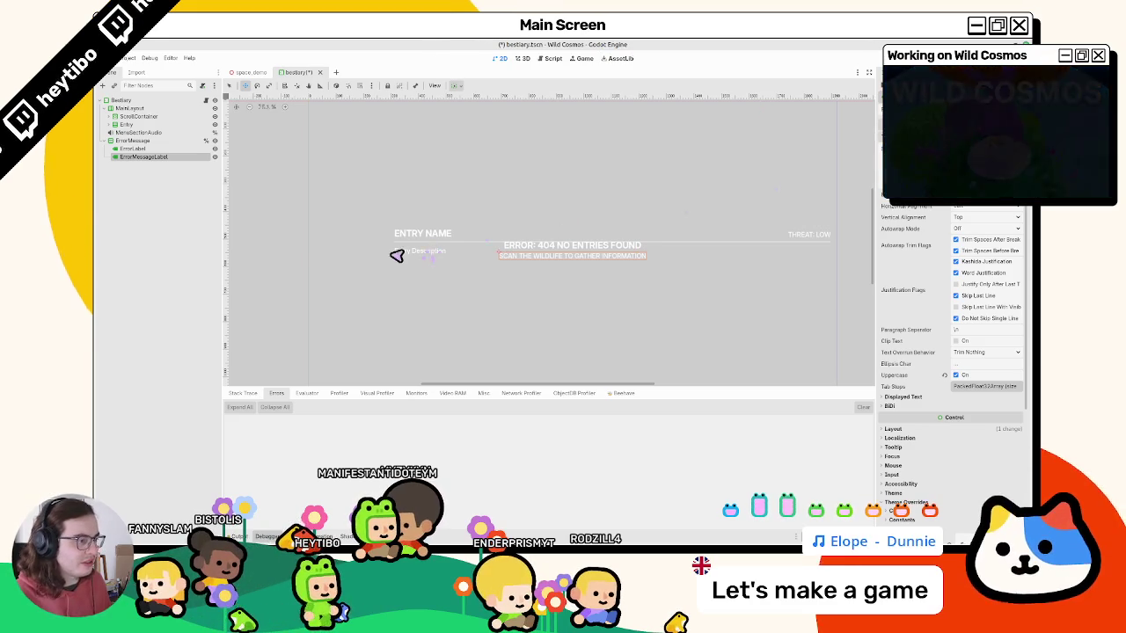
key("ctrl+s")
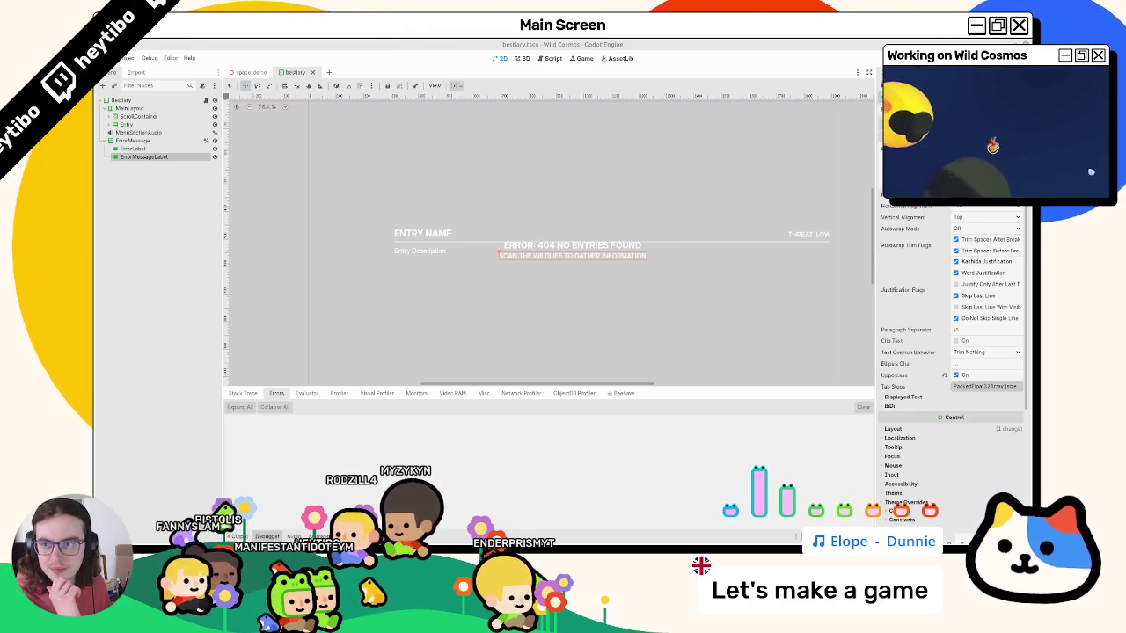
key("alt+Tab")
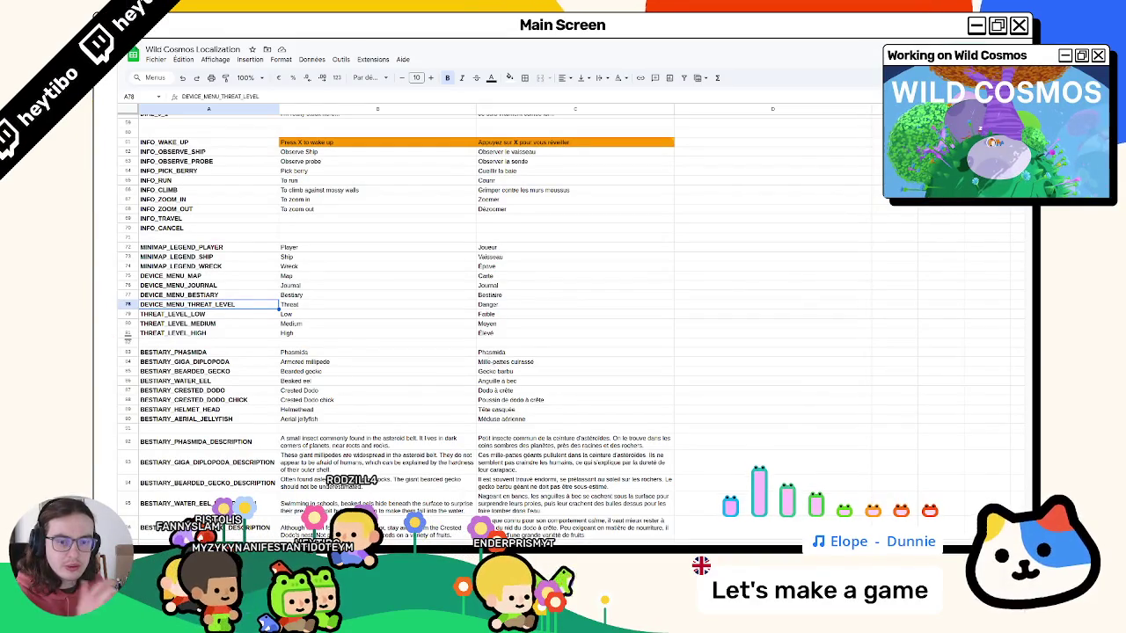
Insert an empty row 82 below THREAT_LEVEL_HIGH in the spreadsheet.
left_click_drag(521, 295, 252, 314)
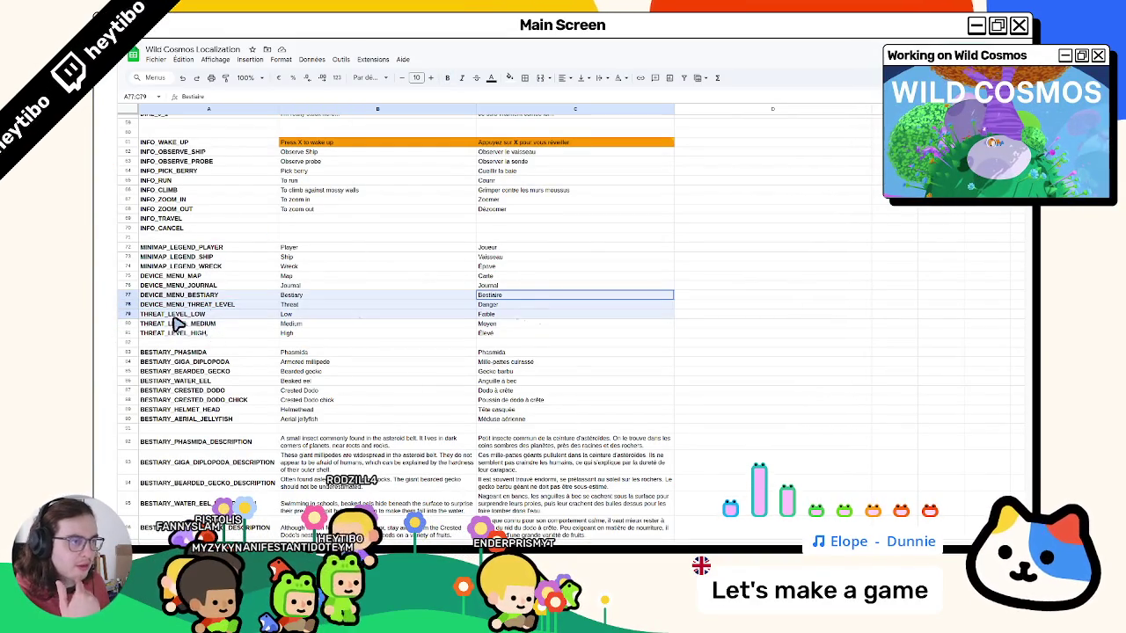
left_click(361, 259)
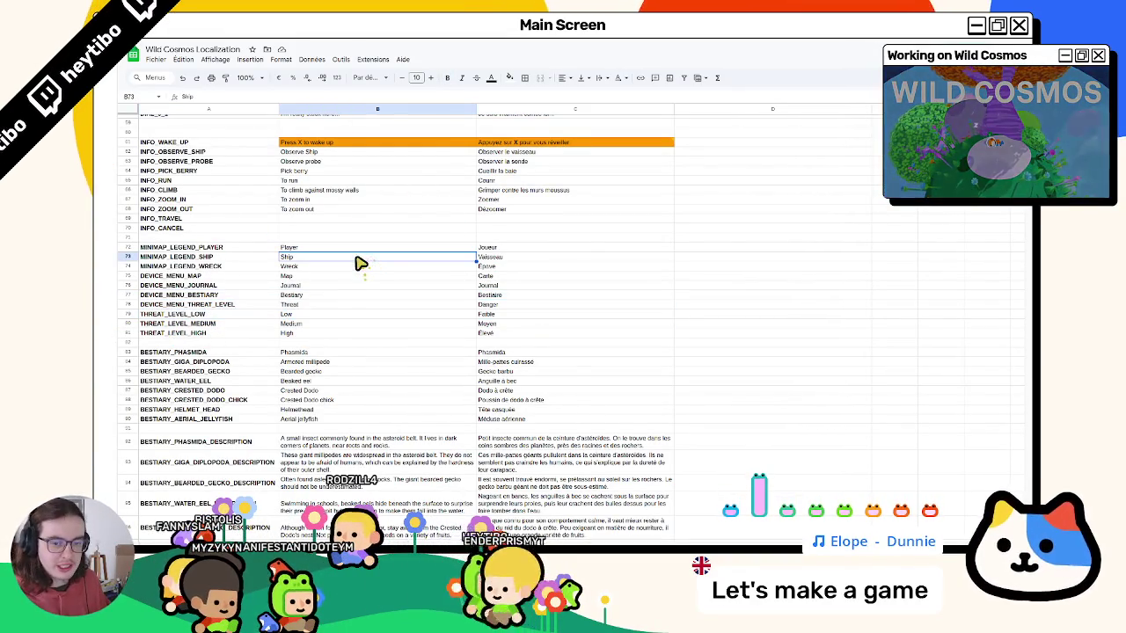
left_click(569, 259)
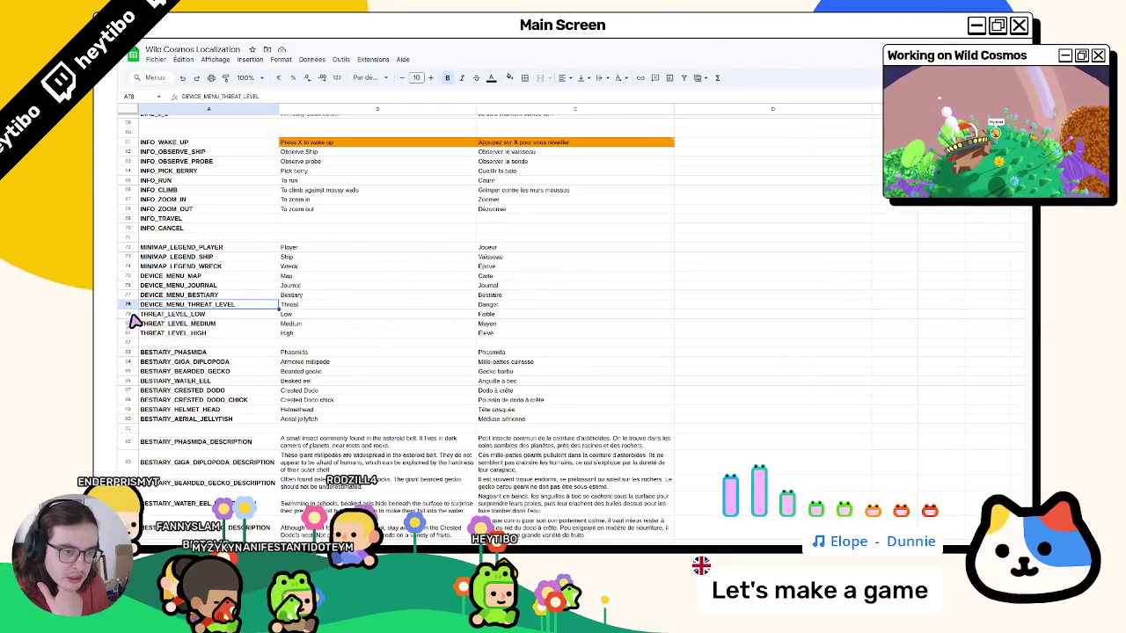
right_click(130, 315)
left_click(180, 312)
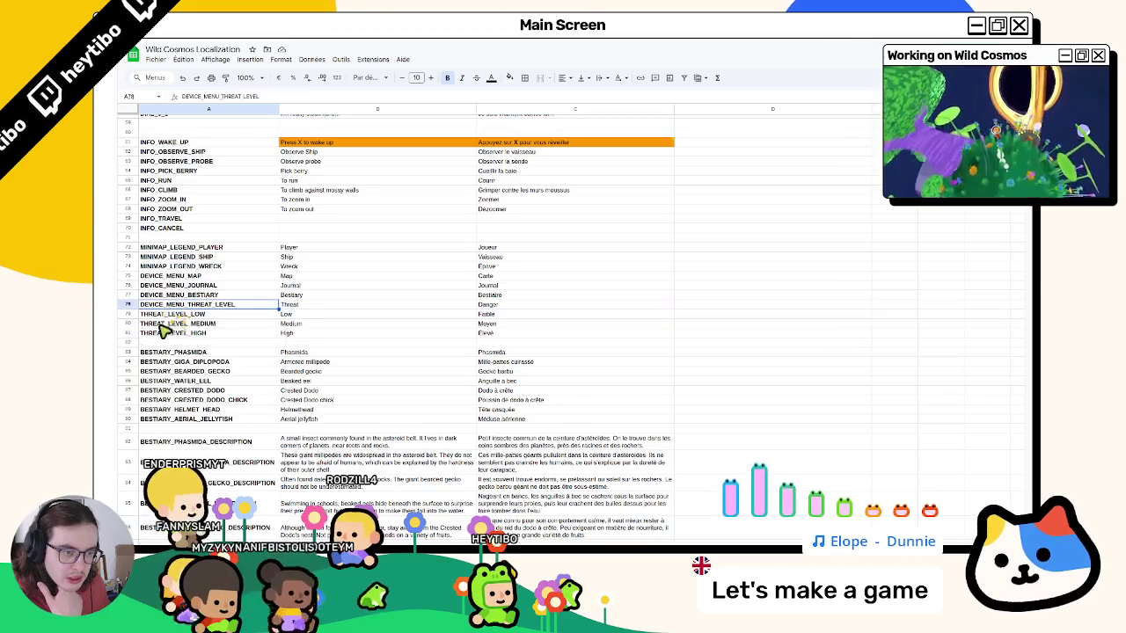
right_click(130, 345)
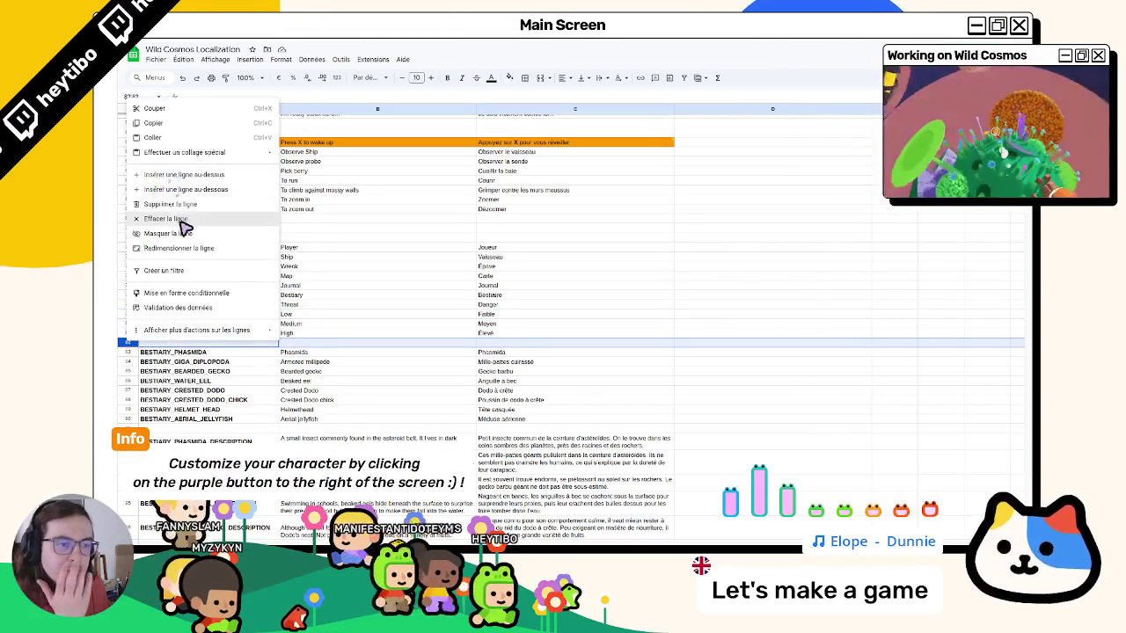
left_click(196, 176)
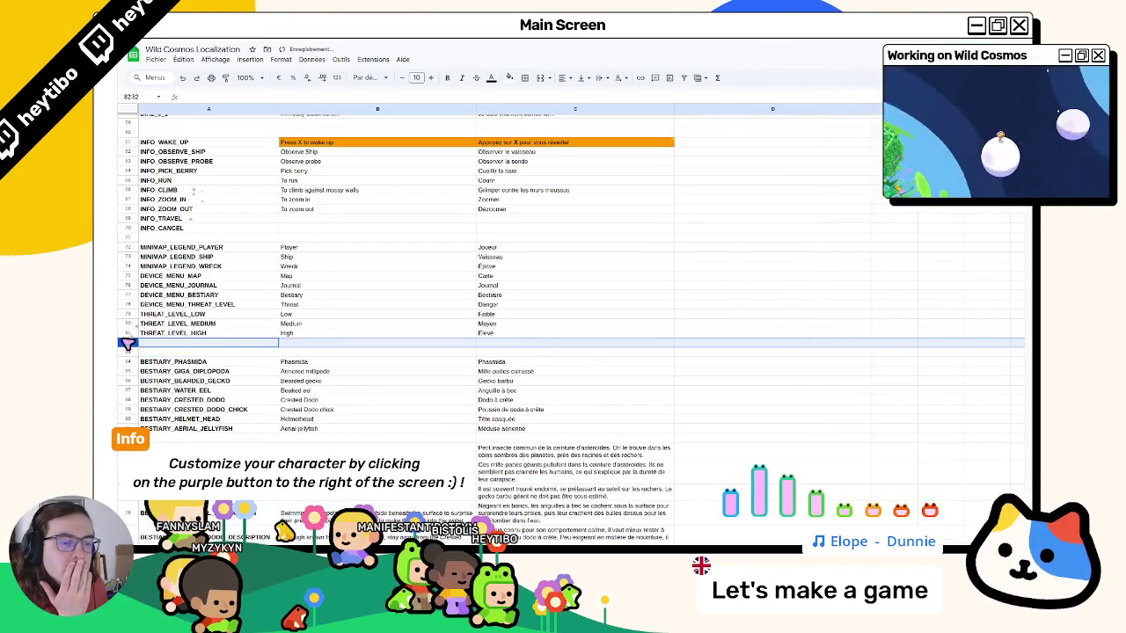
left_click(177, 343)
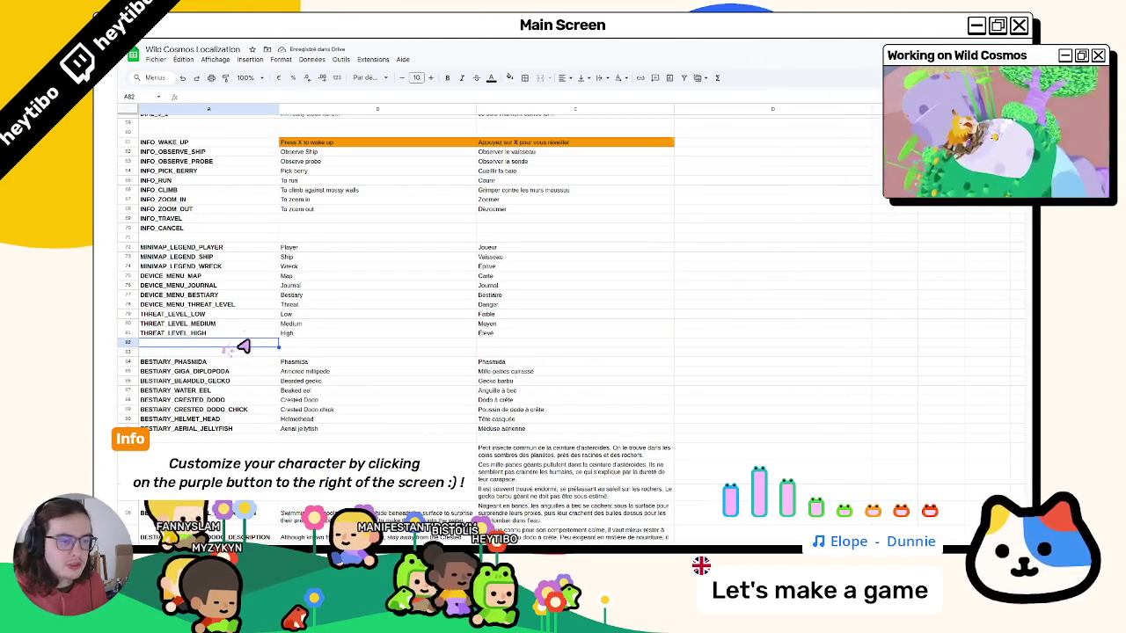
left_click(291, 343)
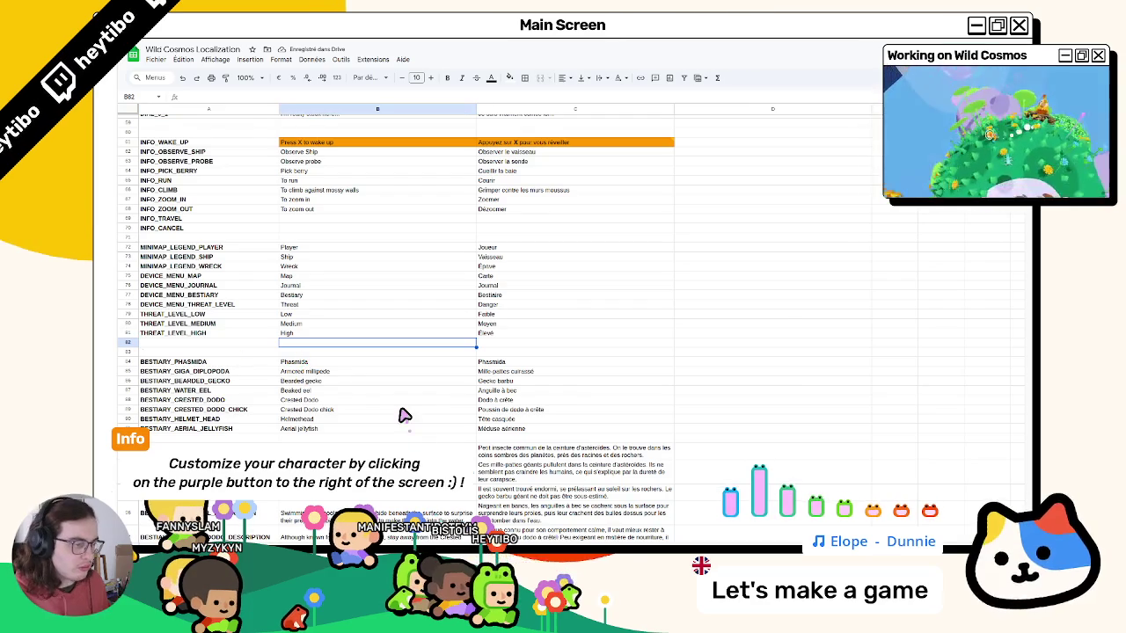
Add row 83 with 'Scan the wildlife to gather information' and its French translation.
key("alt+Tab")
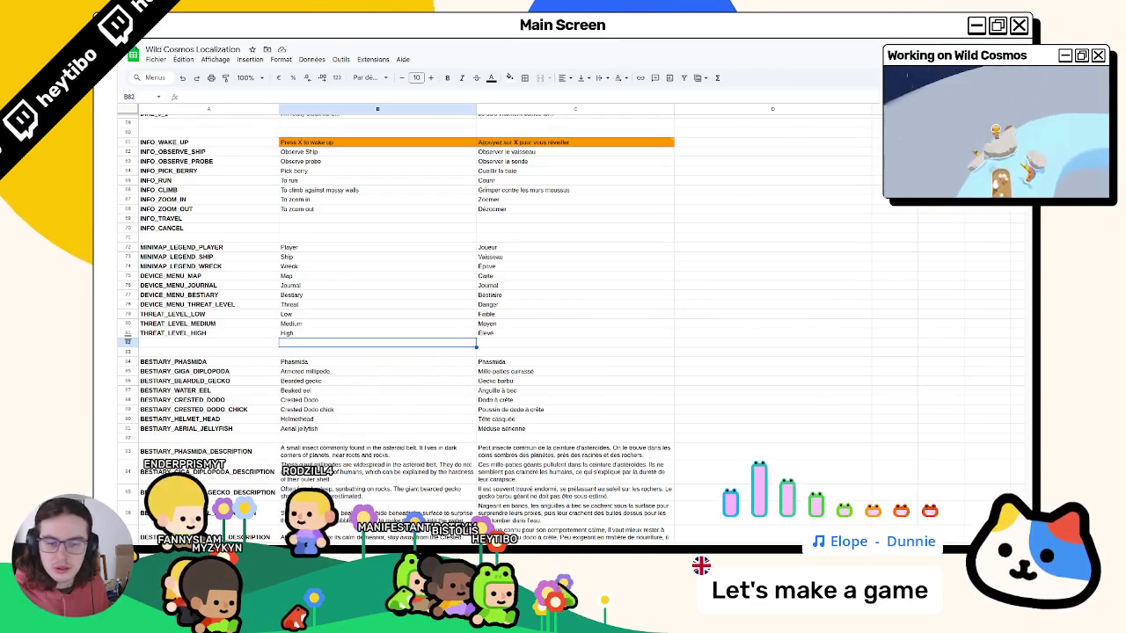
key("Down")
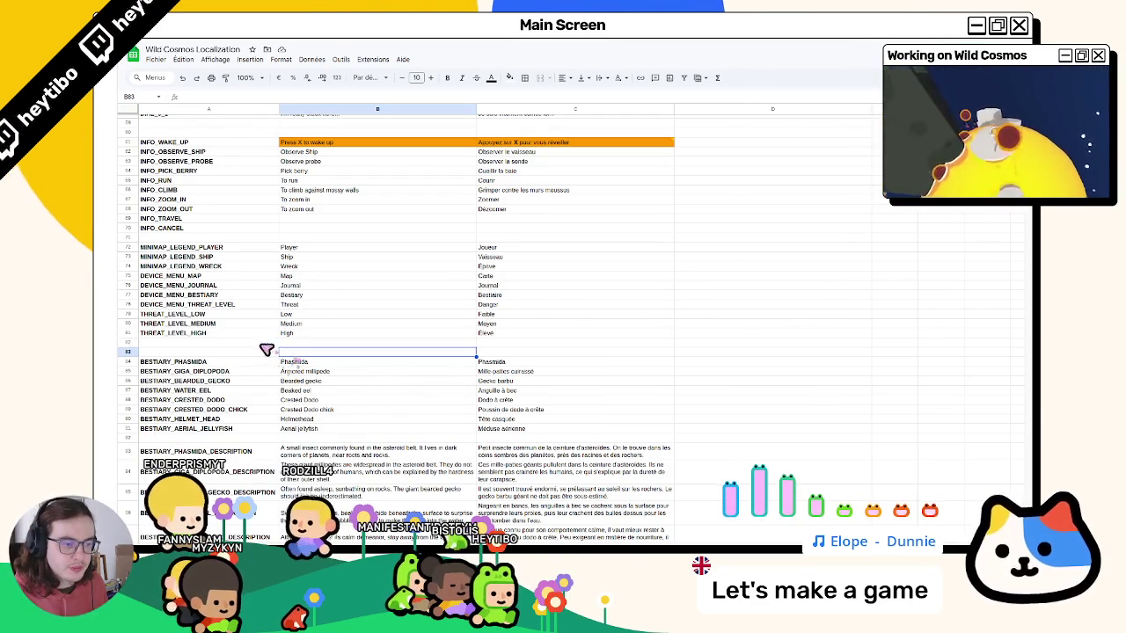
right_click(132, 345)
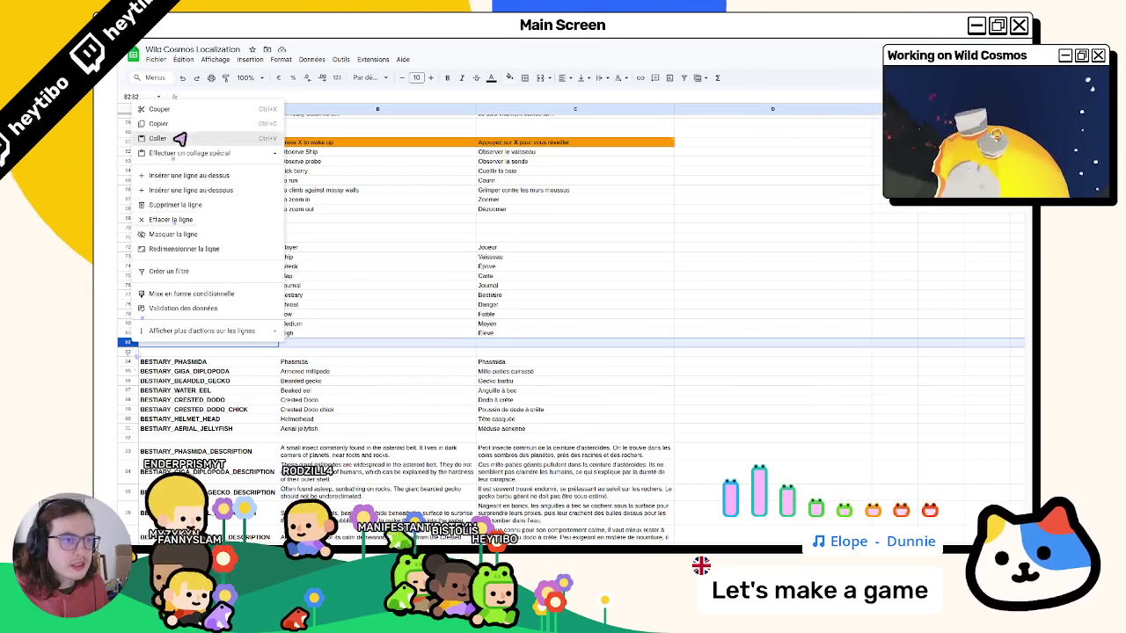
left_click(202, 177)
left_click(292, 353)
type("Scan the wildlife to gather information")
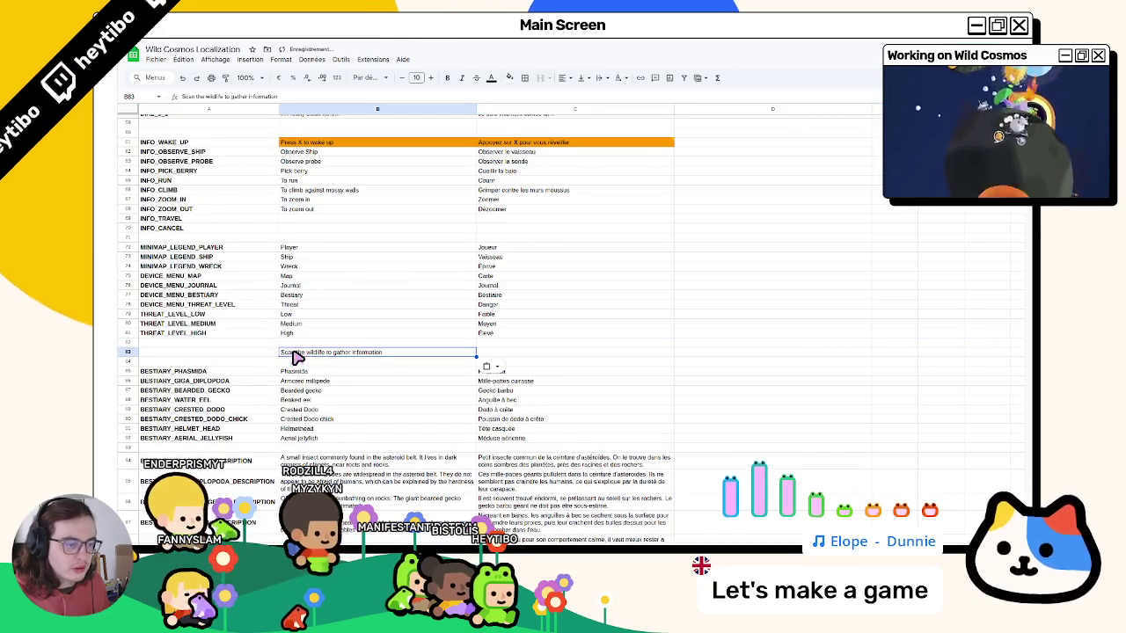
left_click(494, 355)
type("Observez la faune pour recueillir des informations")
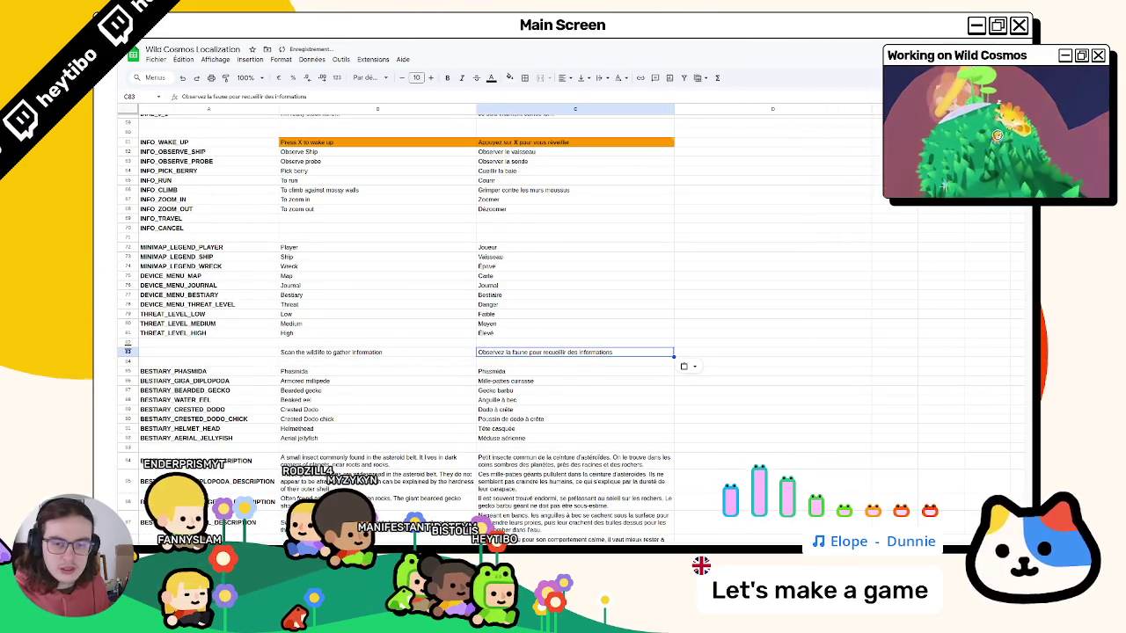
key("alt+Tab")
key("alt+Tab")
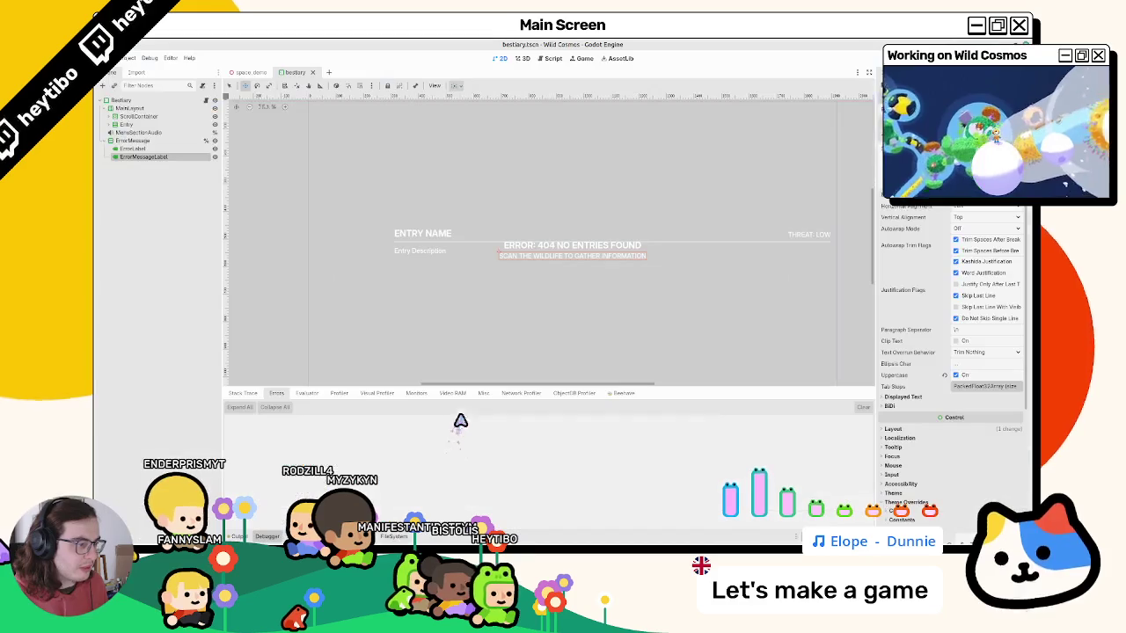
Paste 'ERROR: 404 No entries found' into B82 and its French version into C82.
left_click(134, 150)
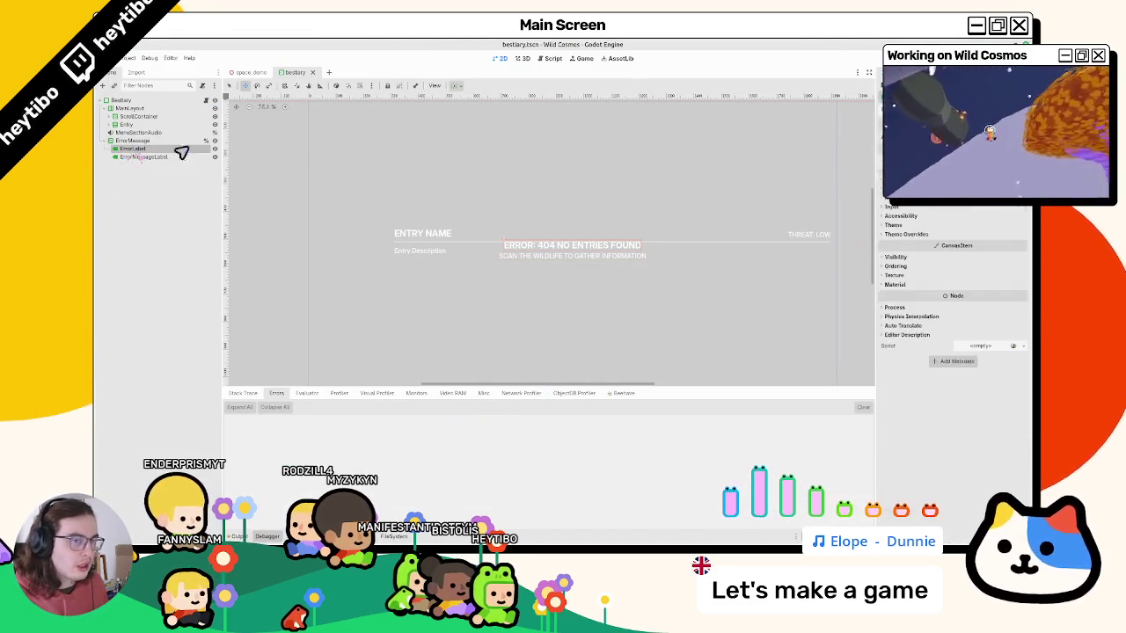
scroll(950, 290, "up", 5)
key("alt+Tab")
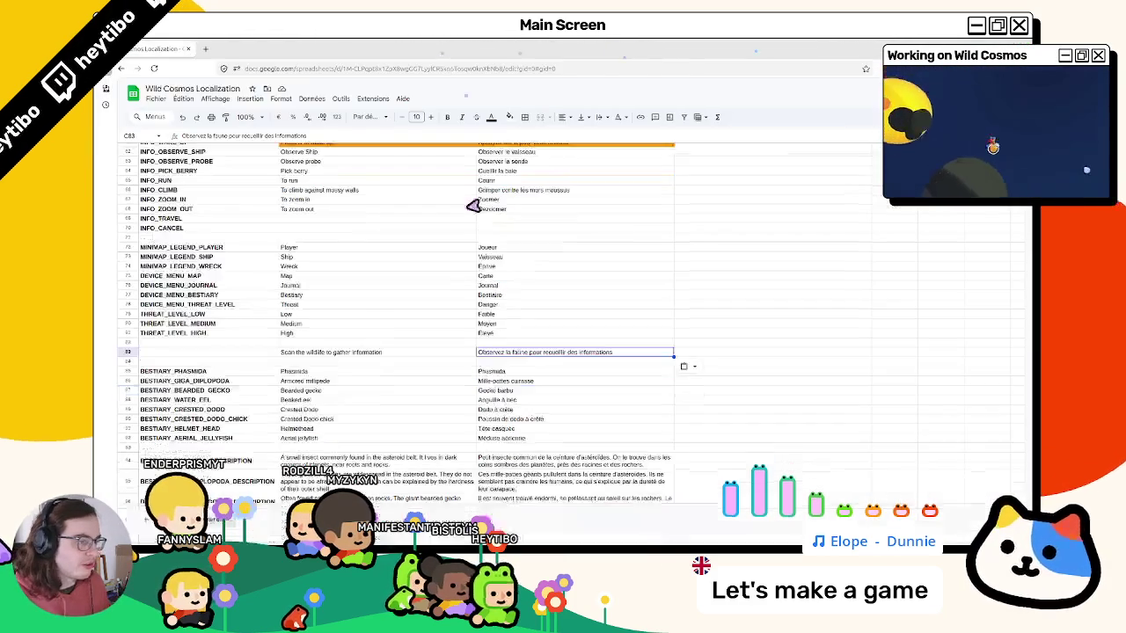
left_click(309, 345)
type("ERROR: 404 No entries found")
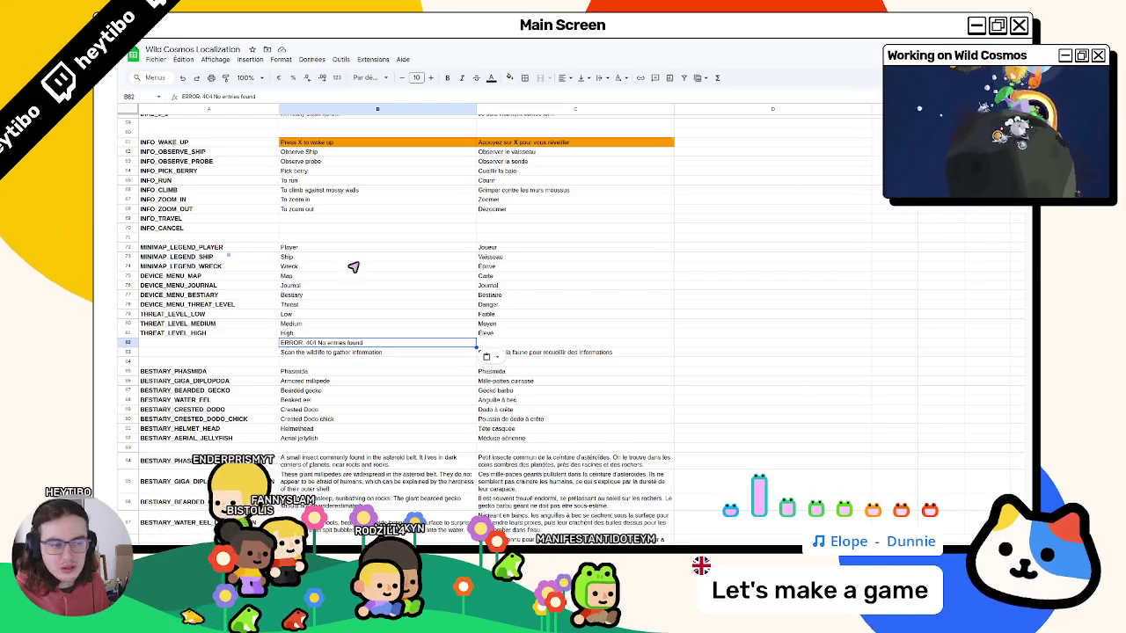
left_click(515, 344)
key("ctrl+v")
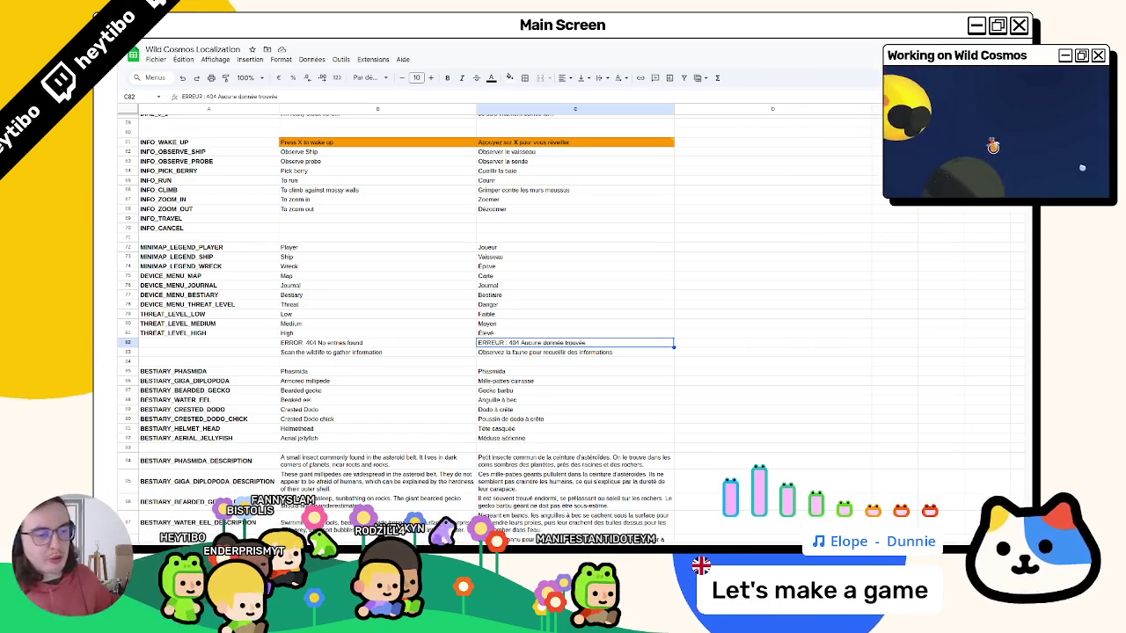
Copy the DEVICE_MENU_BESTIARY key into cell A82.
left_click(183, 278)
key("ctrl+c")
left_click(186, 343)
left_click(182, 297)
key("ctrl+c")
left_click(177, 344)
key("ctrl+v")
Edit the key in A82 to read BESTIARY_NO_DATA_ERROR_TITLE.
double_click(165, 346)
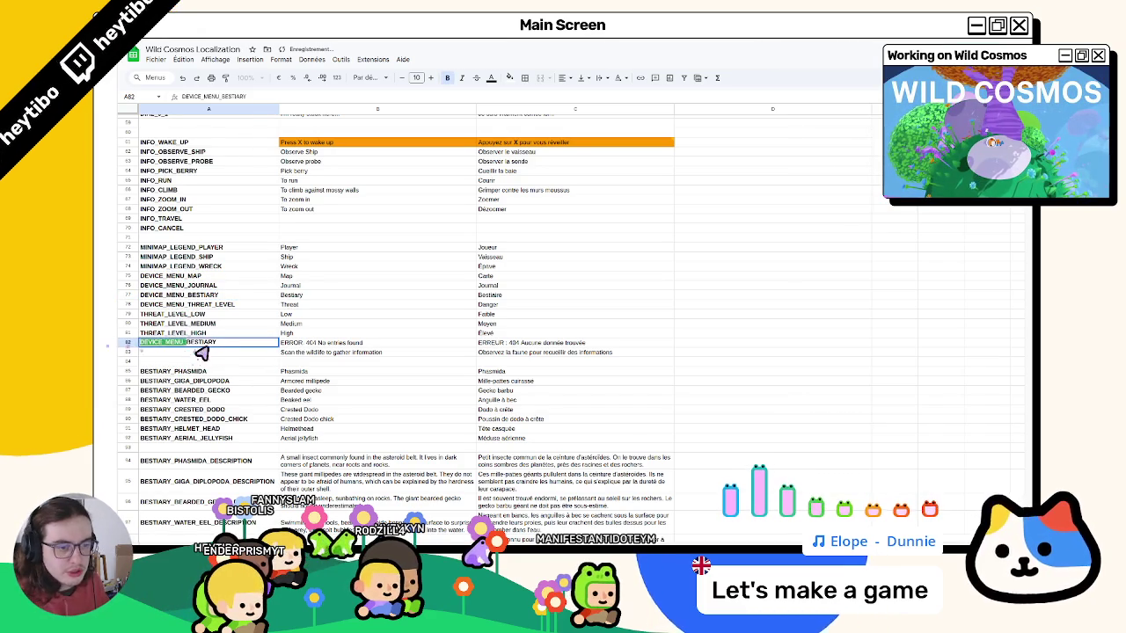
type("_ERROR_TITLE")
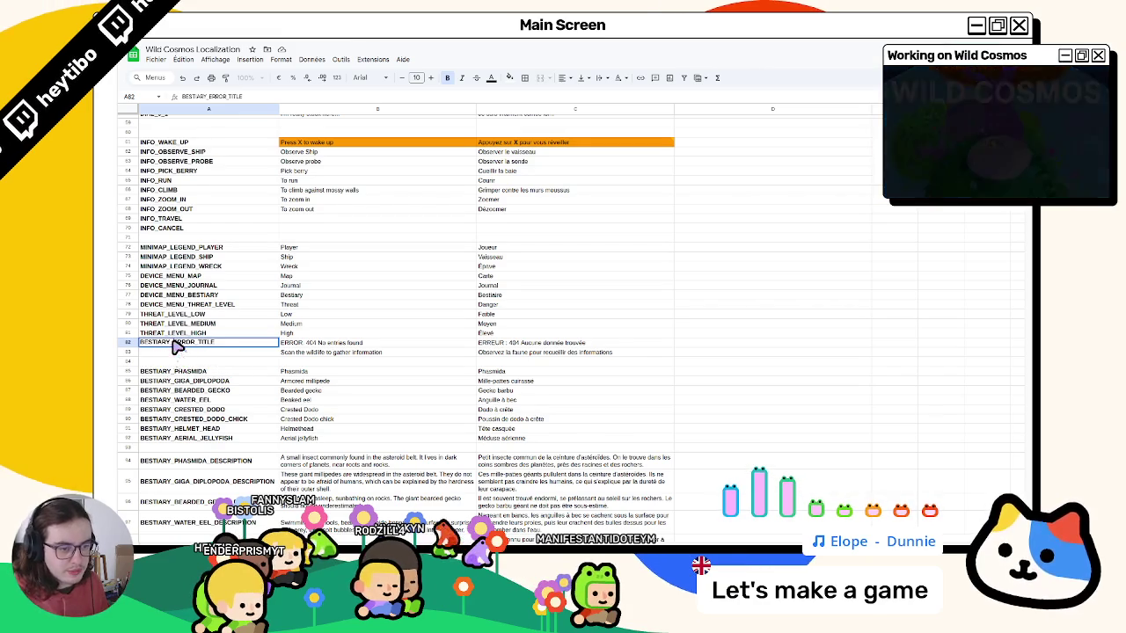
type("_NO_DATA")
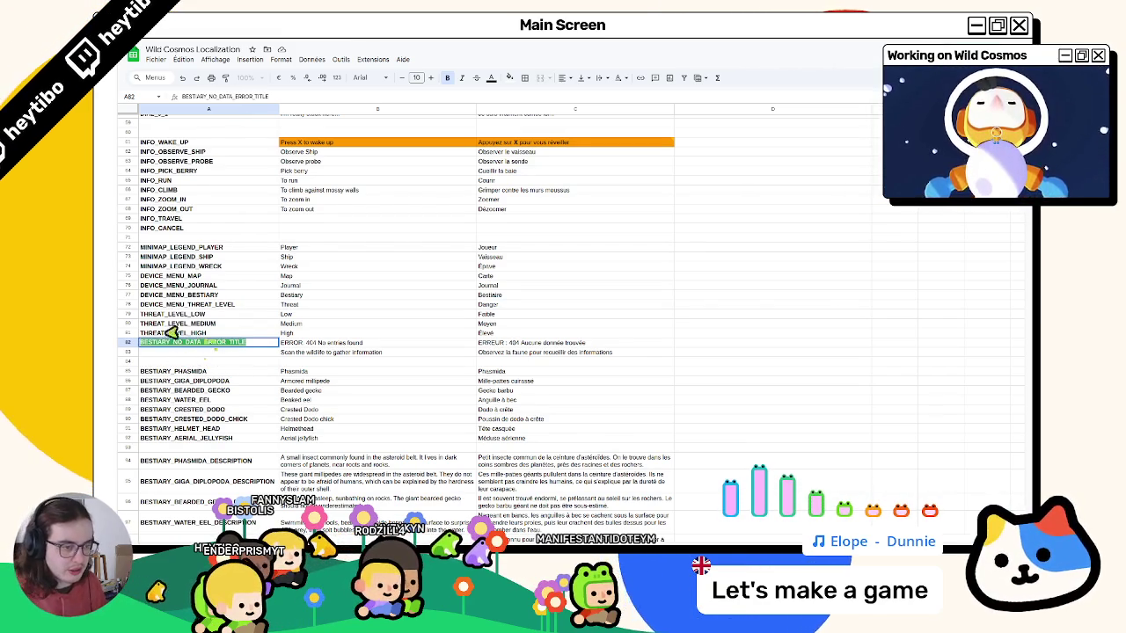
left_click(181, 354)
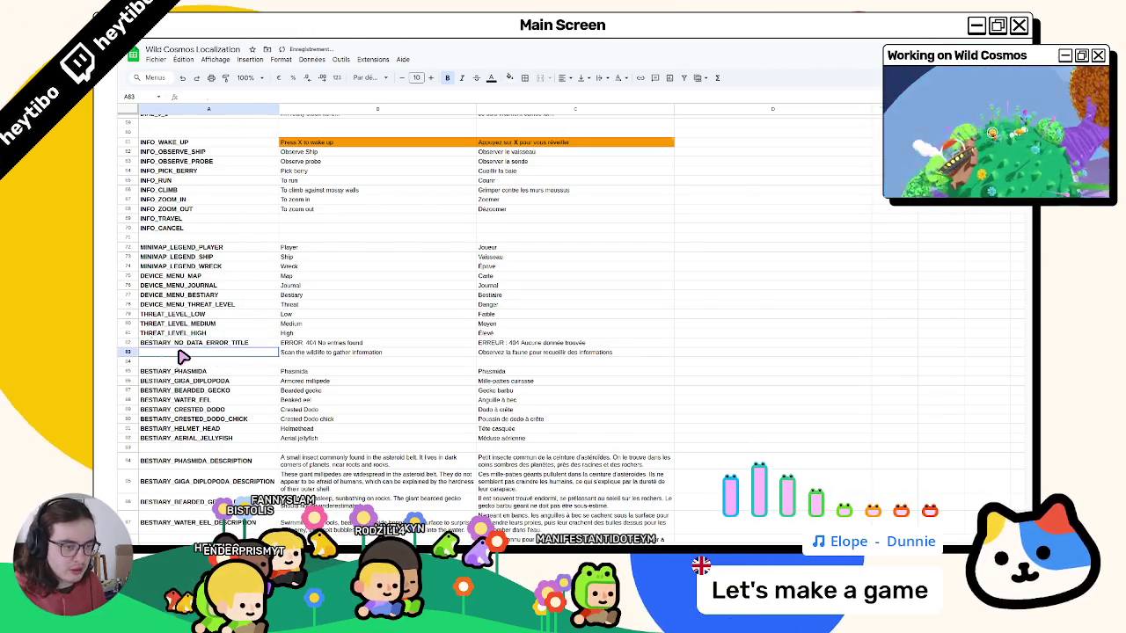
Paste the key into A83 and change its TITLE ending to MESSAGE.
key("ctrl+v")
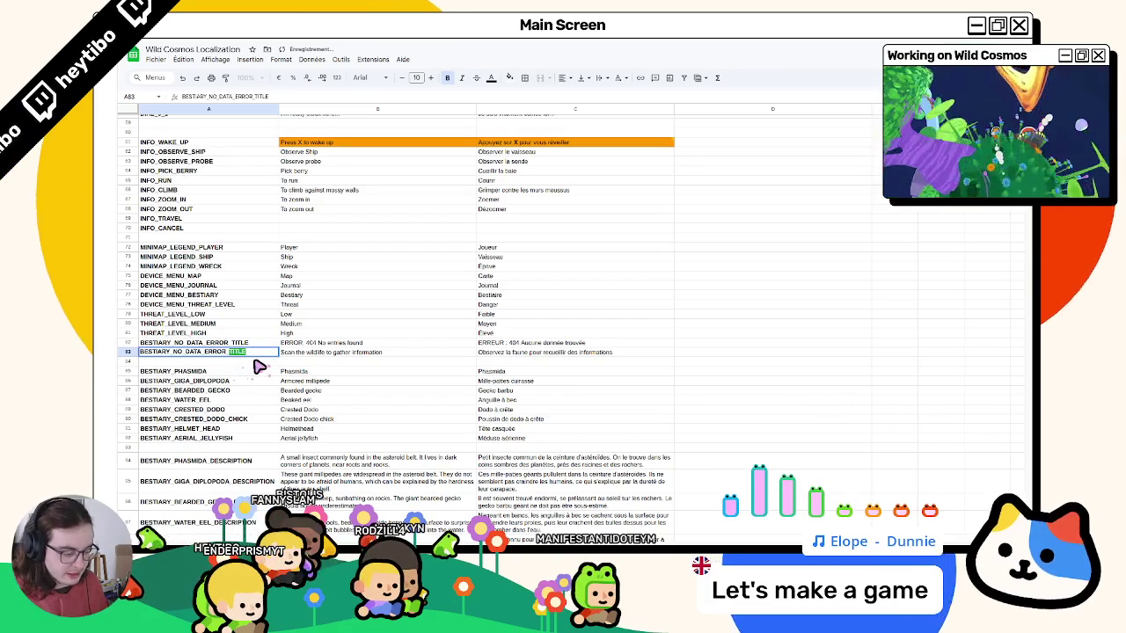
key("BackSpace")
key("BackSpace")
key("BackSpace")
type("MESSAGE")
key("Return")
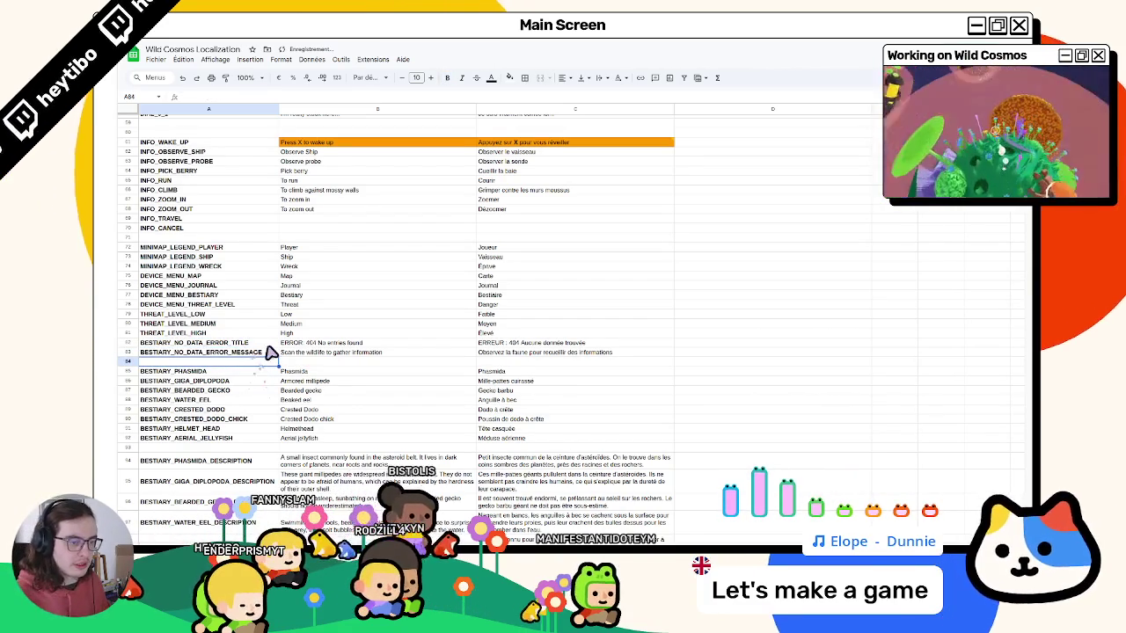
Copy the BESTIARY_NO_DATA_ERROR_TITLE key text and minimize the browser window.
left_click(270, 352)
left_click(296, 343)
left_click(246, 345)
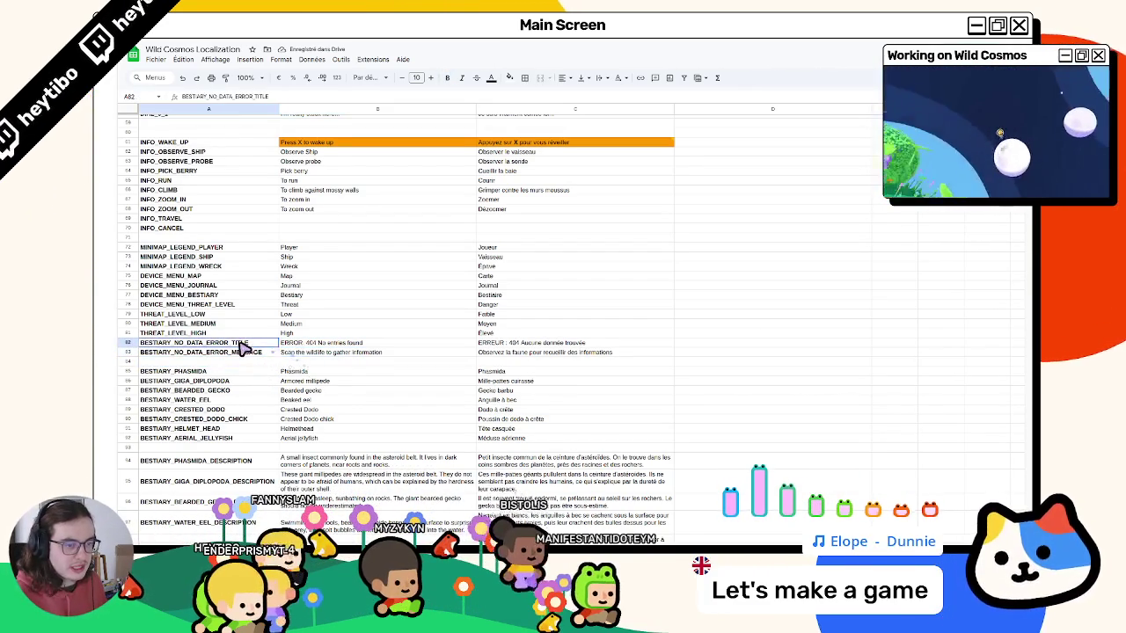
double_click(246, 345)
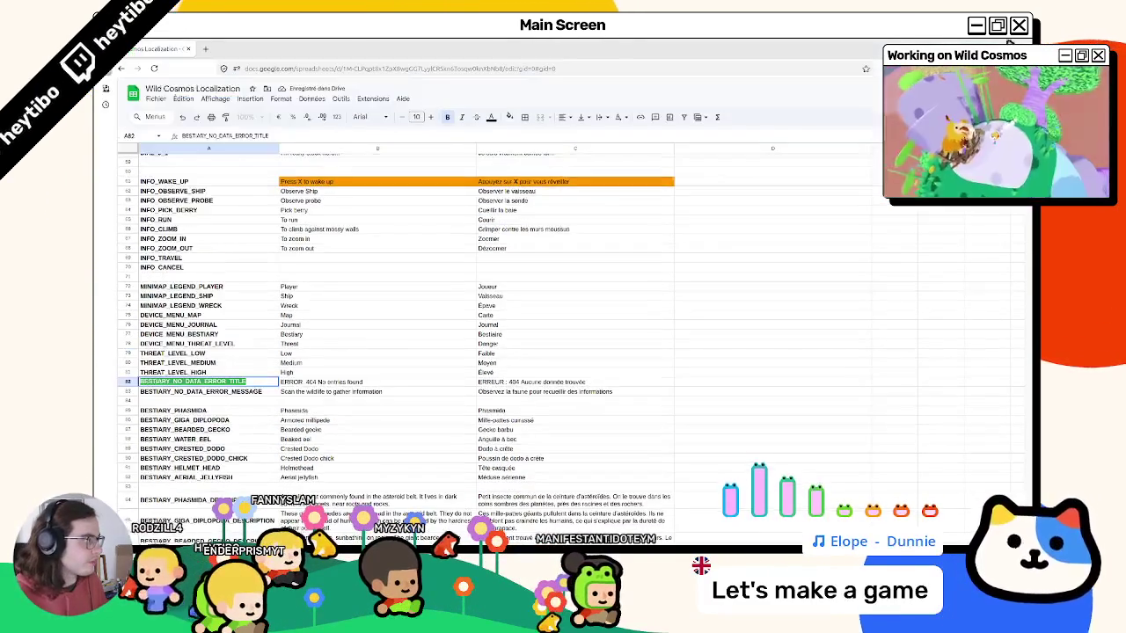
key("super+Down")
key("super+Down")
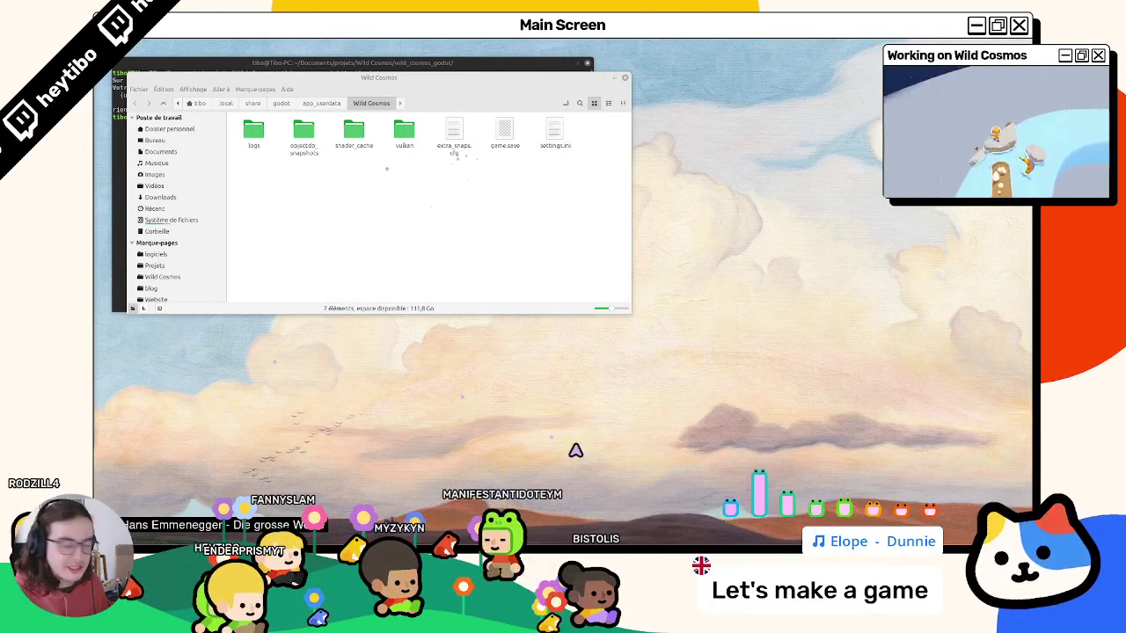
Give ErrorLabel the BESTIARY_NO_DATA_ERROR_TITLE text and ErrorMessageLabel the BESTIARY_NO_DATA_ERROR_MESSAGE text.
key("alt+Tab")
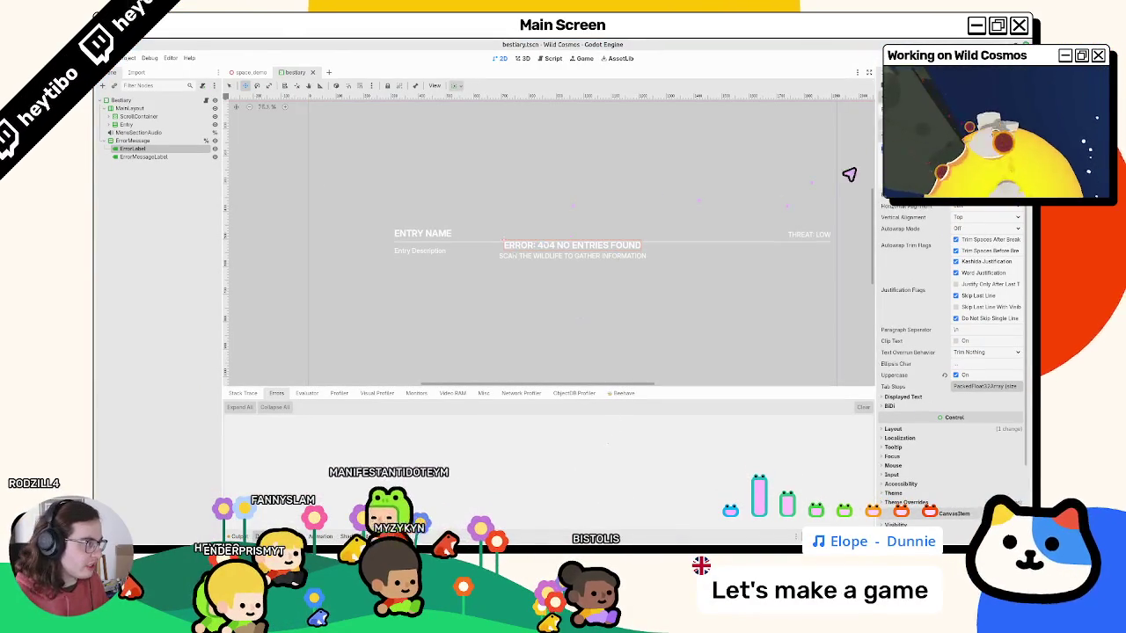
left_click(133, 149)
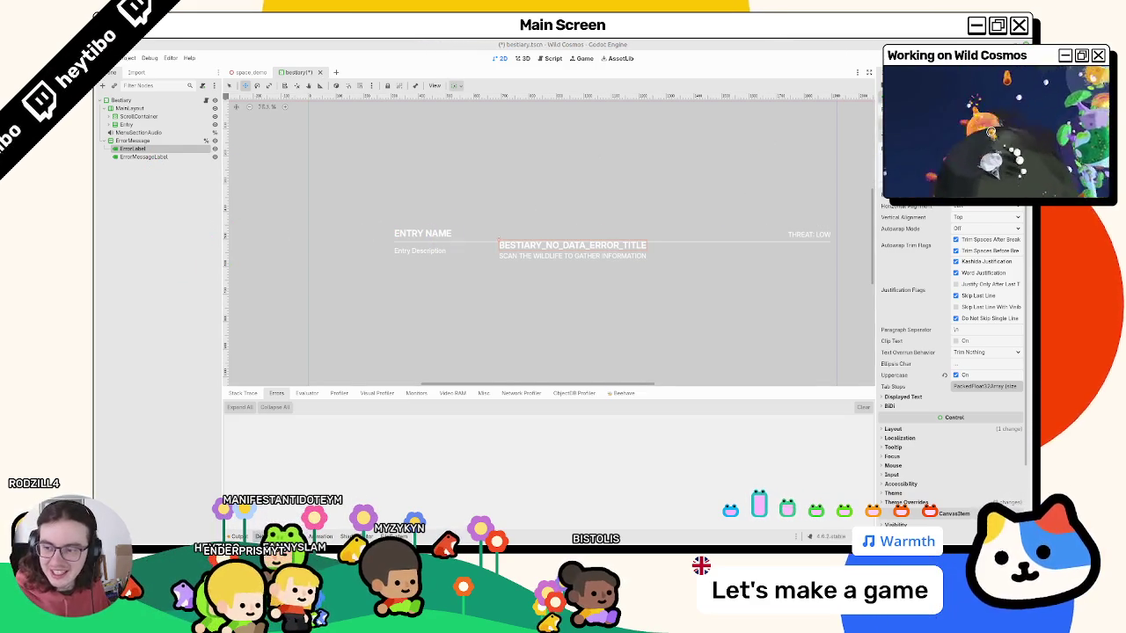
left_click(139, 157)
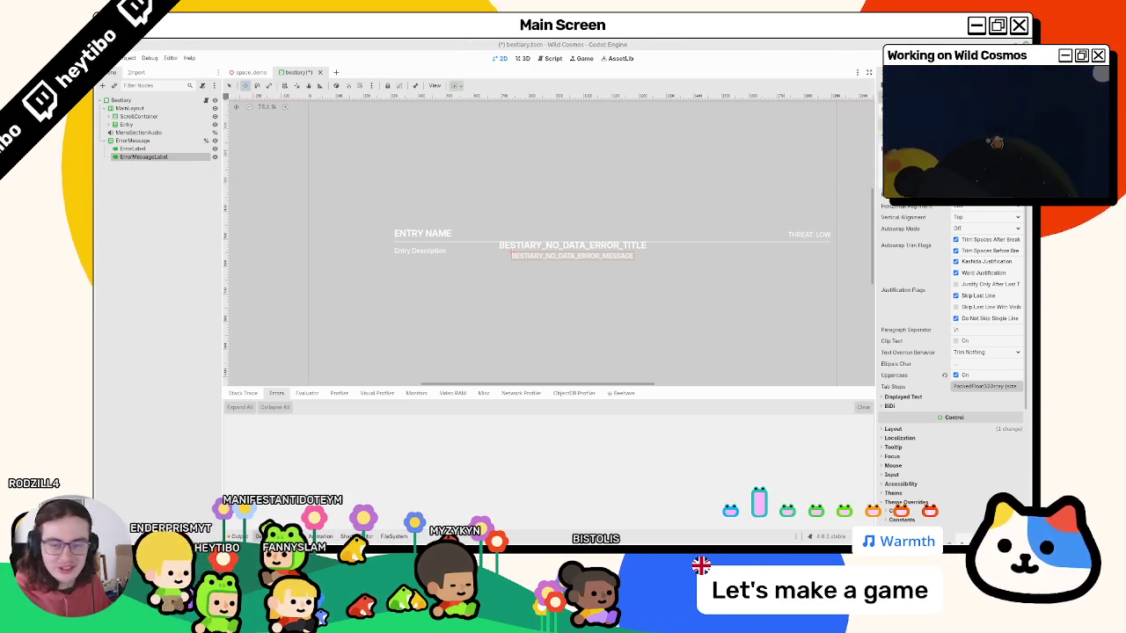
left_click(137, 141)
left_click(210, 100)
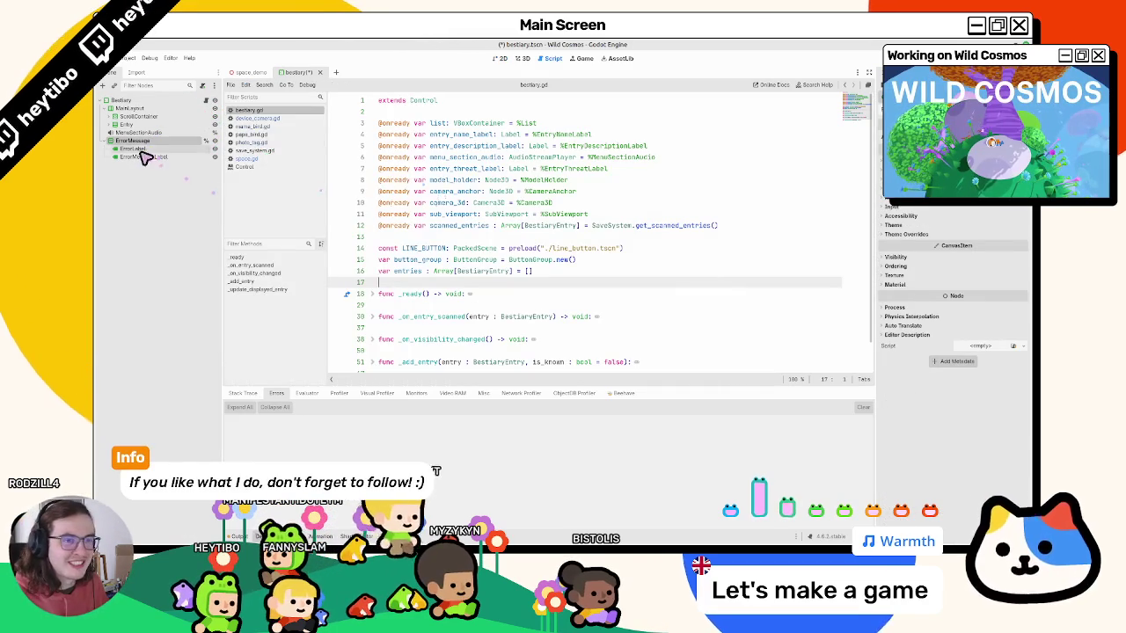
Add an error_message reference to %ErrorMessage and start a new line at the end of _ready.
left_click_drag(151, 146, 404, 238)
double_click(436, 238)
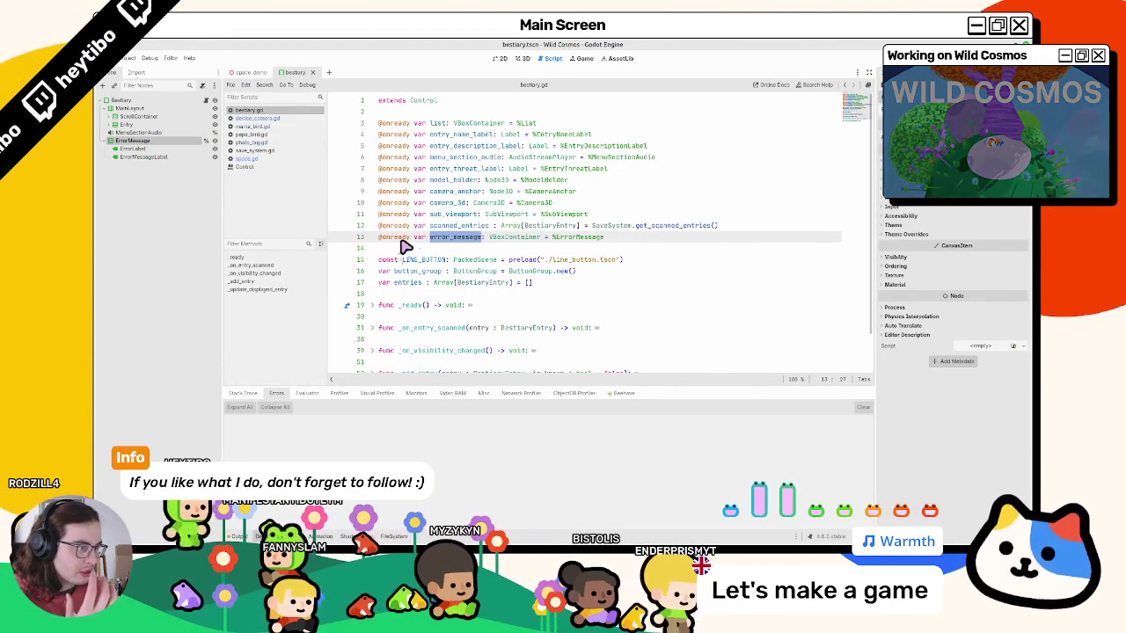
left_click(376, 306)
scroll(382, 308, "down", 5)
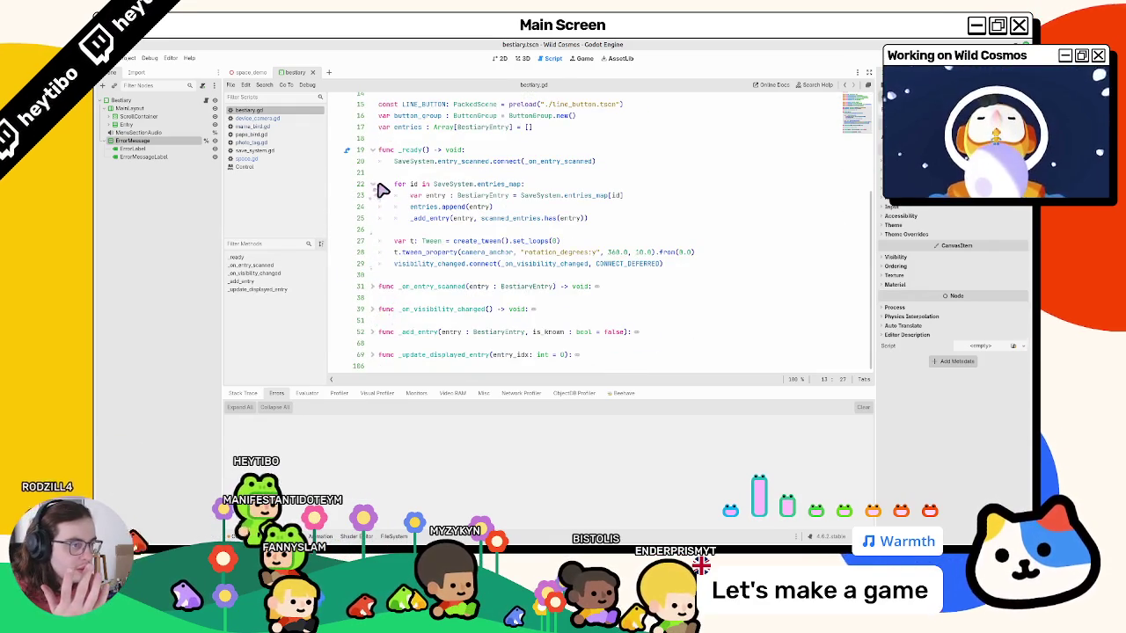
left_click(371, 184)
left_click(422, 241)
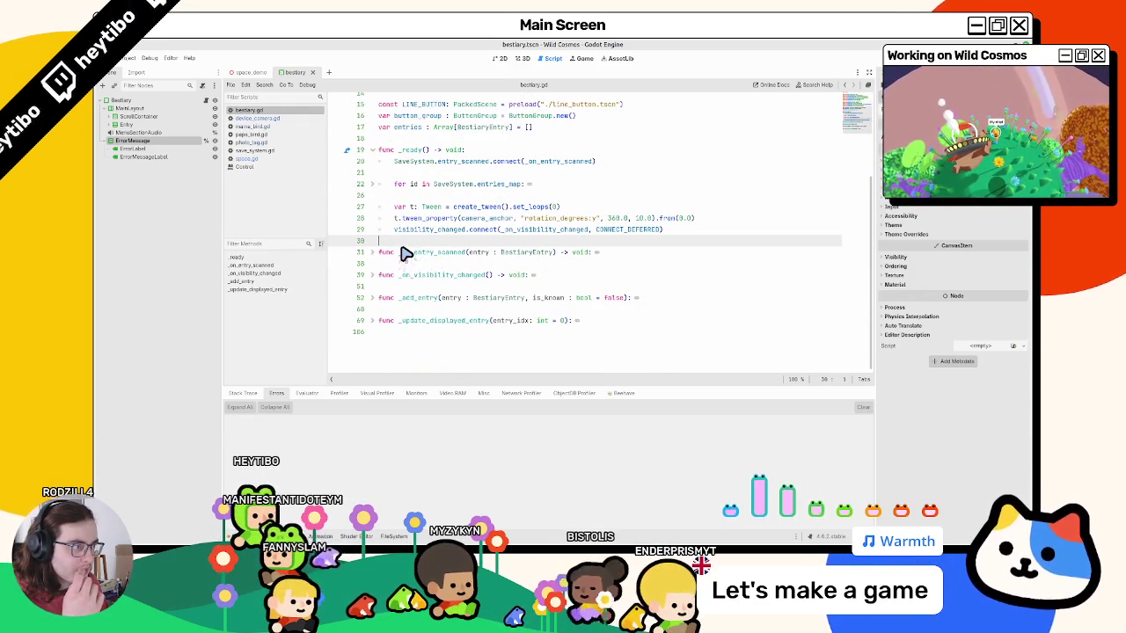
scroll(403, 254, "up", 4)
key("Return")
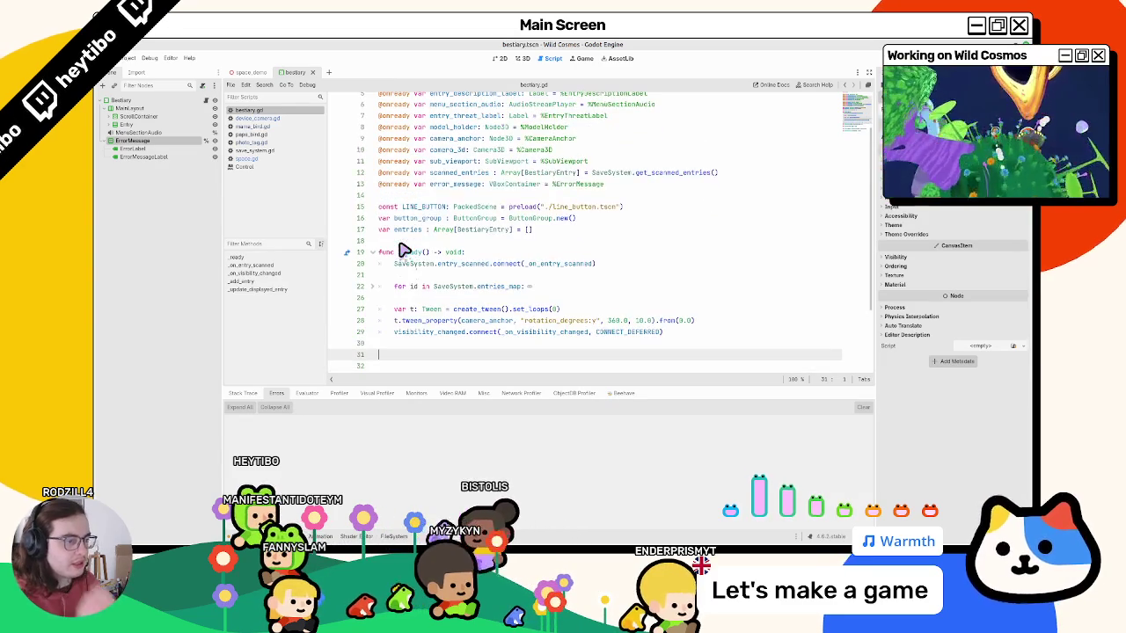
Check get_scanned_entries, then begin a bestiary_empty declaration using scanned_entries.is_empty().
left_click(673, 173, "ctrl")
scroll(465, 311, "down", 2)
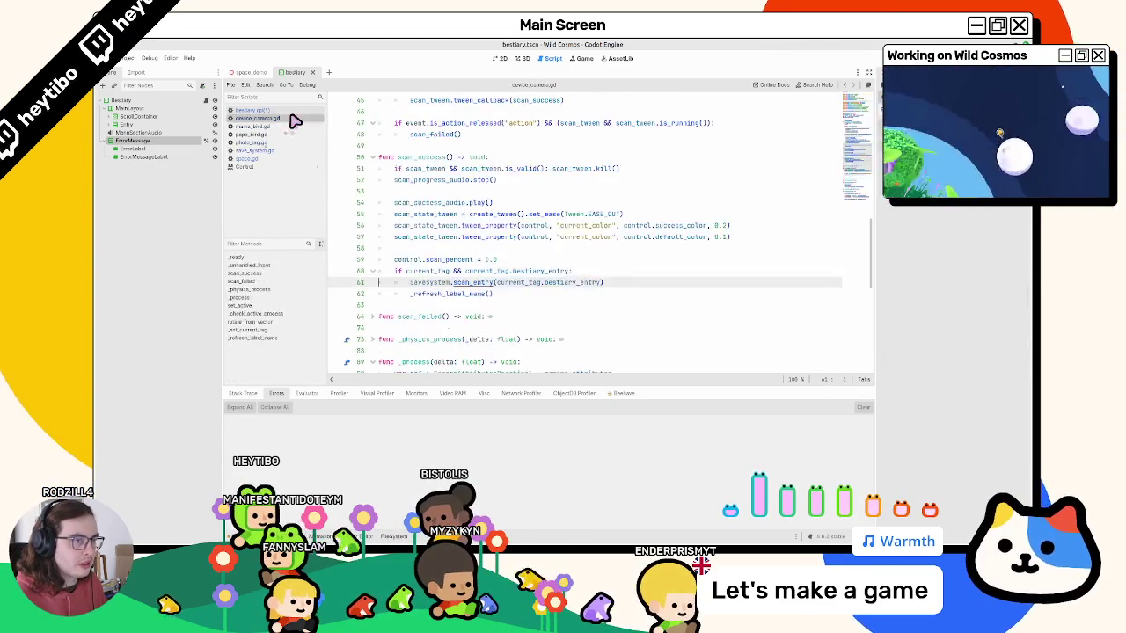
left_click(293, 112)
left_click(460, 361)
scroll(447, 301, "down", 2)
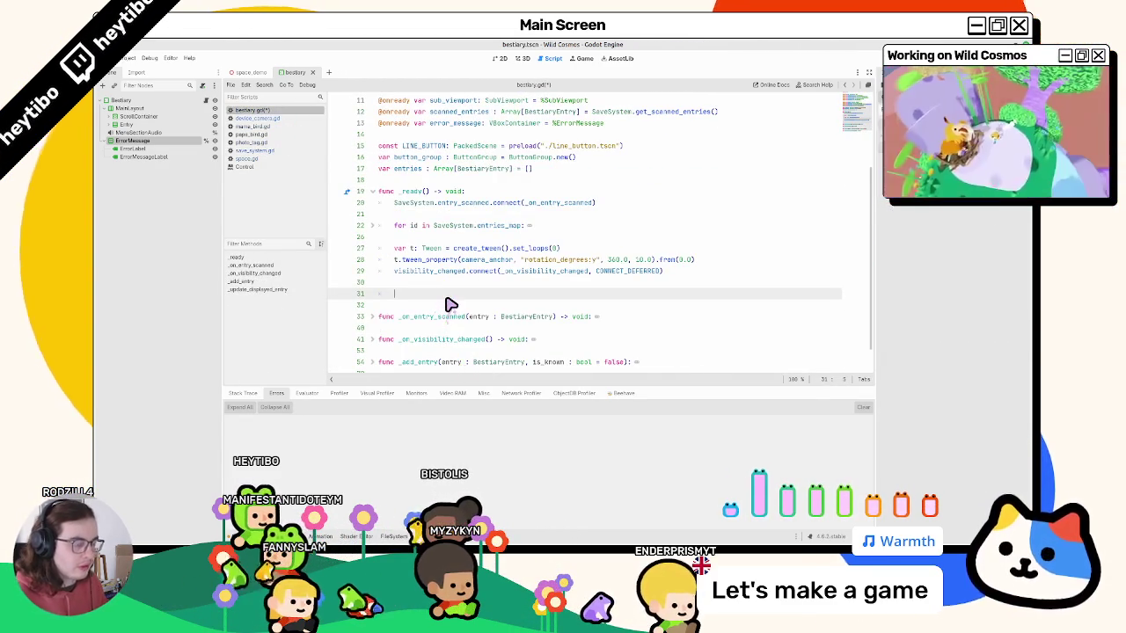
type("if scanned_entries")
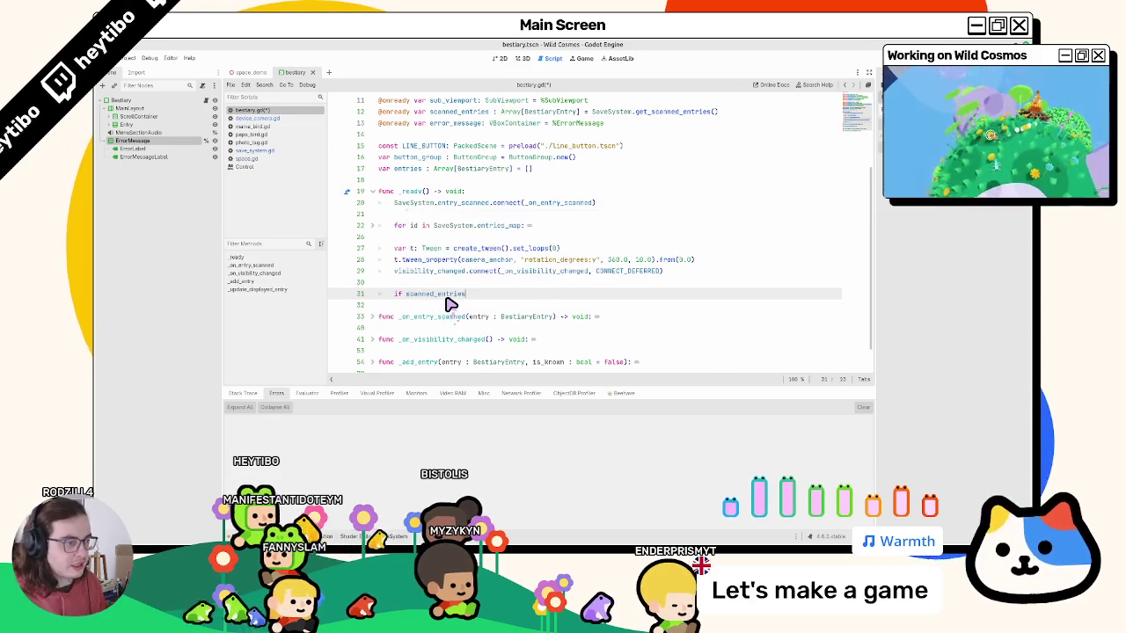
type(".is")
key("Return")
key("Home")
key("Right")
key("Right")
key("Right")
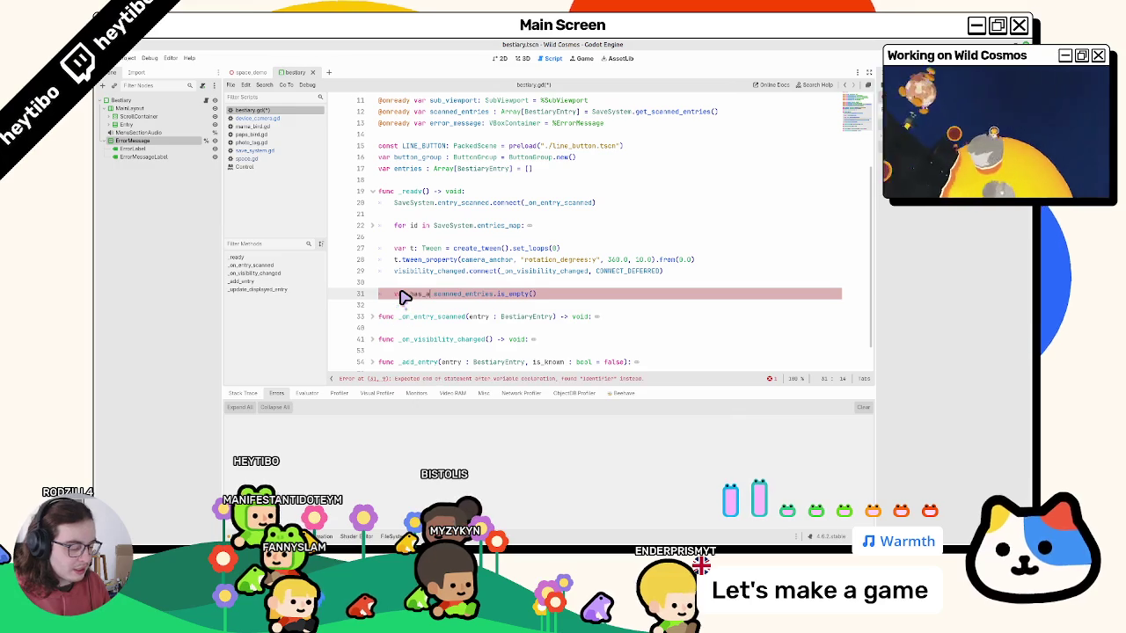
type("at_least_")
key("BackSpace")
key("BackSpace")
key("BackSpace")
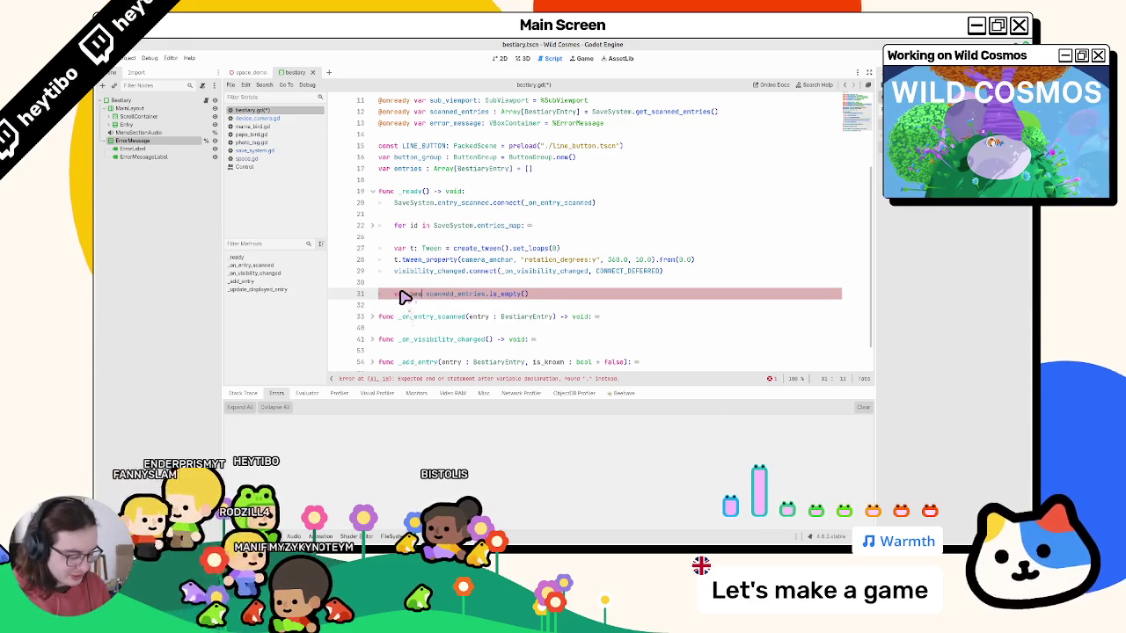
type("ty: bool =")
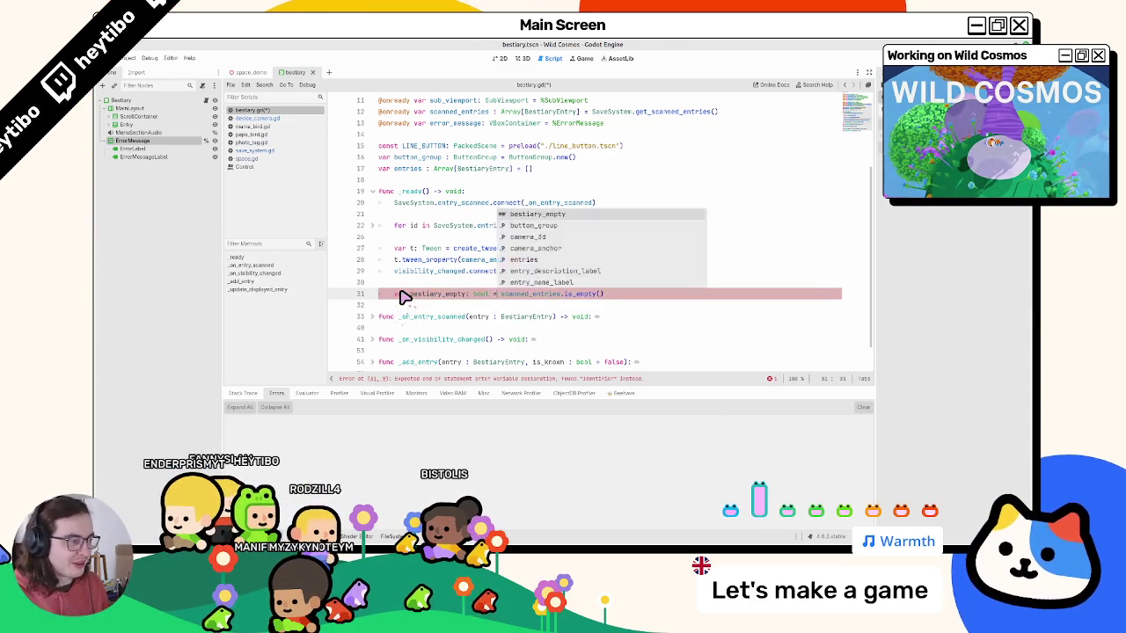
Finish the 'var bestiary_empty: bool = scanned_entries.is_empty()' line and add a blank line below.
key("Return")
double_click(593, 296)
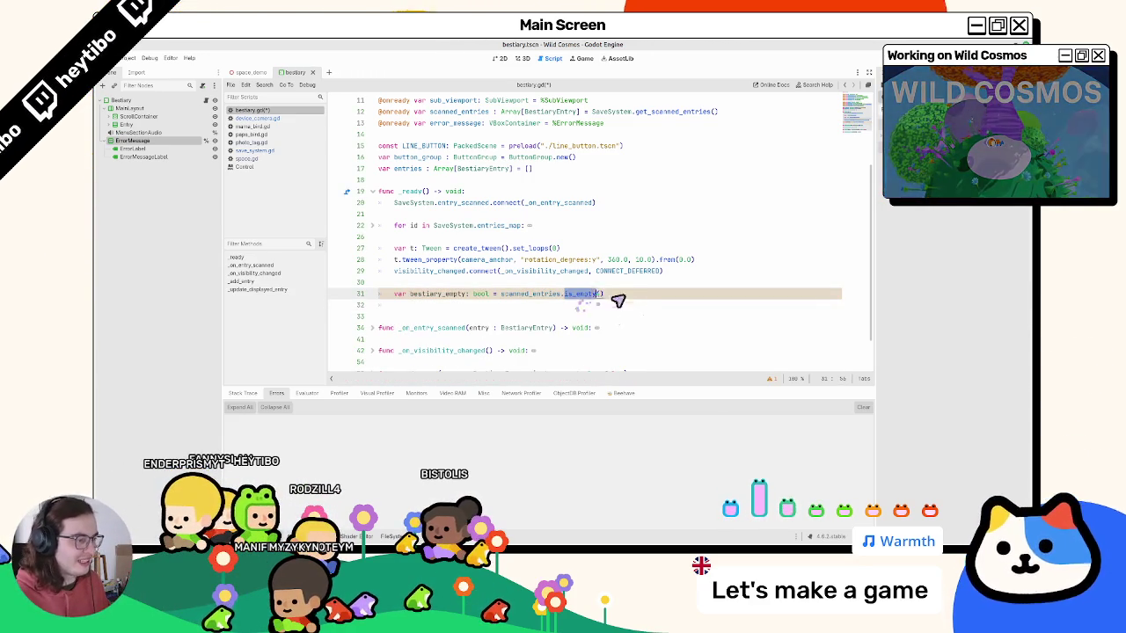
left_click(642, 308)
double_click(582, 296)
left_click(613, 297)
left_click(437, 296)
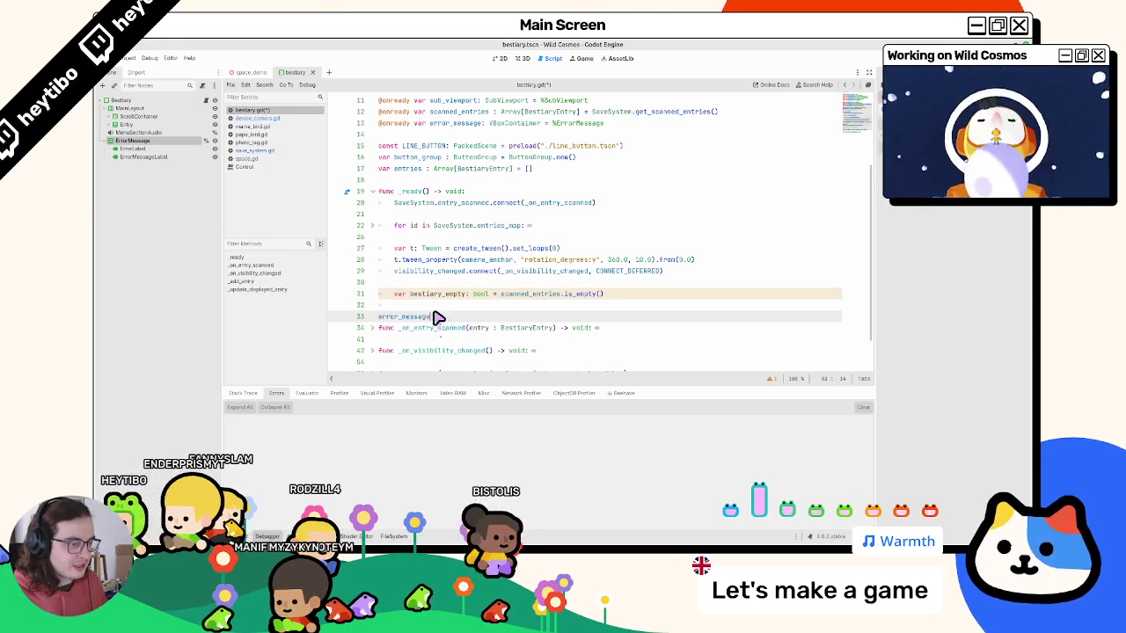
left_click(444, 308)
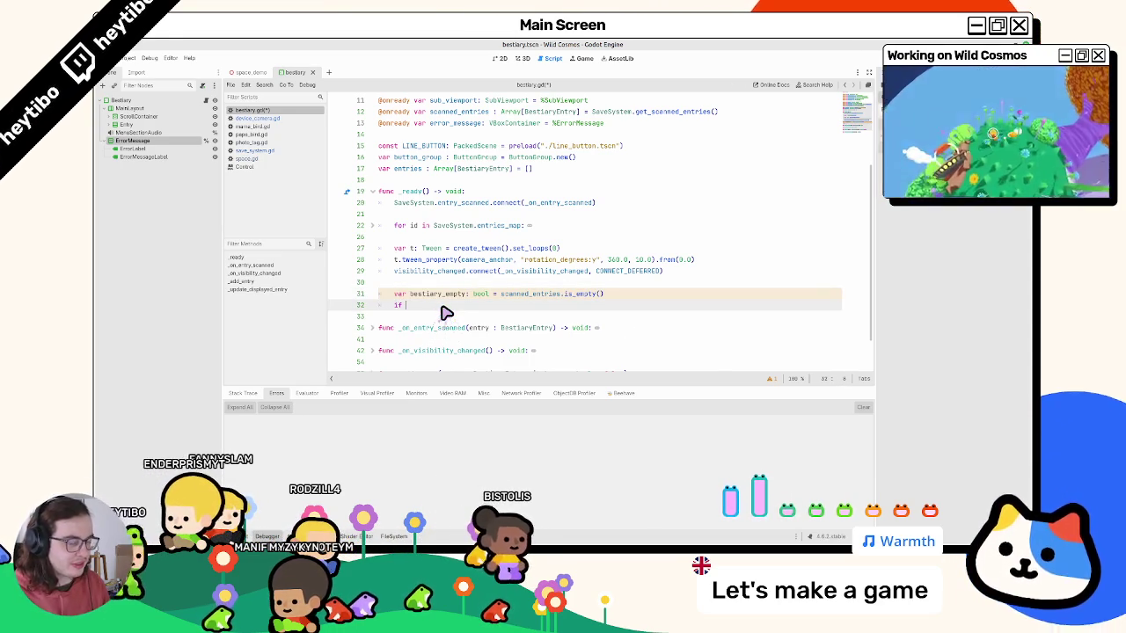
Add 'error_message.visible = bestiary_empty' and duplicate that line.
key("Return")
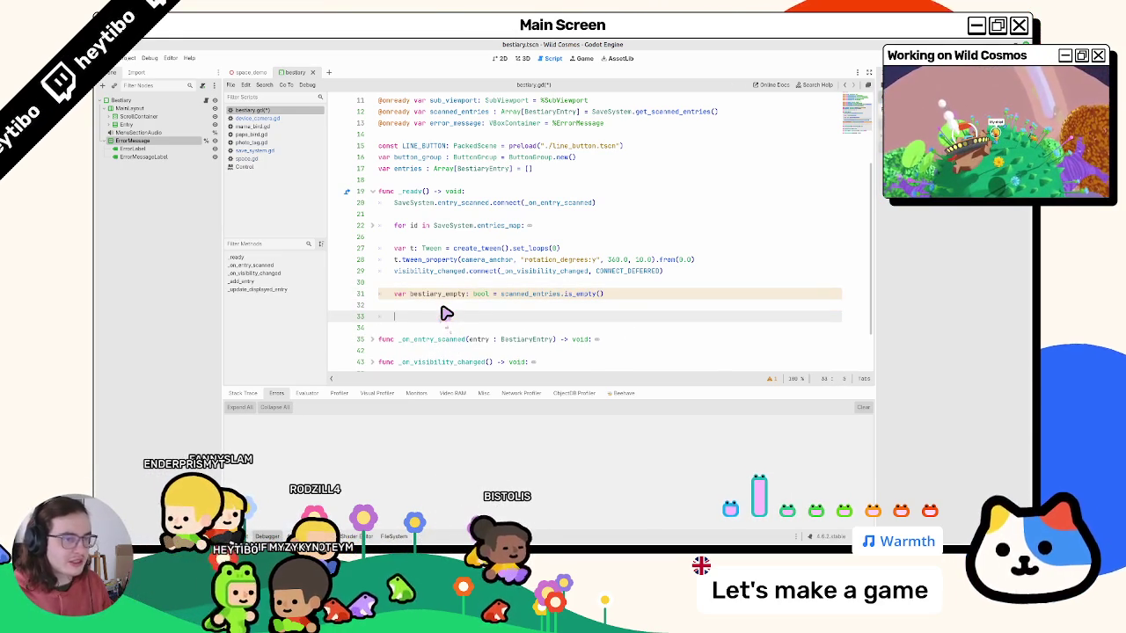
type("error_message.")
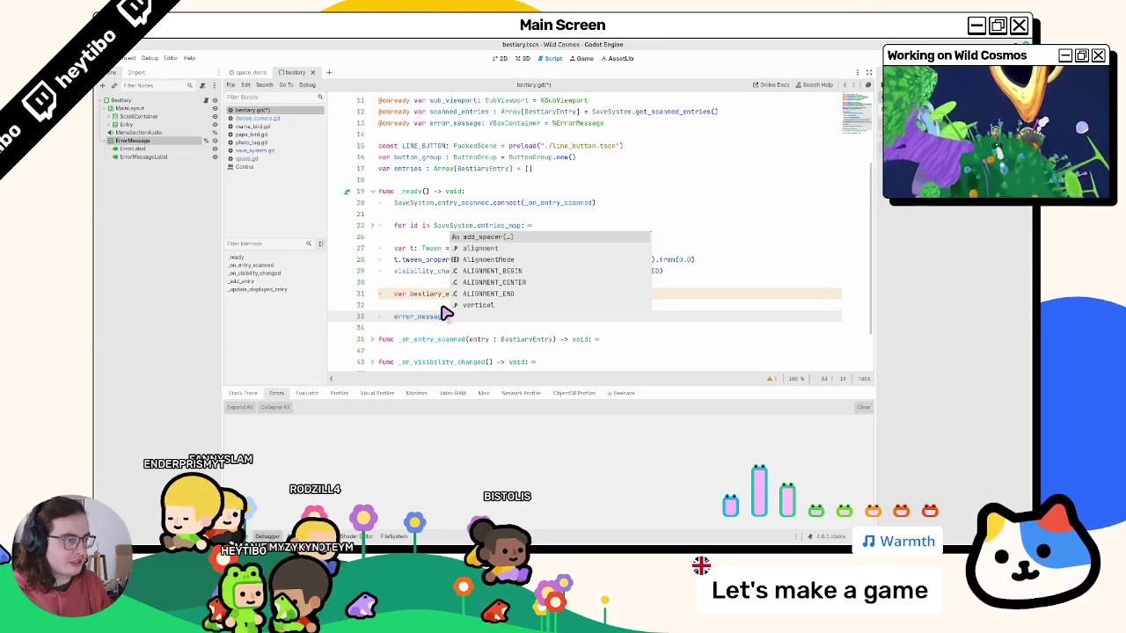
type("visible")
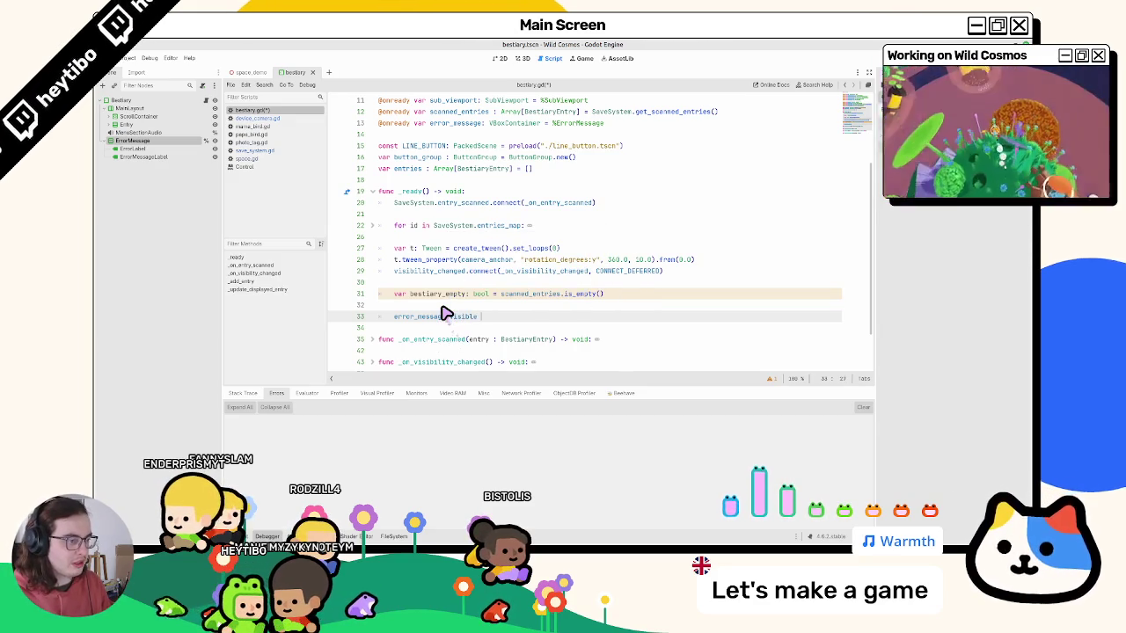
type(" = bestiary_empty")
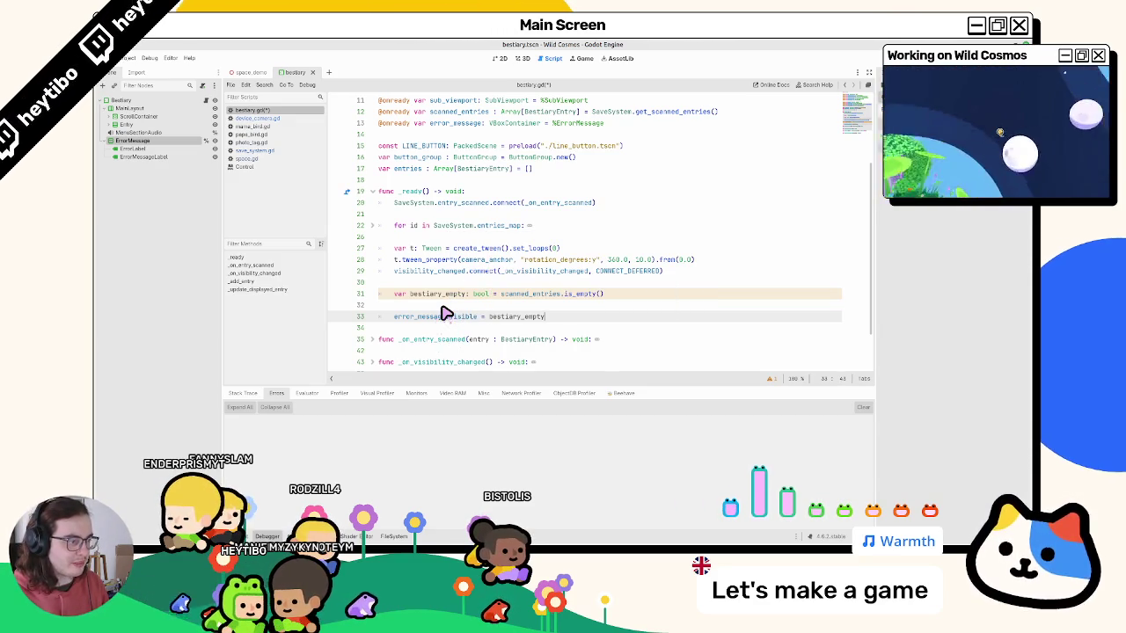
key("ctrl+shift+d")
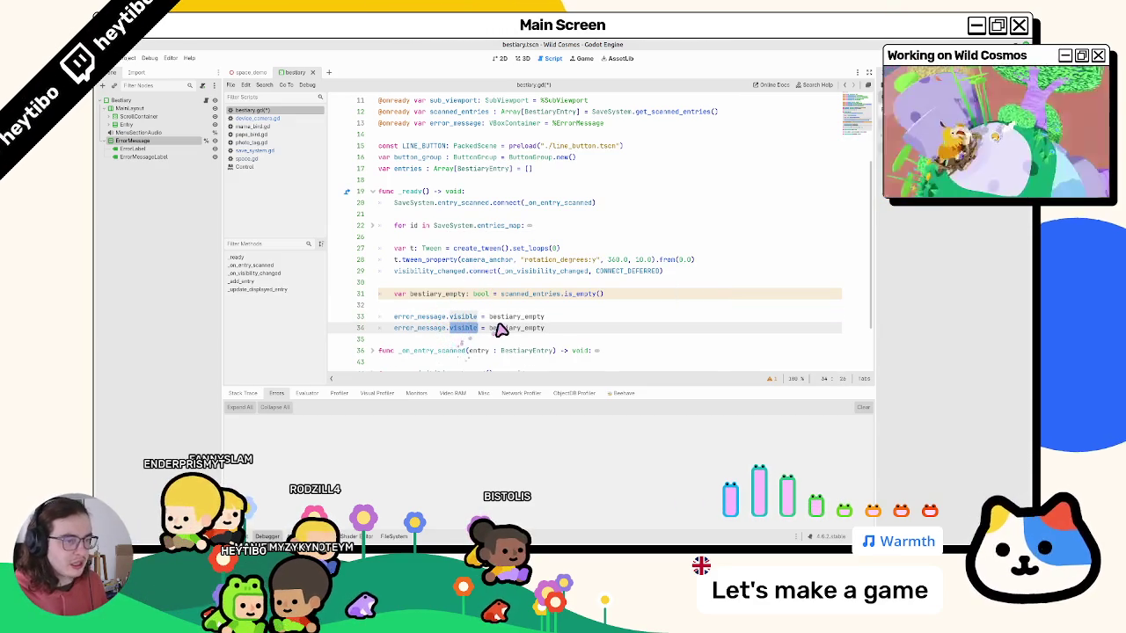
key("Left")
key("Left")
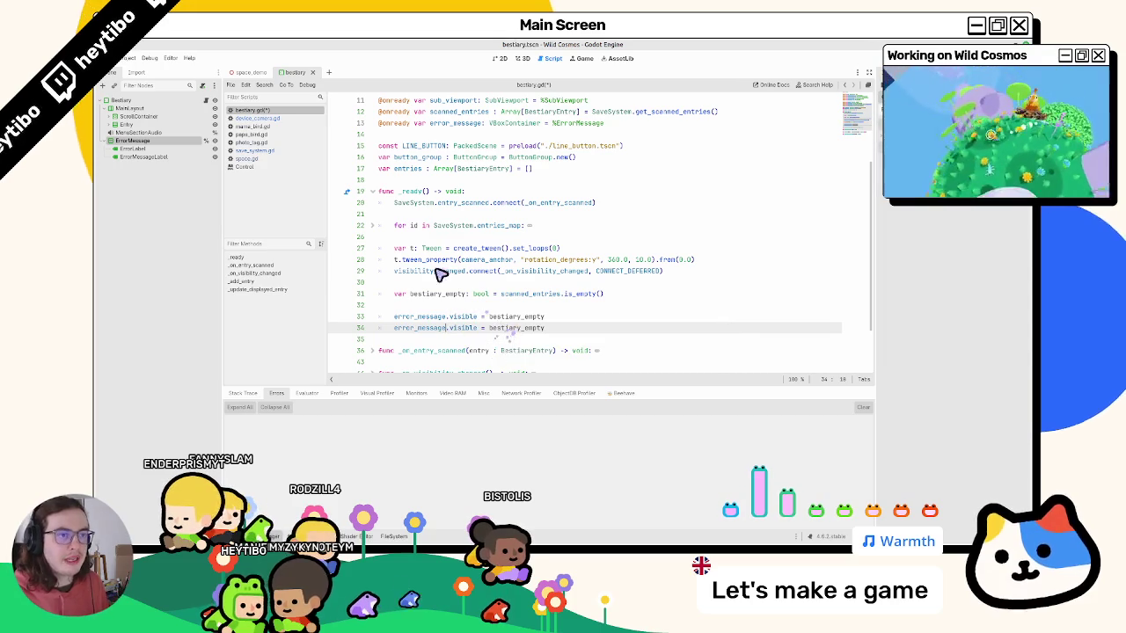
right_click(161, 108)
Make MainLayout a unique name, reference it as main_layout, and write 'main_layout.visible = !bestiary_empty'.
left_click(201, 285)
scroll(527, 228, "up", 5)
left_click_drag(129, 108, 447, 252)
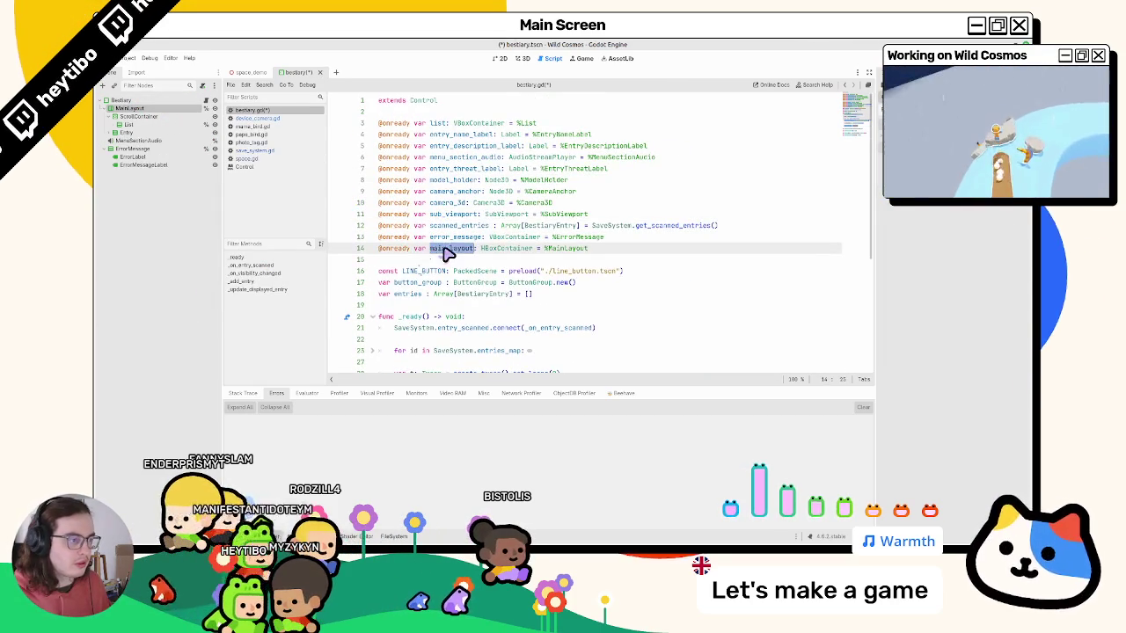
key("ctrl+c")
scroll(427, 289, "down", 4)
left_click(396, 316)
key("ctrl+v")
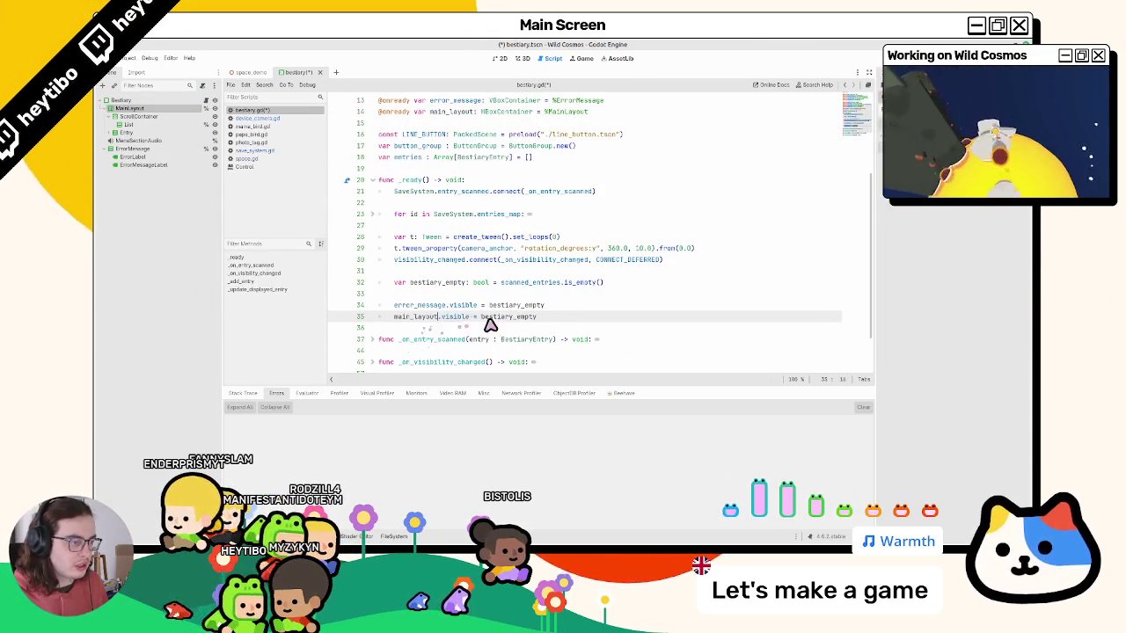
left_click(480, 316)
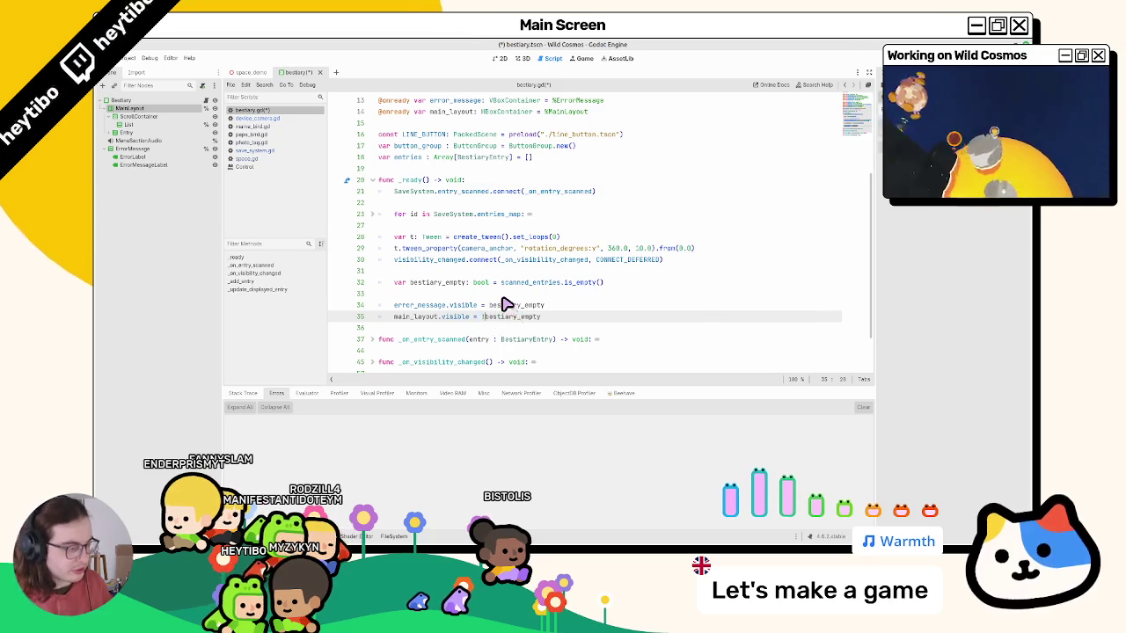
Save the script and move ErrorMessage above MenuSectionAudio in the Scene tree.
key("ctrl+s")
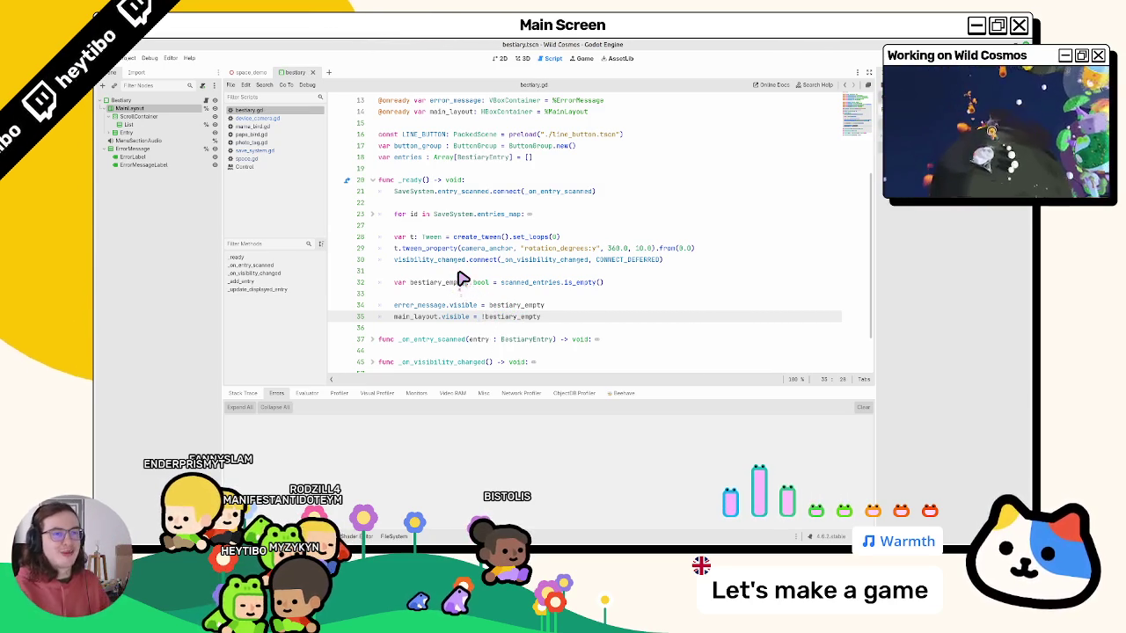
left_click(110, 108)
left_click_drag(132, 124, 145, 115)
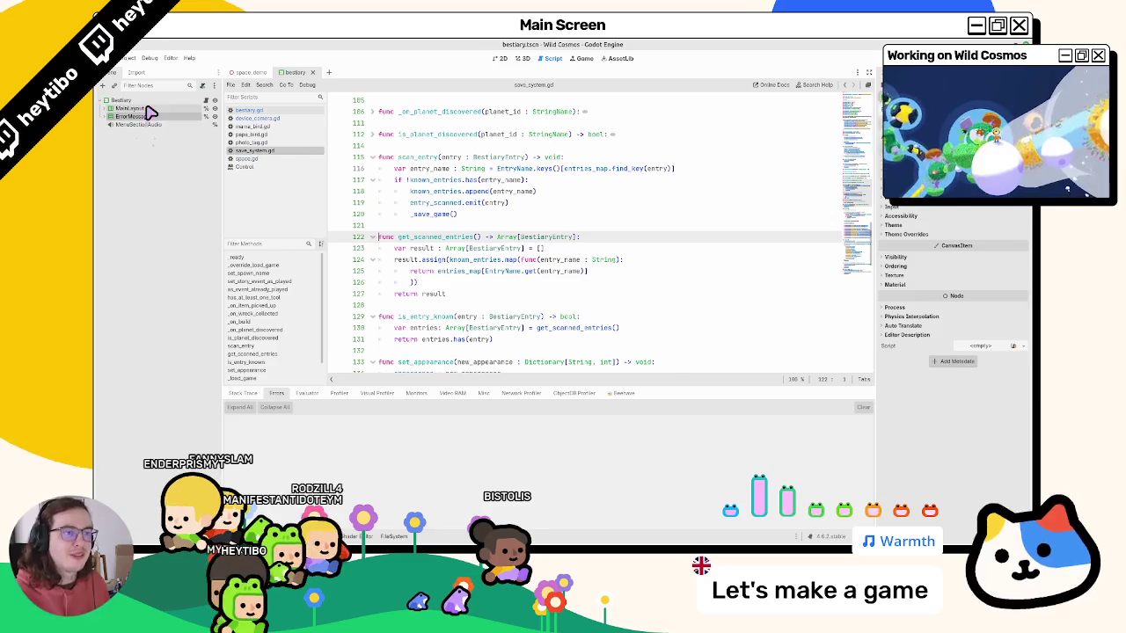
Close save_system.gd and every other extra script so only bestiary.gd remains.
left_click(162, 106)
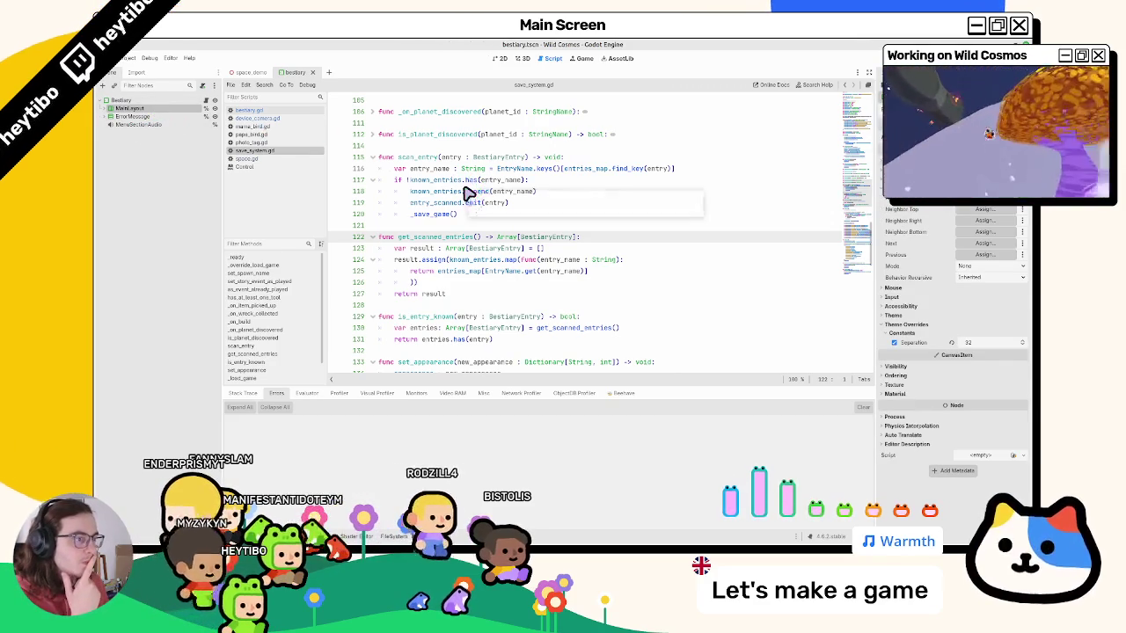
left_click(508, 306)
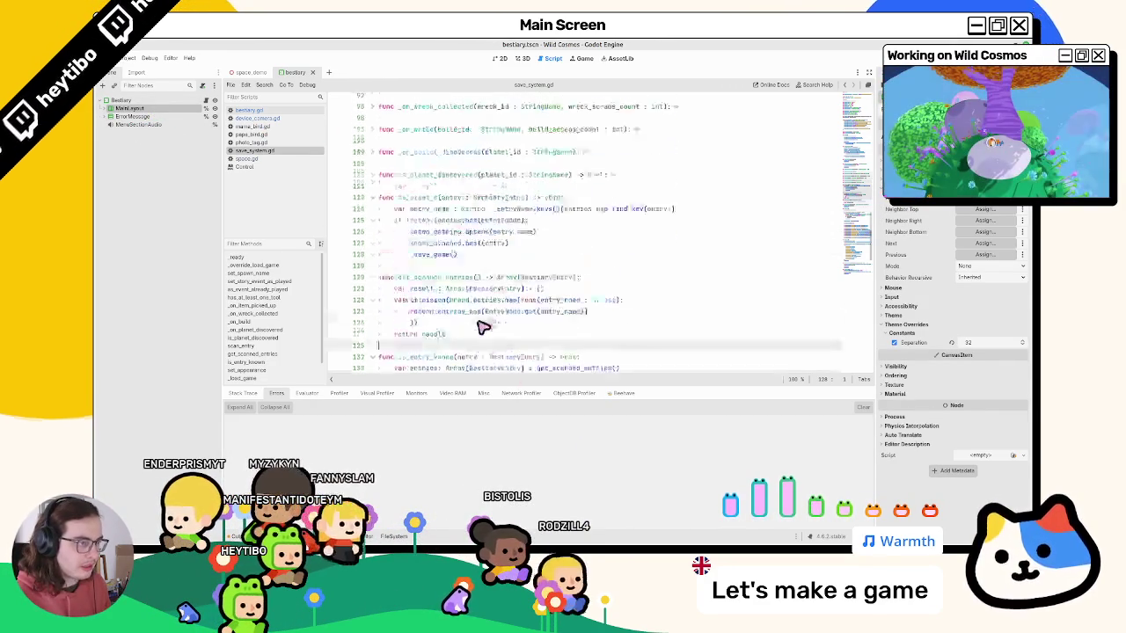
middle_click(264, 150)
middle_click(264, 158)
middle_click(263, 151)
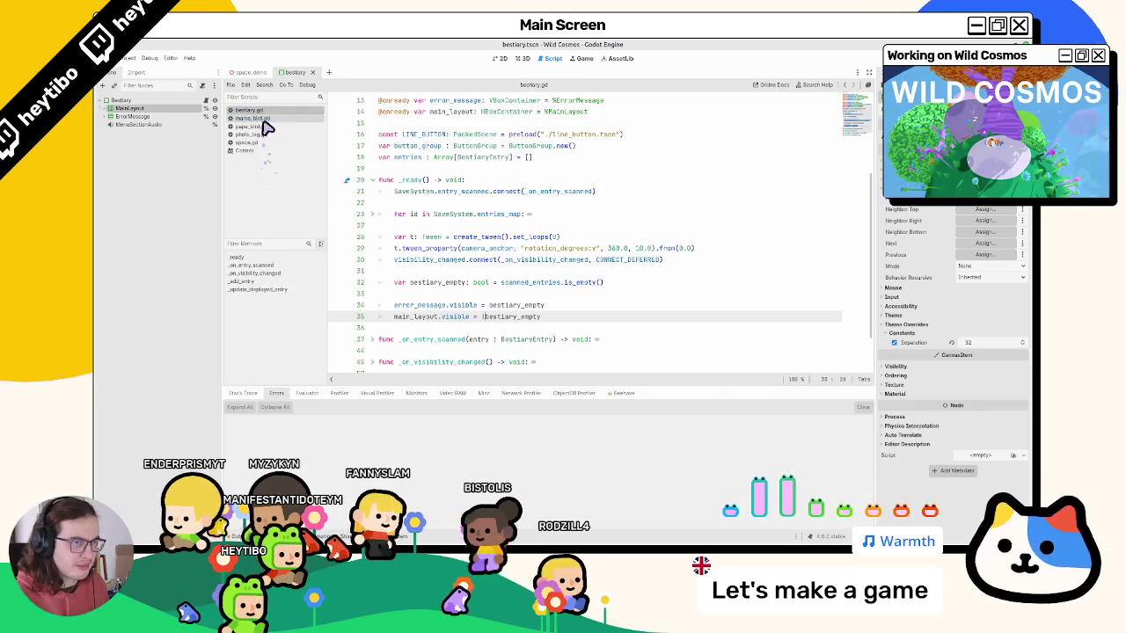
middle_click(264, 142)
middle_click(264, 134)
middle_click(264, 127)
middle_click(264, 119)
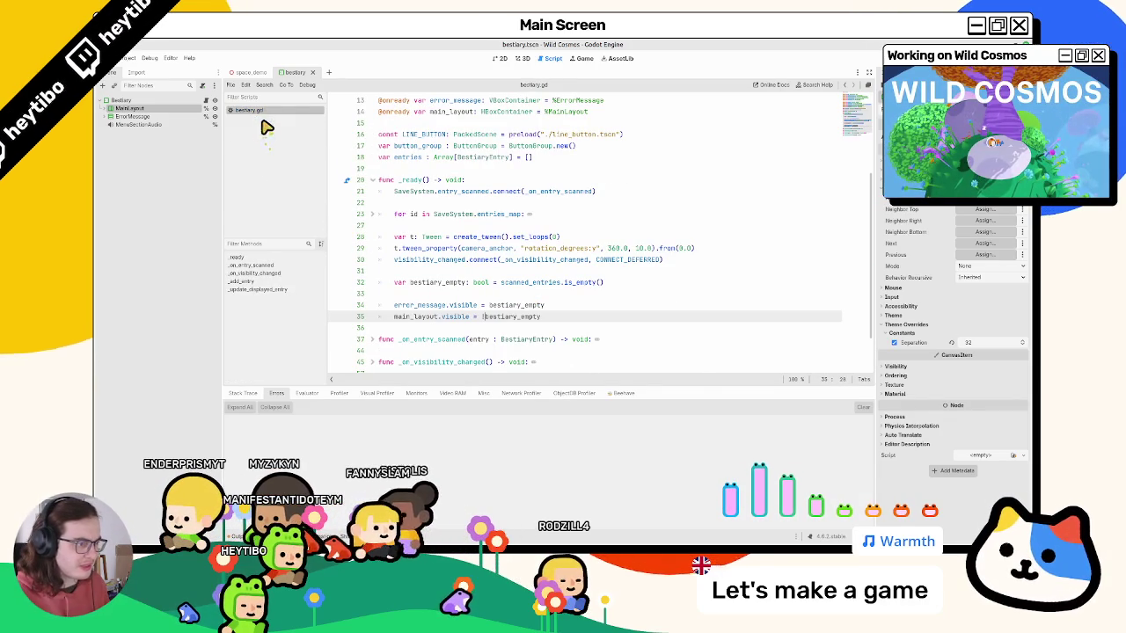
Select error_message on line 34 and bring up the project's file browser panel.
double_click(414, 306)
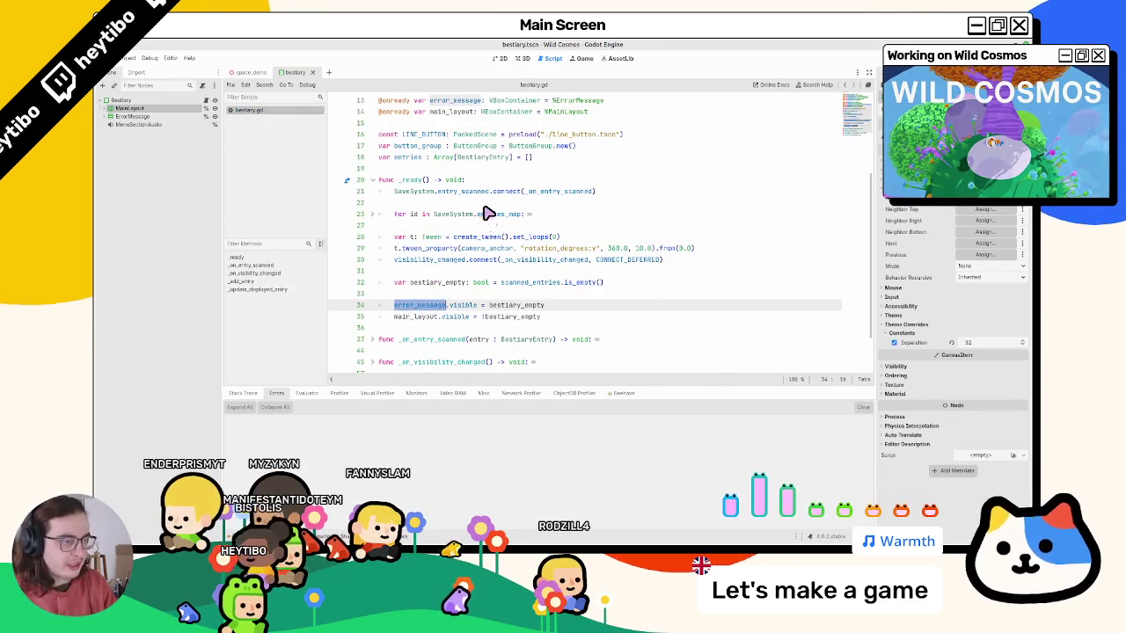
key("ctrl+shift+o")
key("Escape")
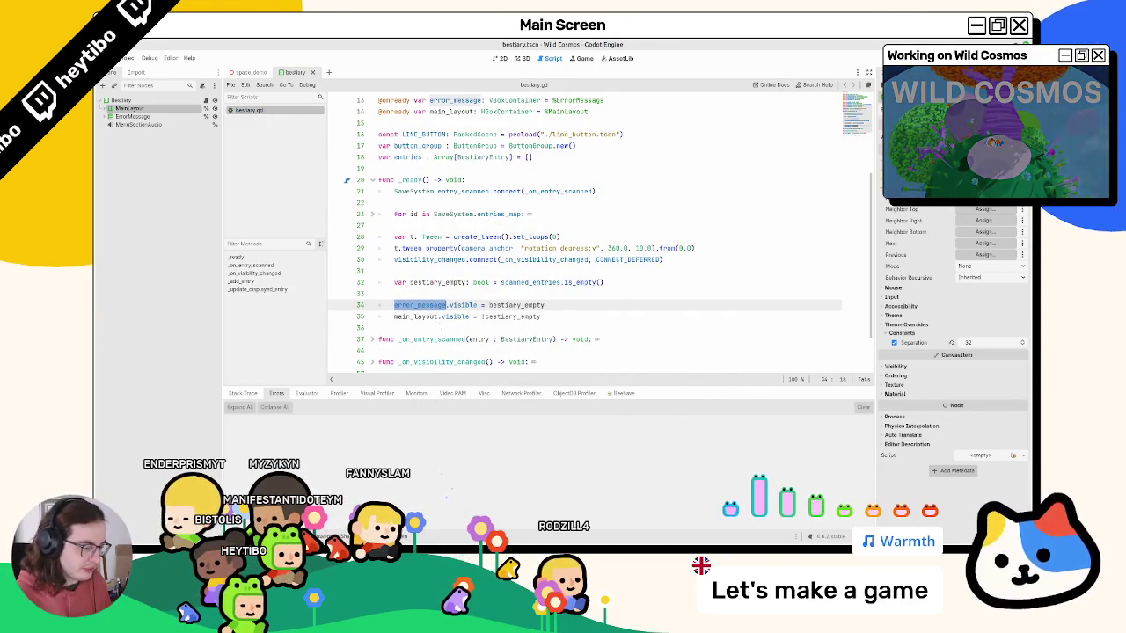
mouse_move(444, 521)
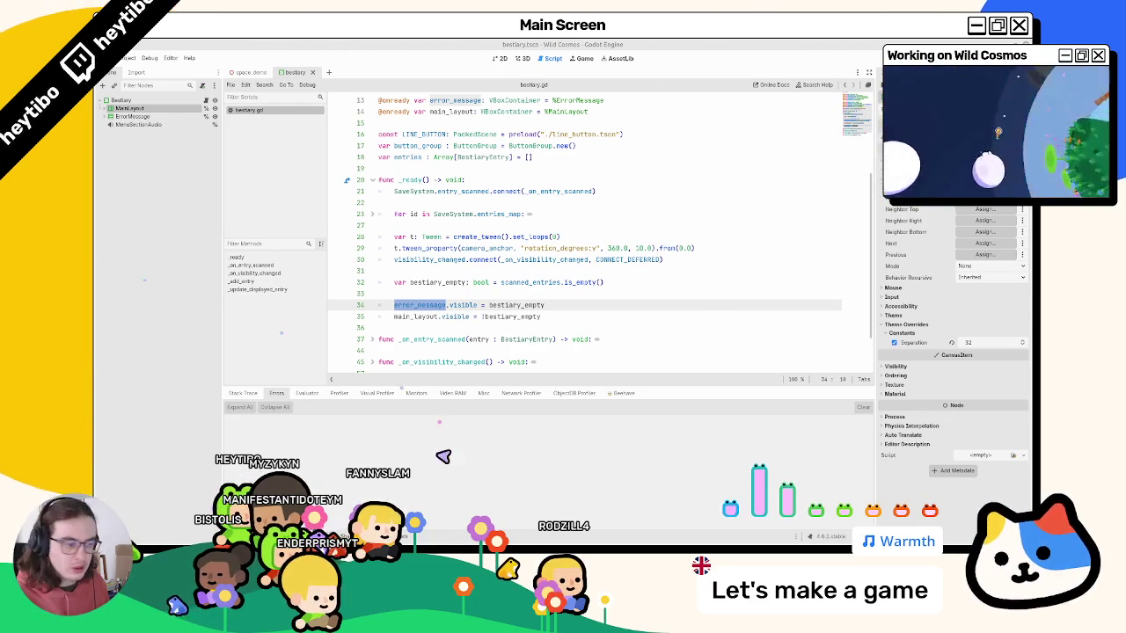
left_click(246, 536)
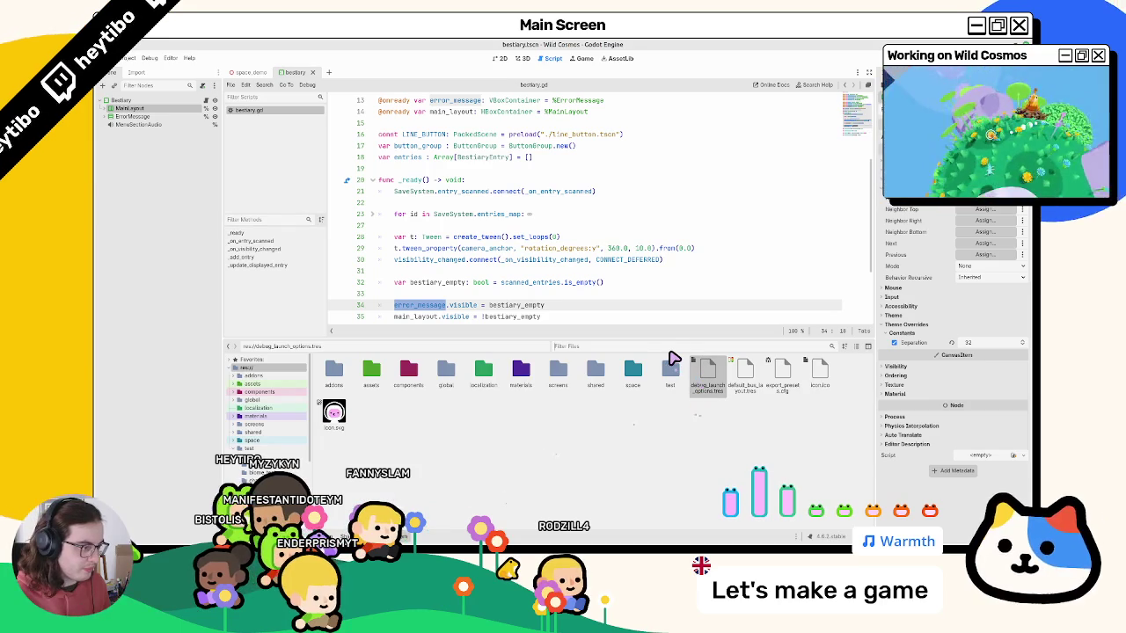
Filter the files for 'localiza' and select localization.csv in the localization folder.
type("localiza")
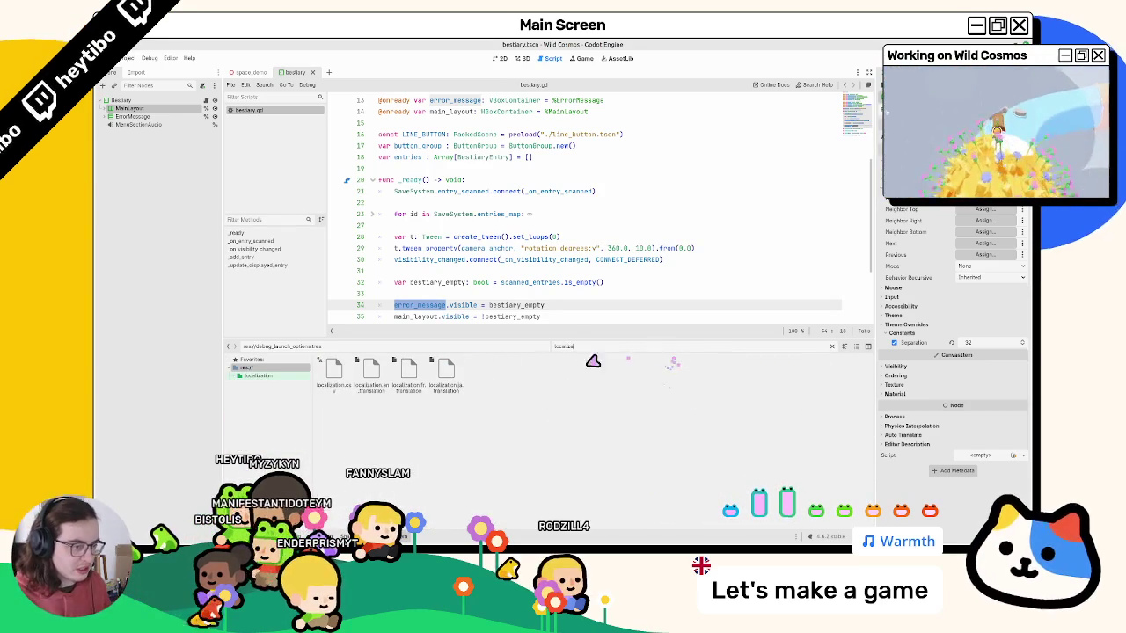
left_click(336, 374)
left_click(832, 346)
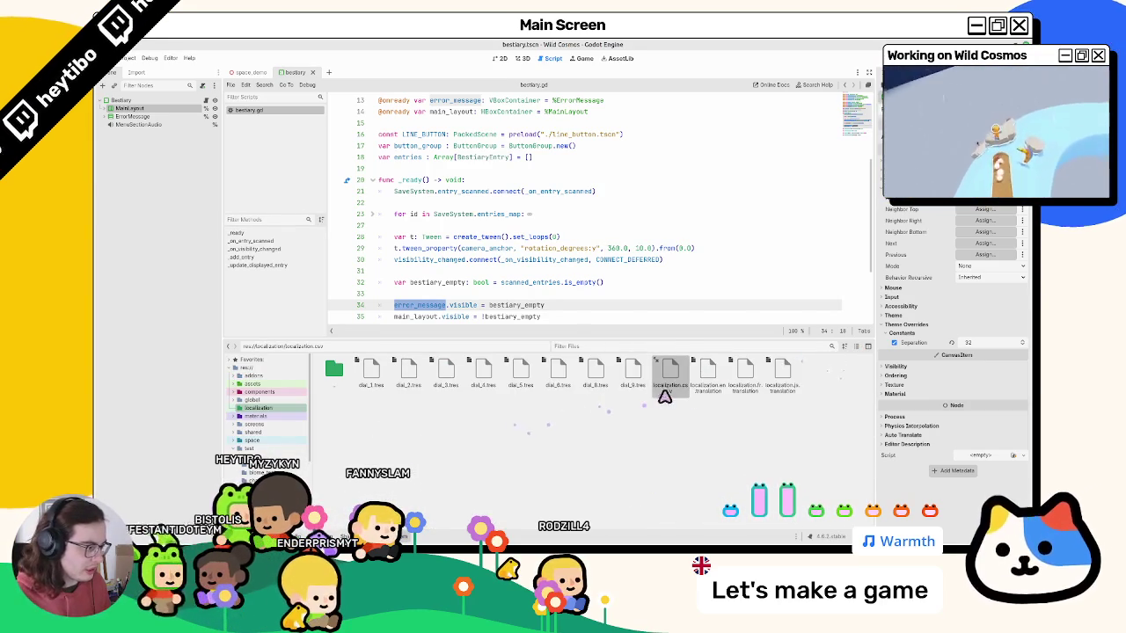
left_click(660, 397)
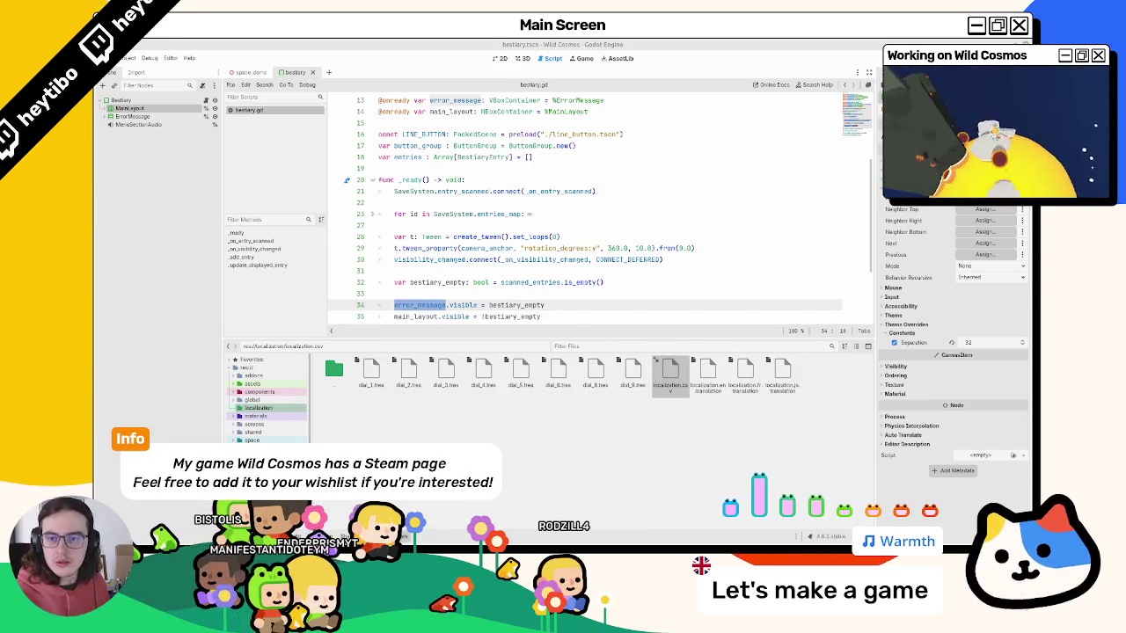
left_click_drag(613, 486, 622, 482)
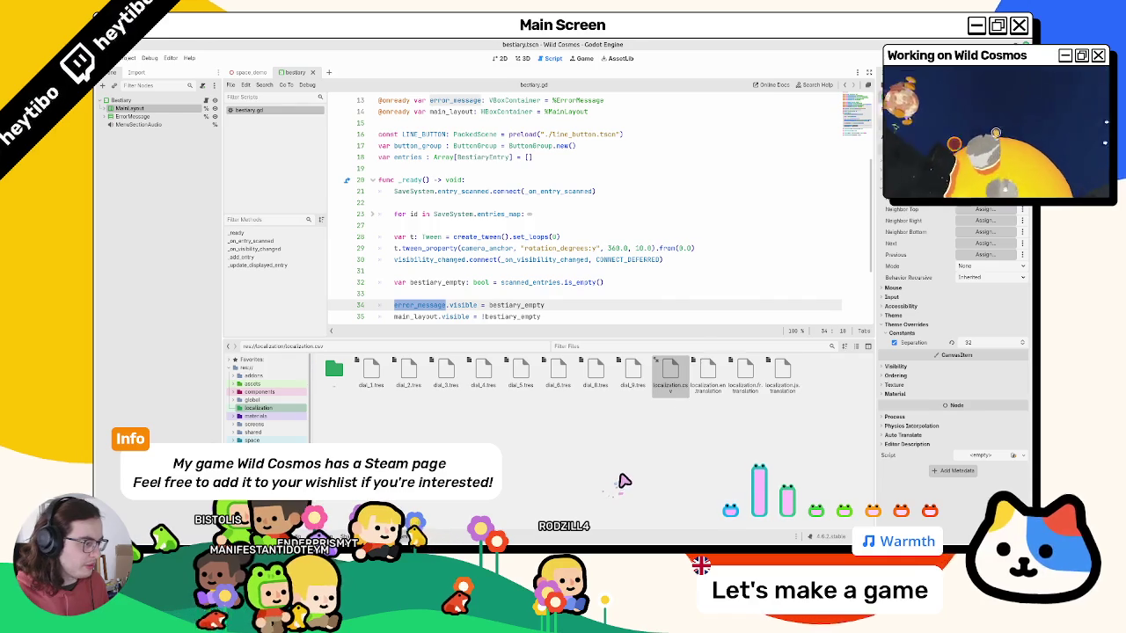
key("ctrl+shift+F5")
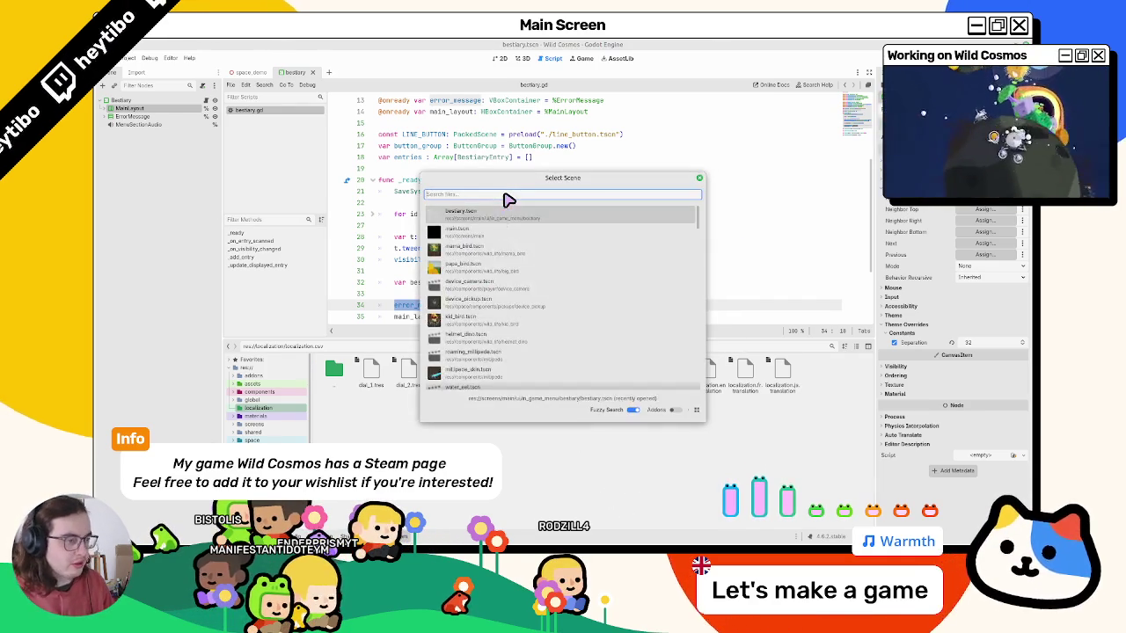
type("ma")
Run the game, confirm the Bestiary page shows 'ERROR: 404 NO ENTRIES FOUND', then close the game.
key("Return")
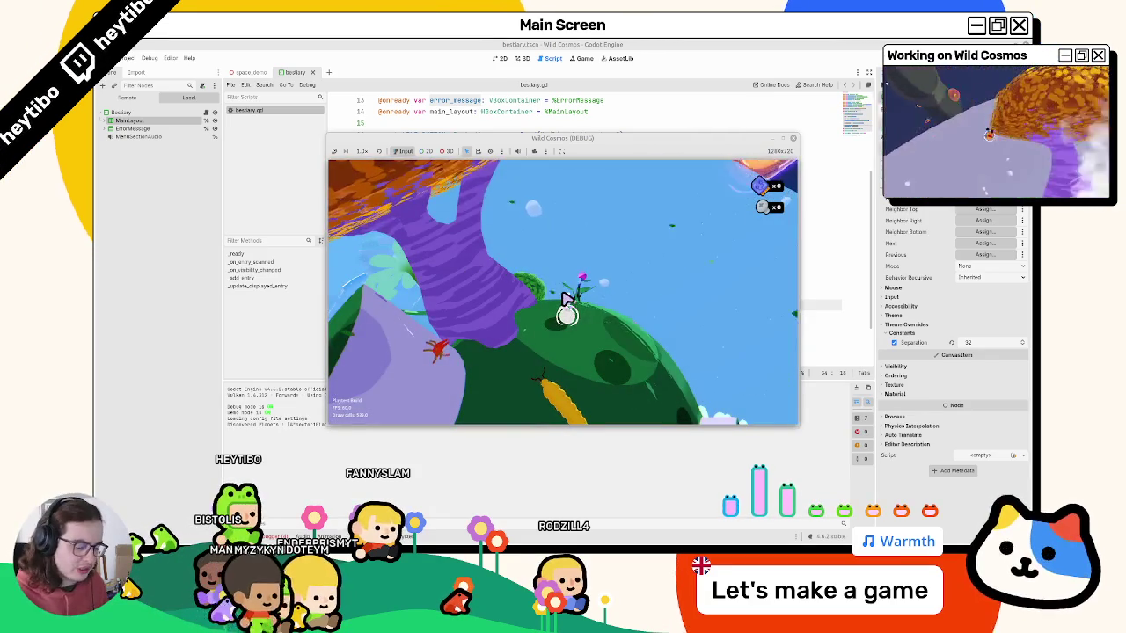
key("Tab")
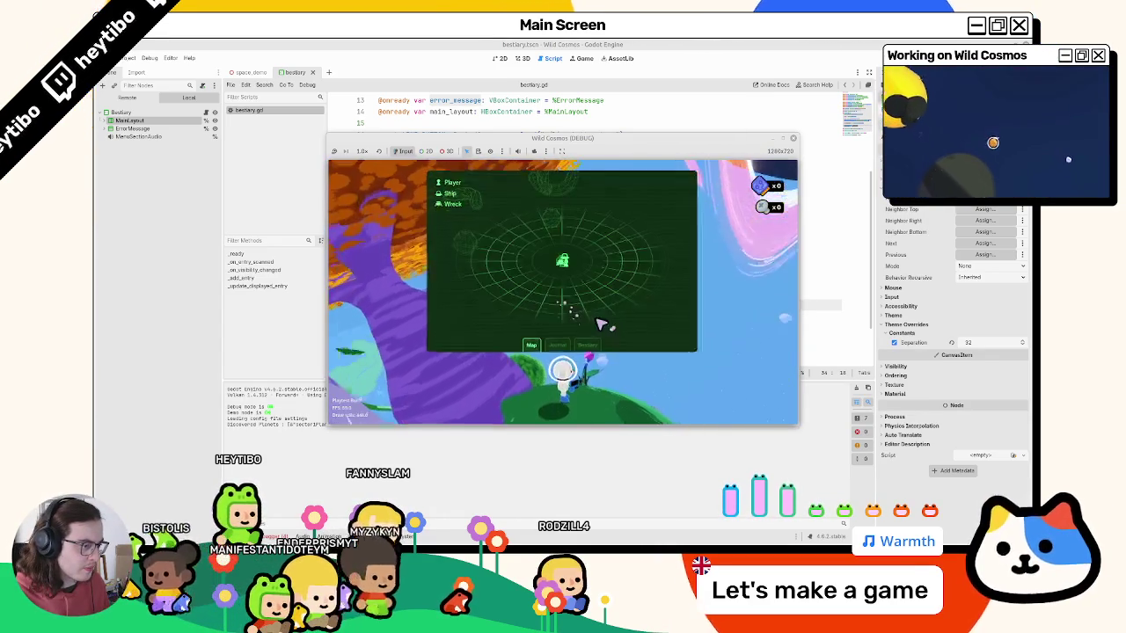
left_click(587, 344)
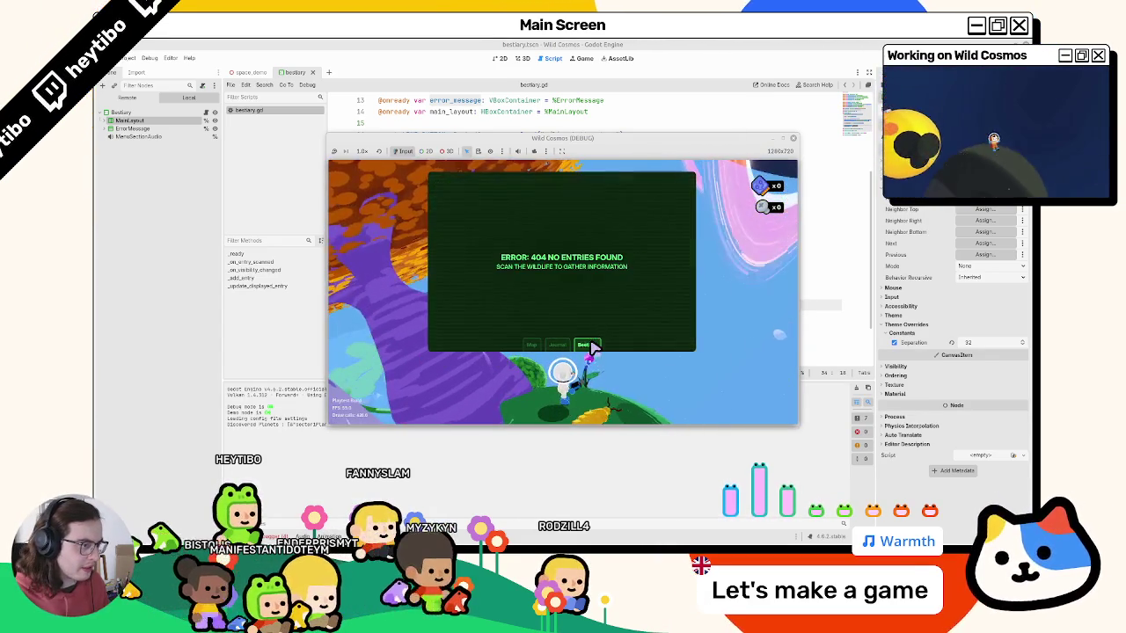
left_click(787, 141)
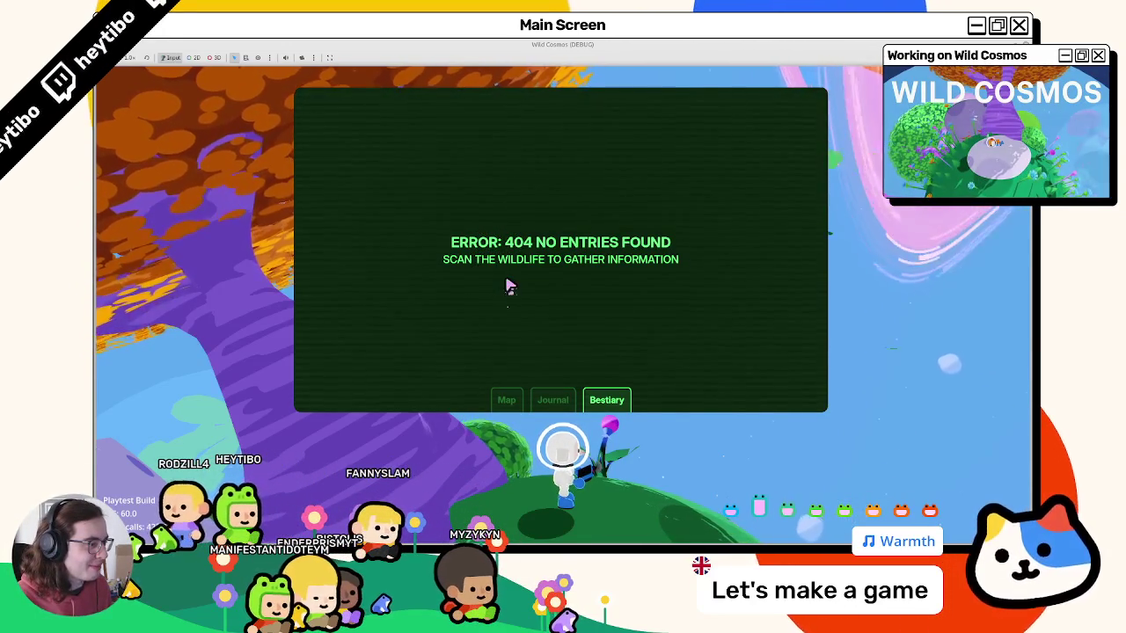
key("Escape")
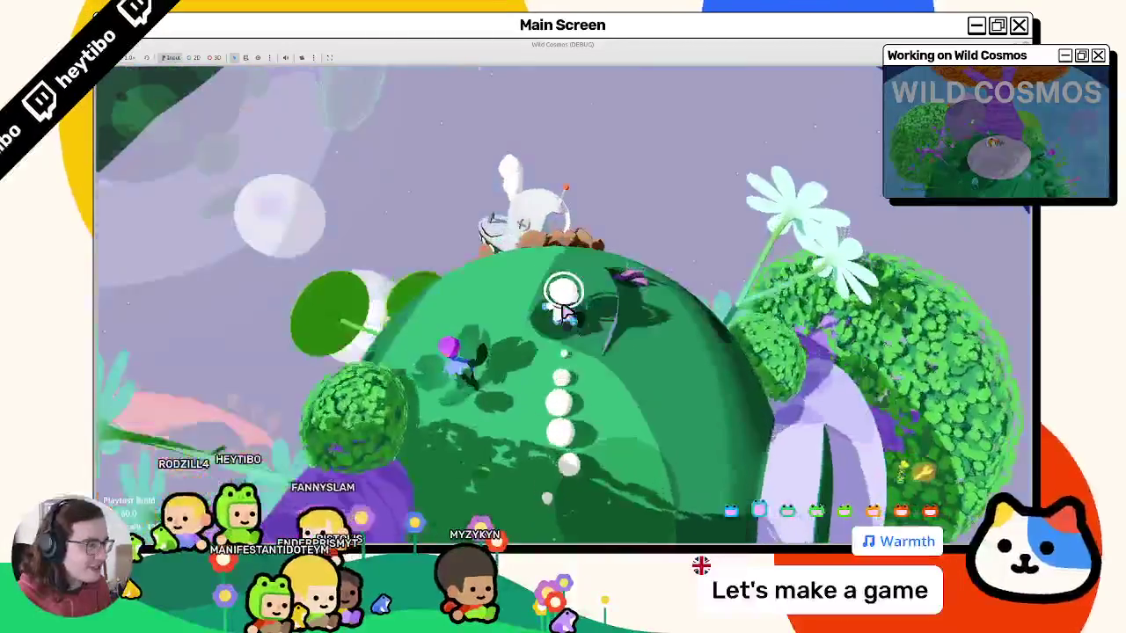
key("Escape")
key("alt+F4")
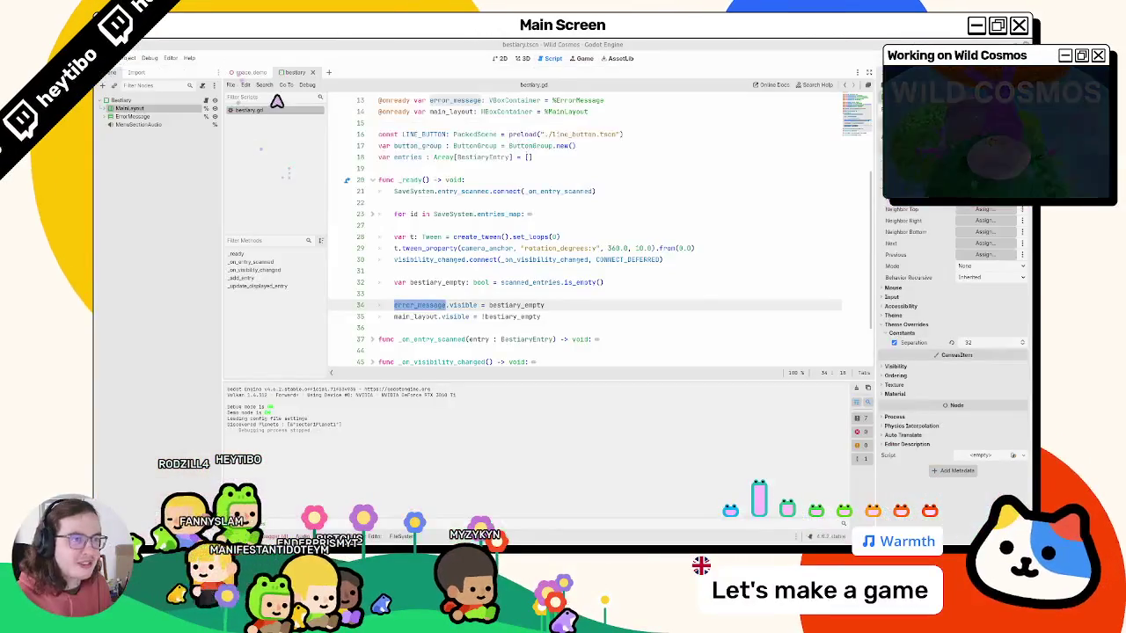
Run the game again and switch its language to French in Settings.
left_click(457, 226)
key("ctrl+shift+F5")
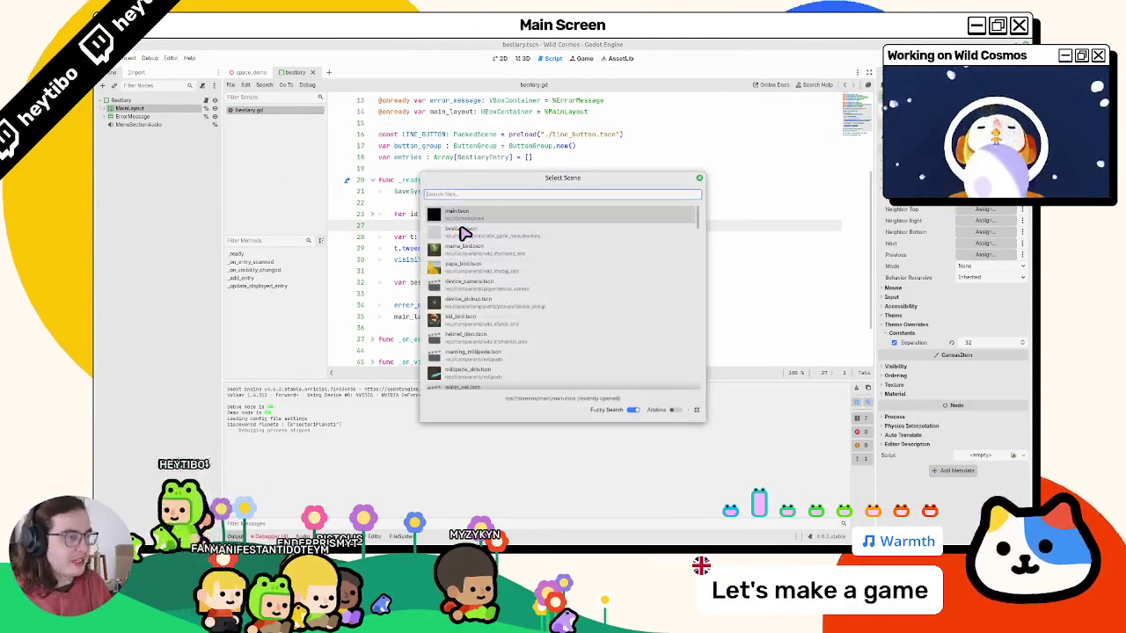
key("Return")
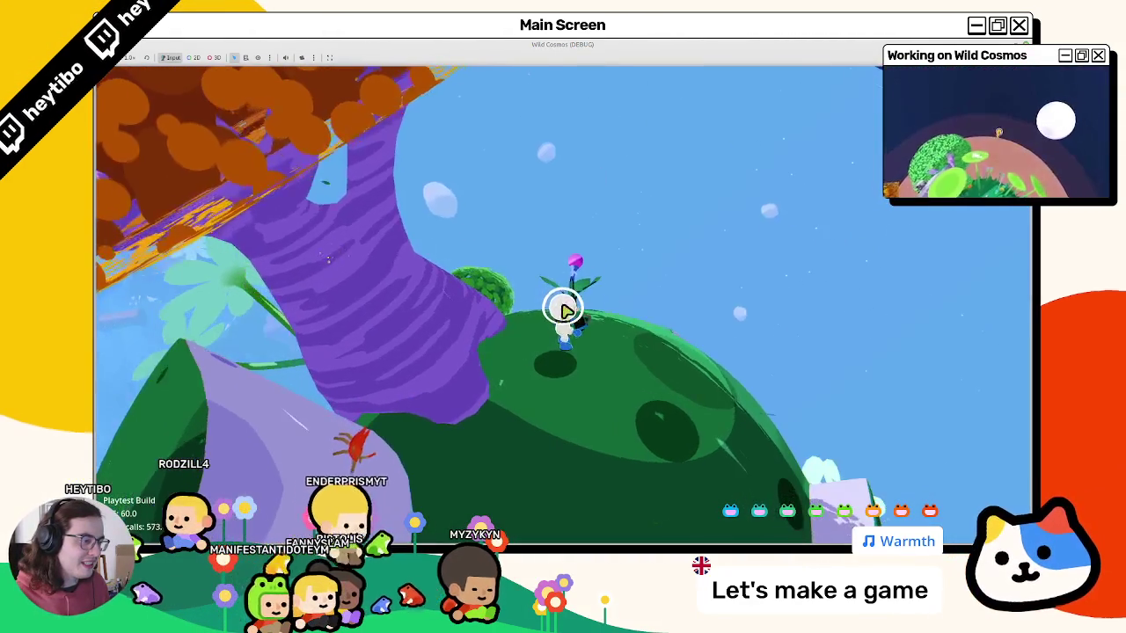
key("Tab")
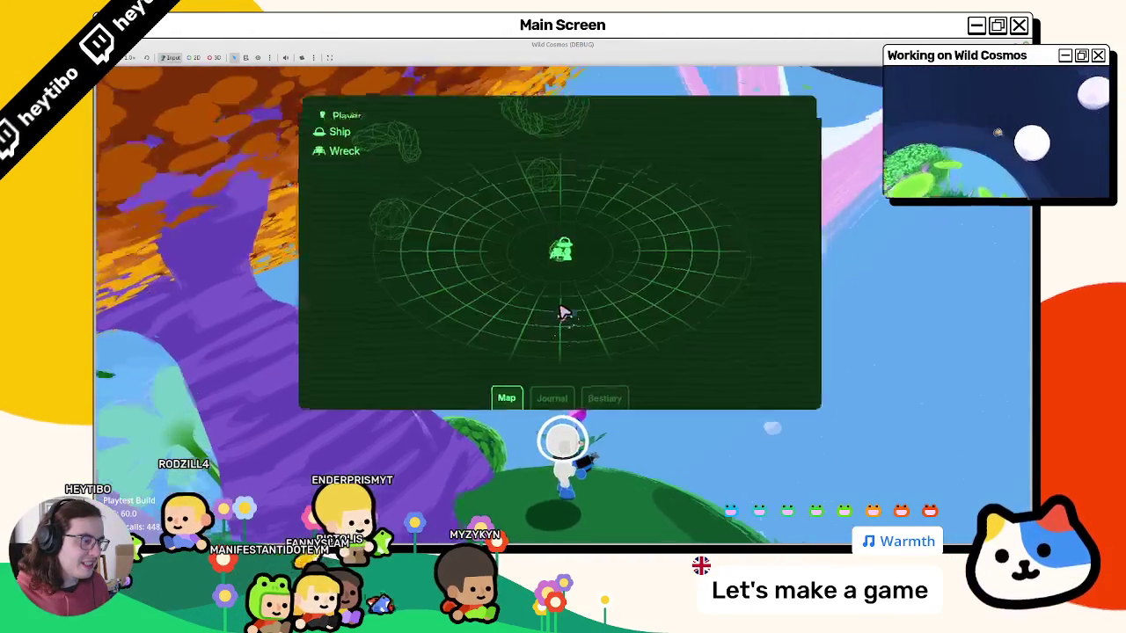
key("e")
key("e")
key("Escape")
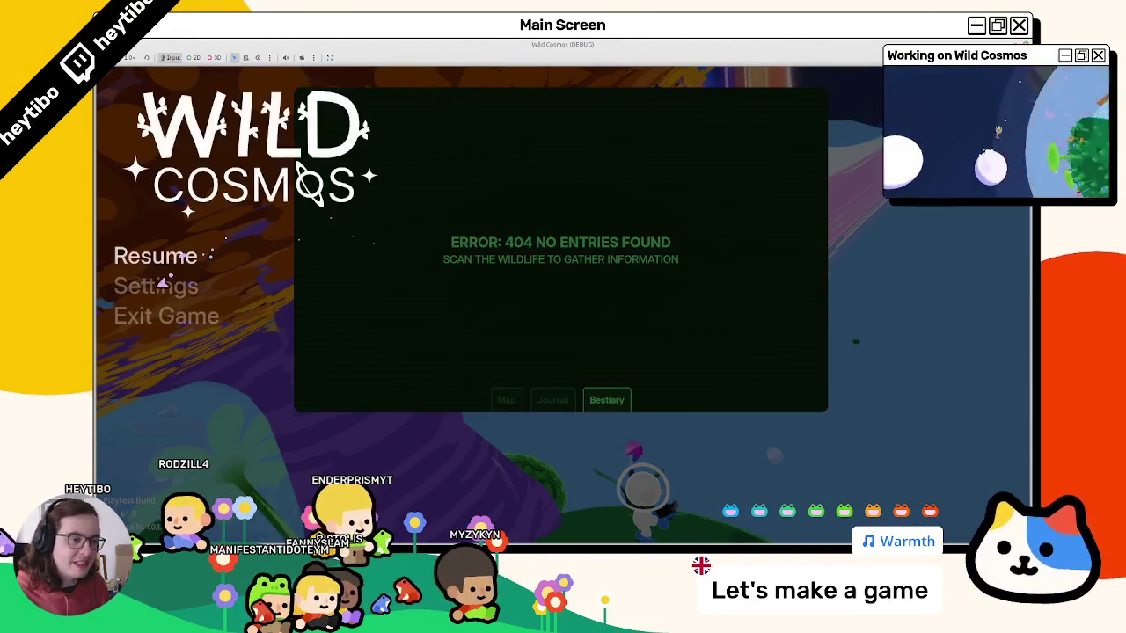
key("Escape")
key("Tab")
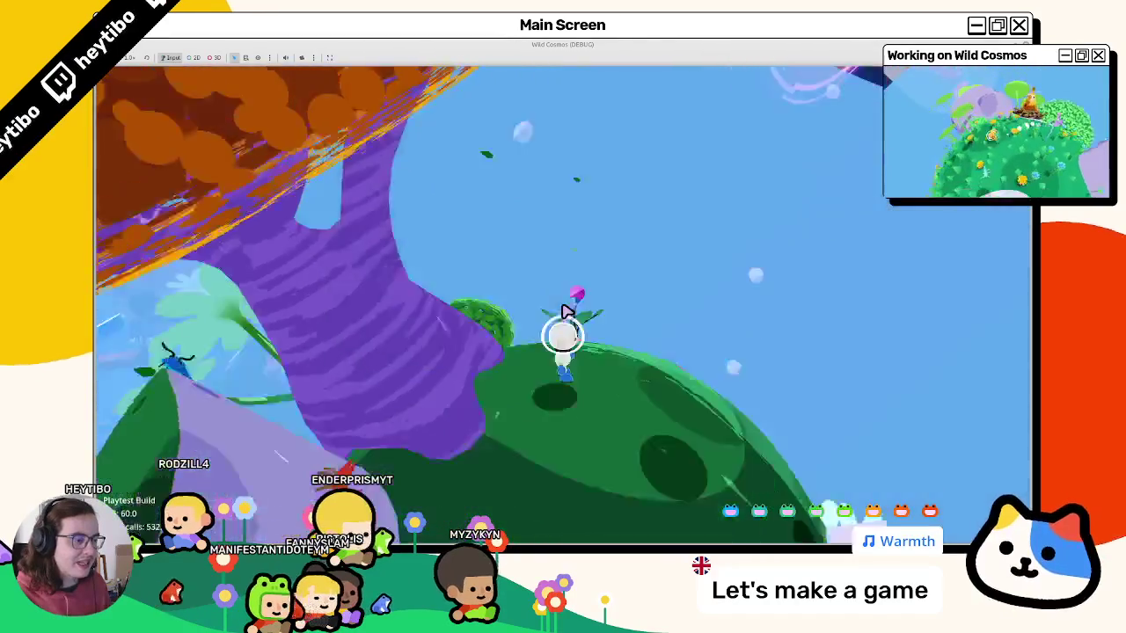
key("Escape")
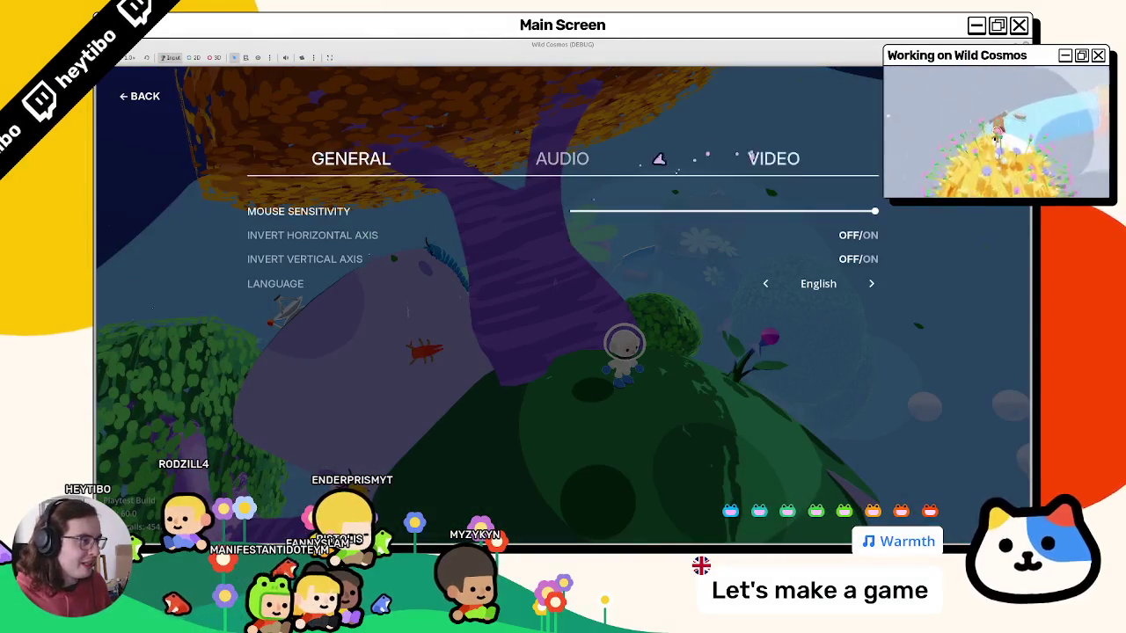
key("Escape")
key("Tab")
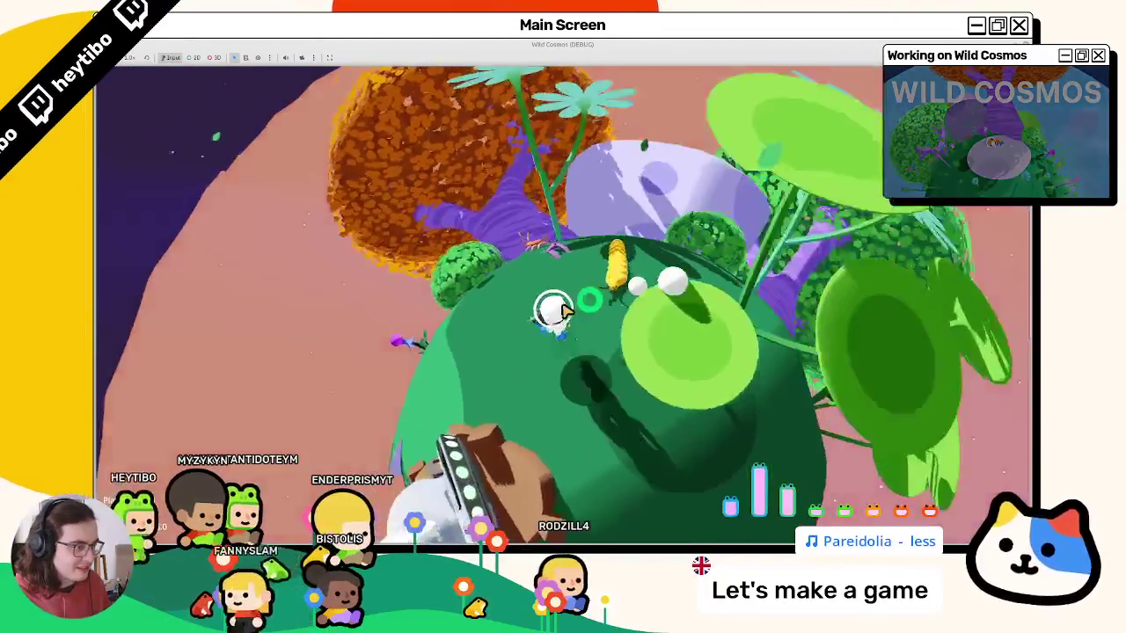
Scan an insect, check the Bestiaire page, then stop the game and save bestiary.gd.
right_click(563, 310)
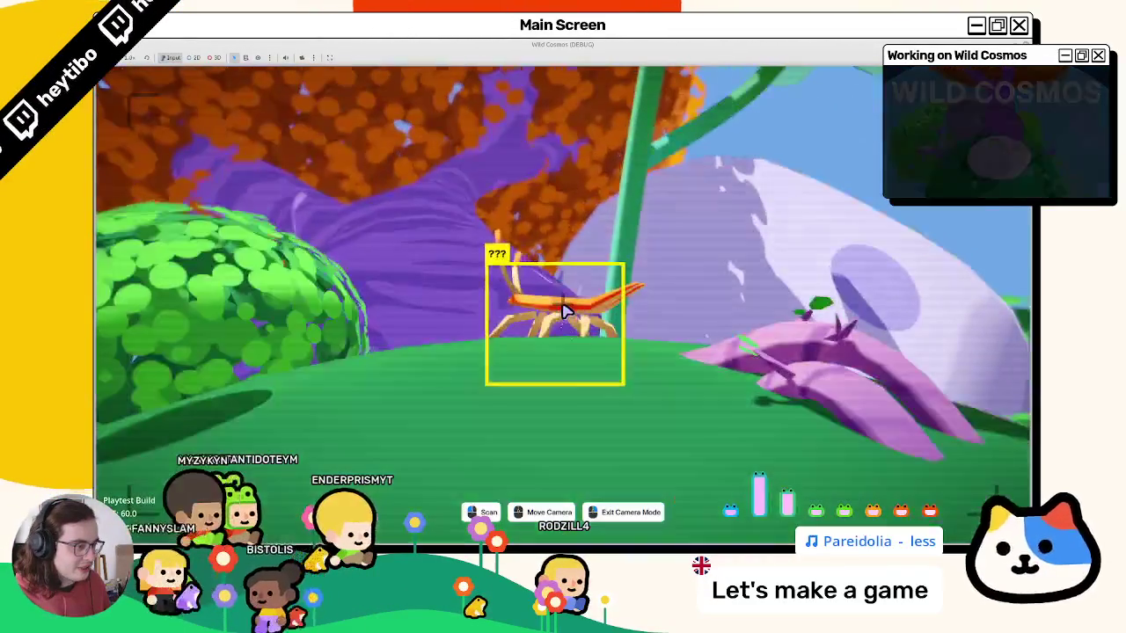
left_click(563, 310)
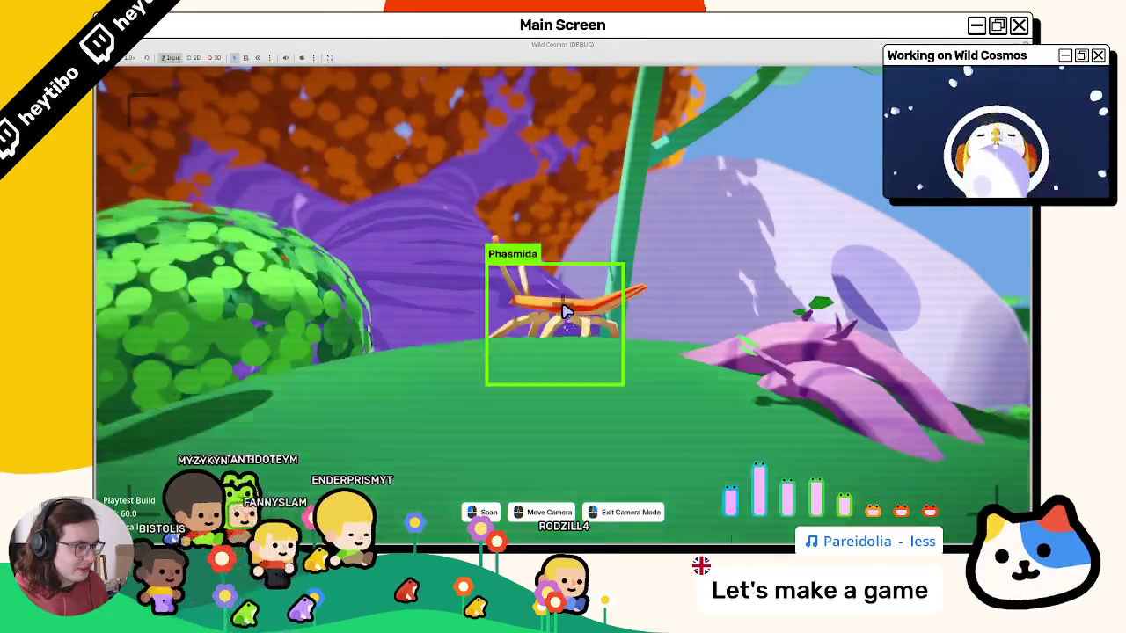
right_click(562, 309)
key("Tab")
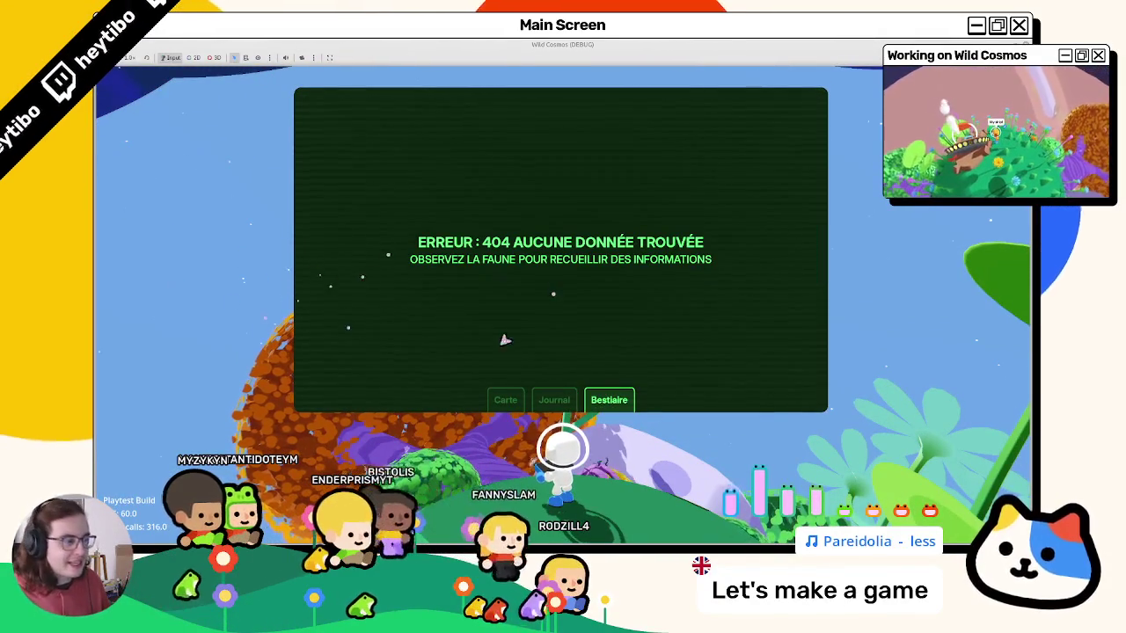
key("F8")
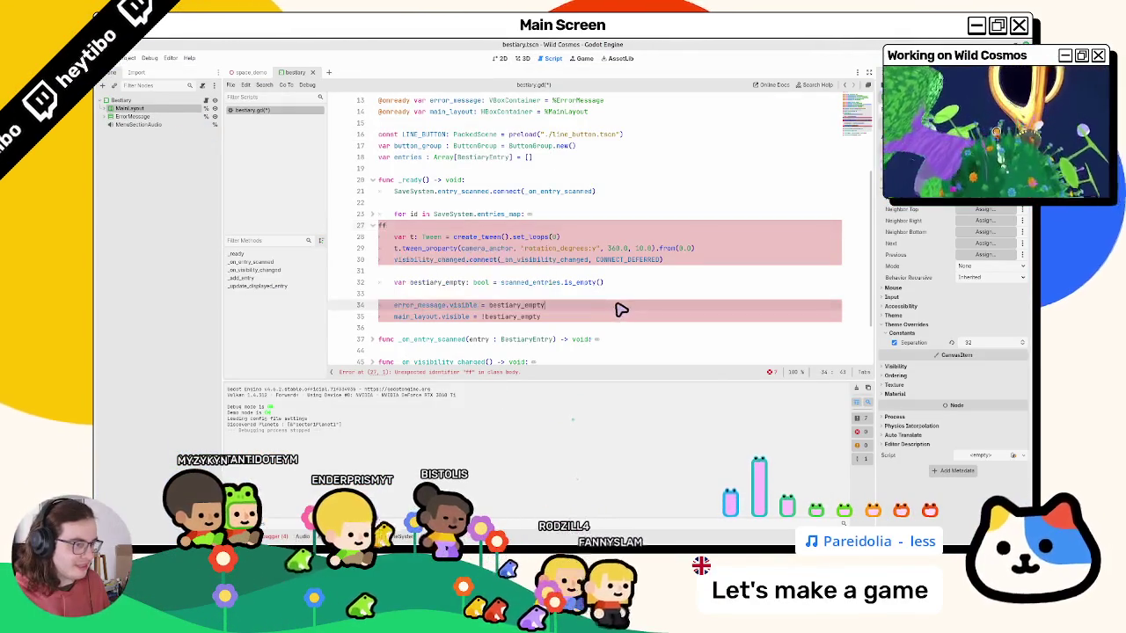
key("ctrl+s")
left_click(598, 307)
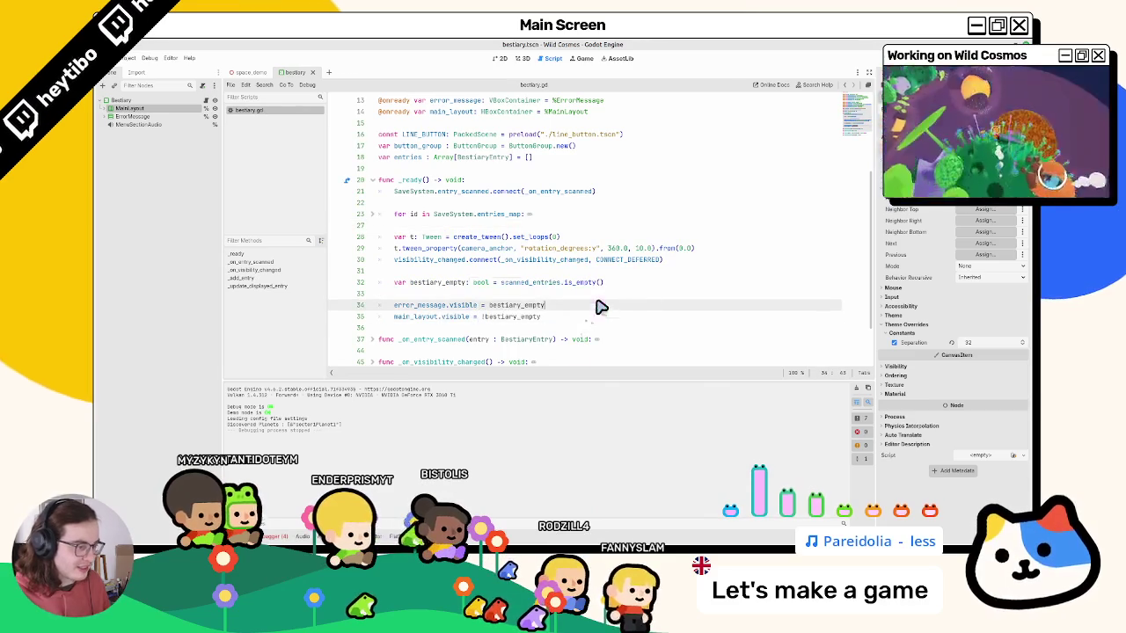
key("alt+Tab")
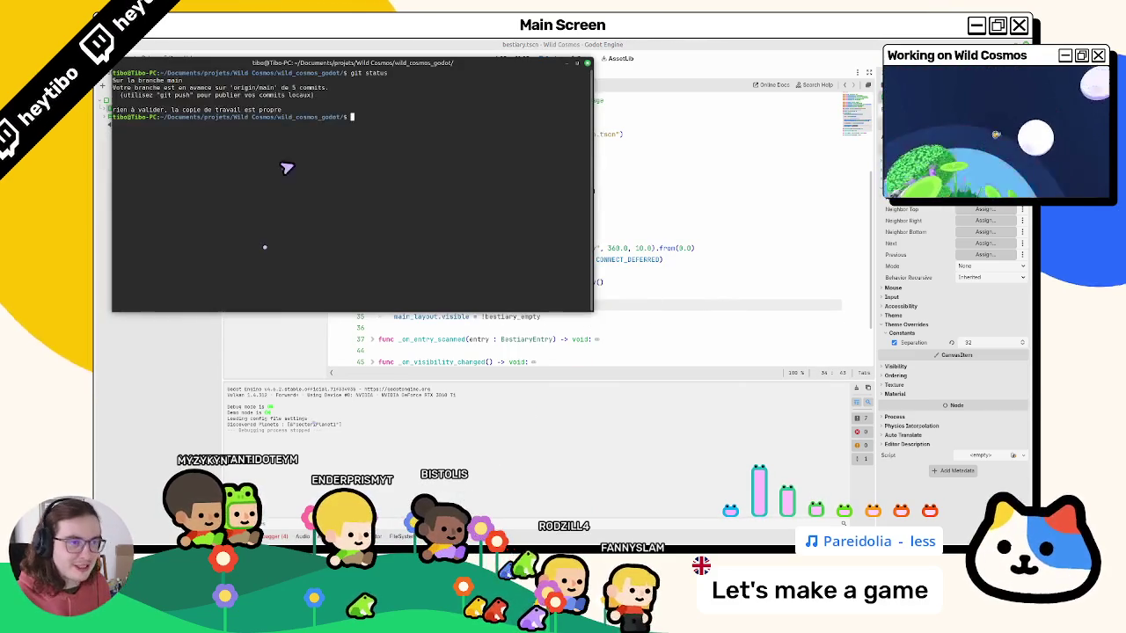
type("git status")
Run git status, select the listed modified files, and return to the Godot editor.
key("Return")
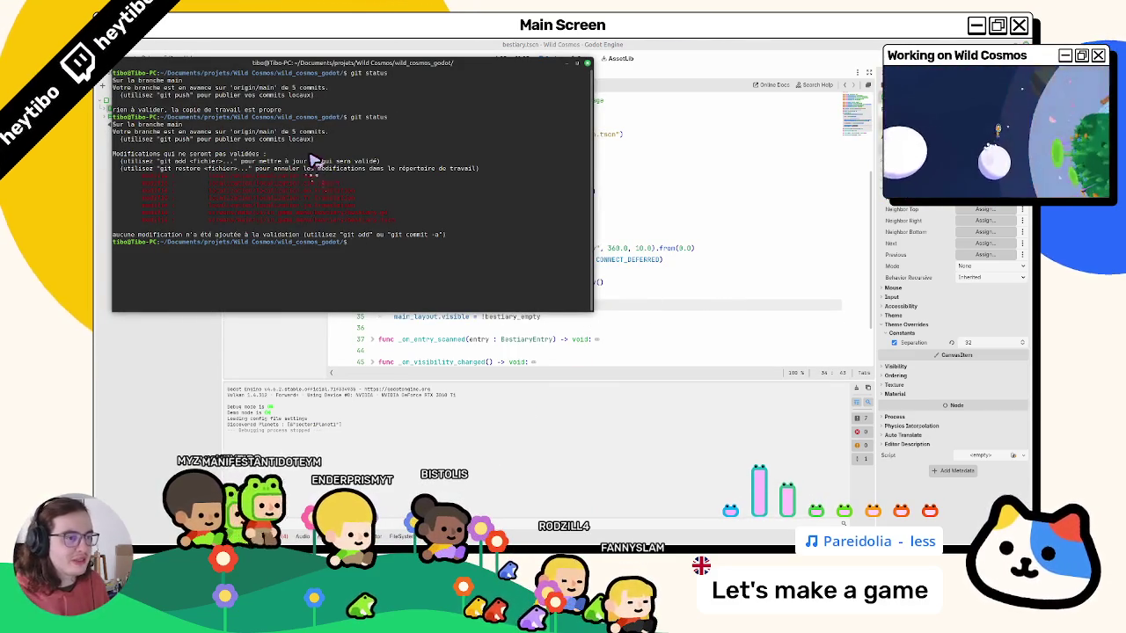
mouse_move(141, 175)
left_mouse_down()
mouse_move(379, 192)
mouse_move(370, 231)
mouse_move(393, 231)
left_mouse_up()
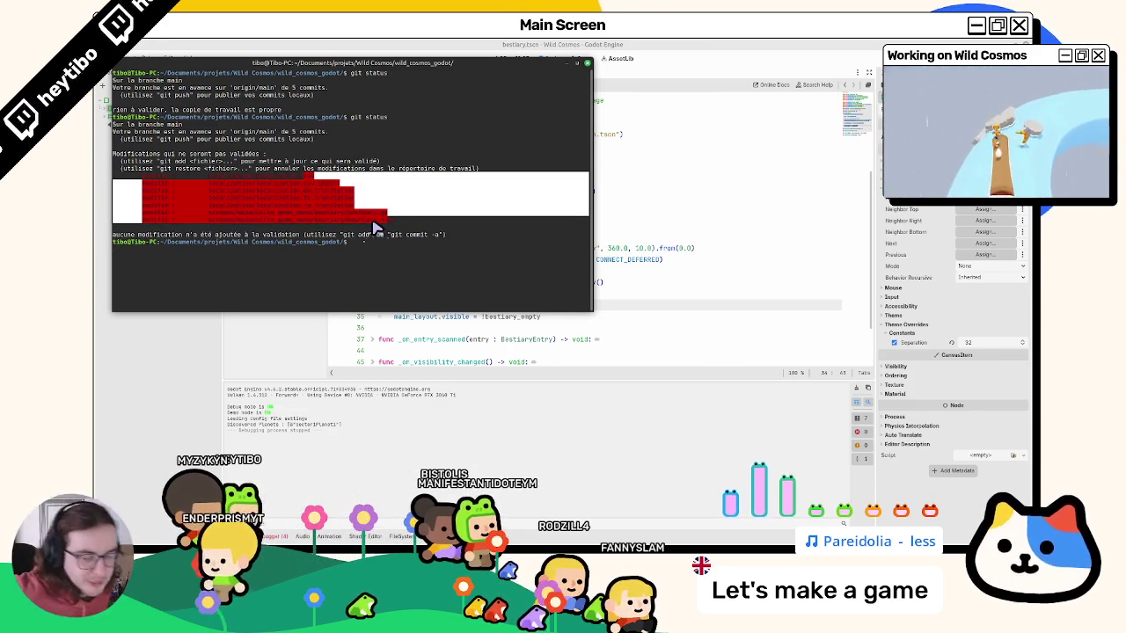
triple_click(372, 222)
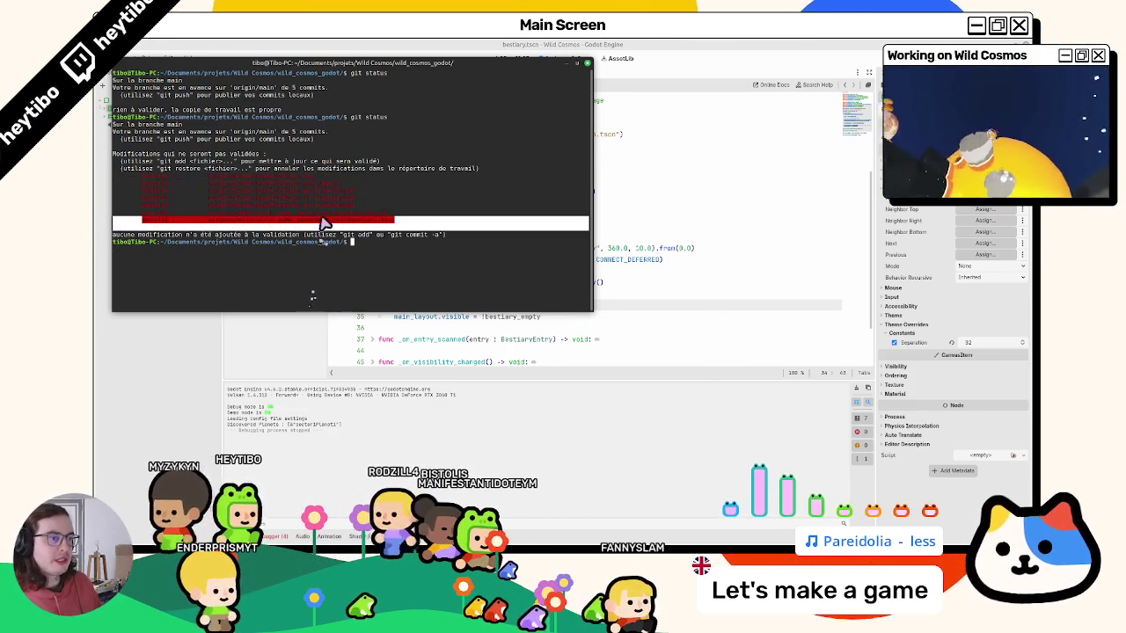
left_click(431, 44)
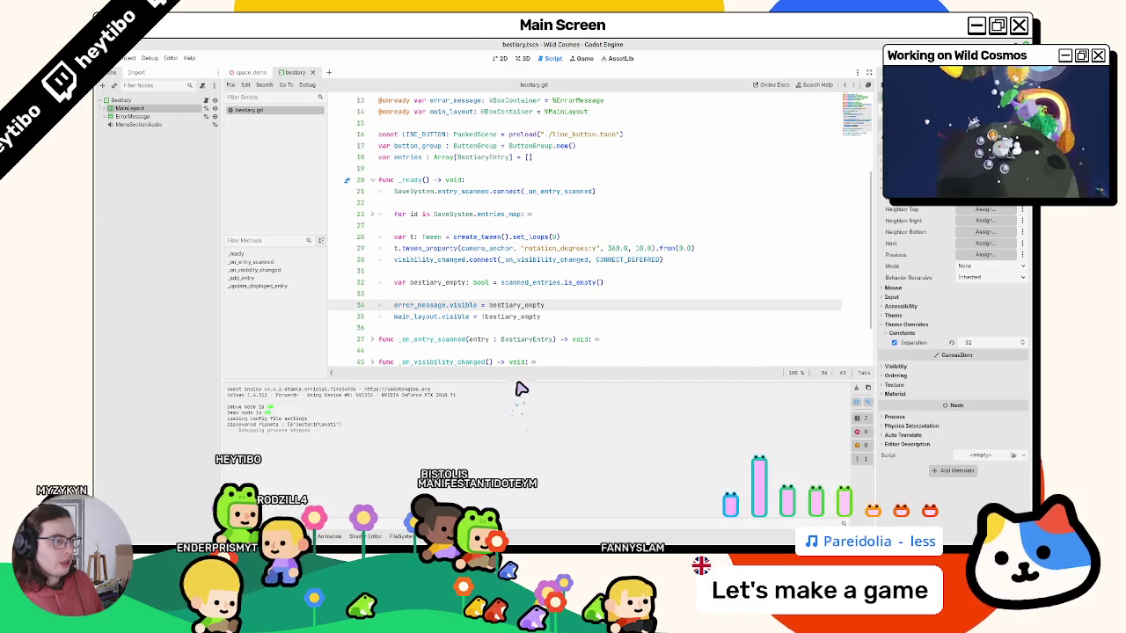
In _on_entry_scanned, delete the blank line after the bestiary_empty line so it sits above both visibility lines, then save.
scroll(412, 225, "down", 2)
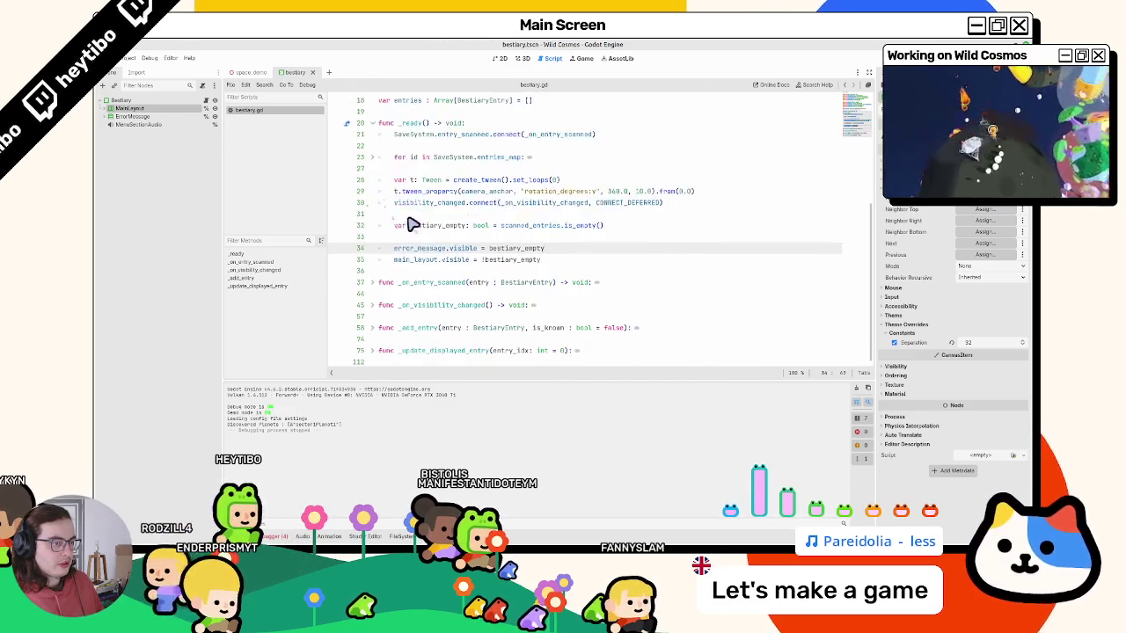
left_click(372, 282)
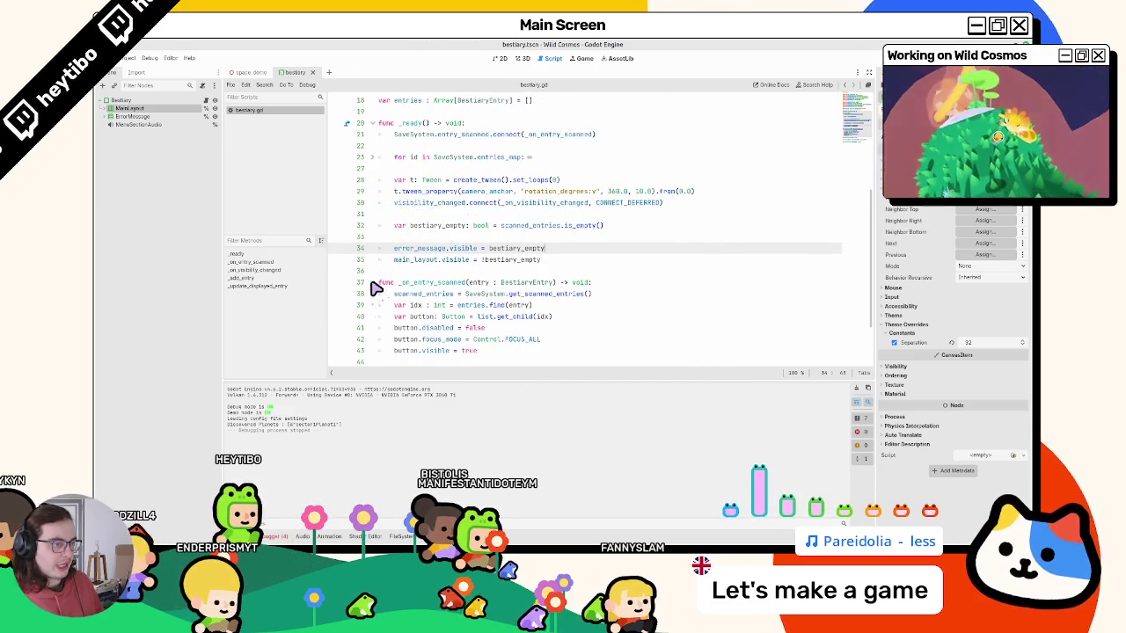
scroll(377, 288, "down", 1)
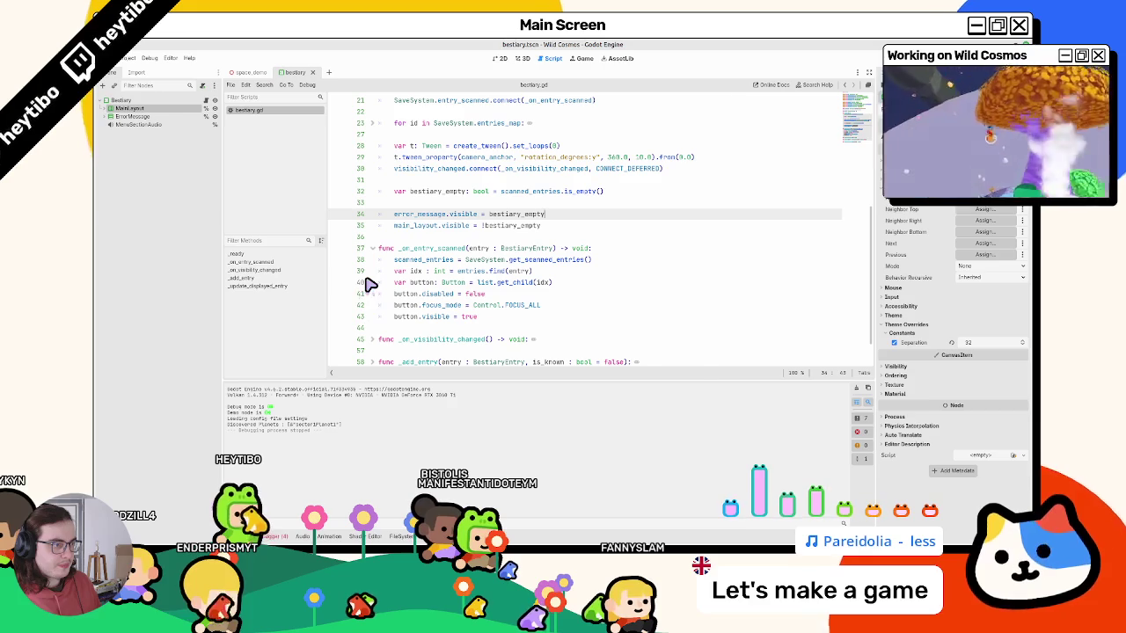
left_click_drag(431, 221, 443, 219)
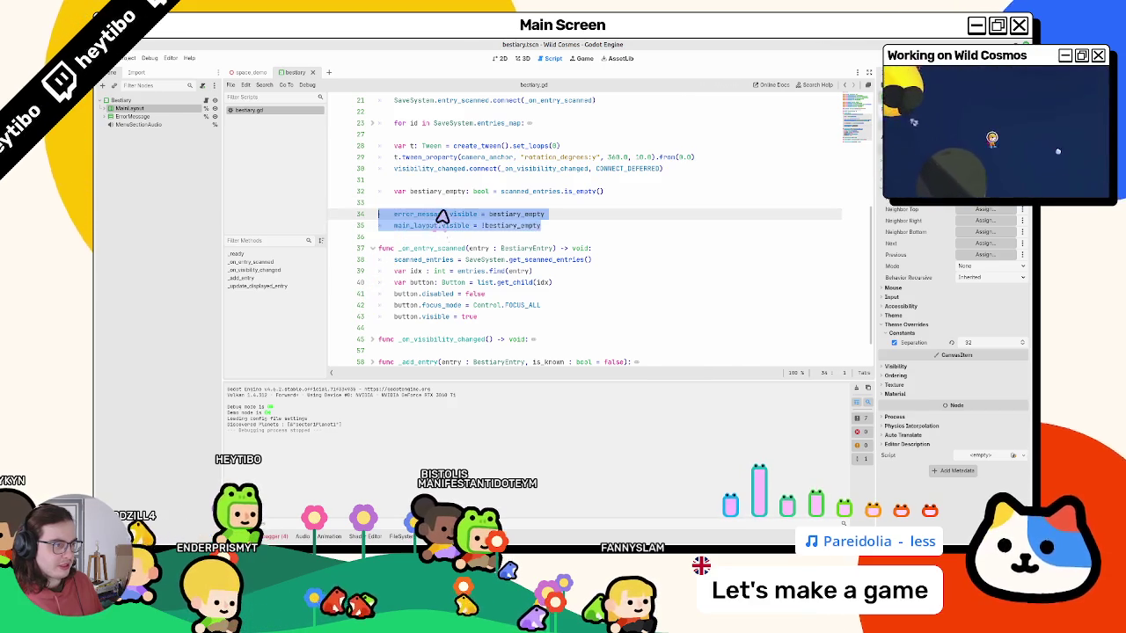
left_click(456, 193)
triple_click(457, 194)
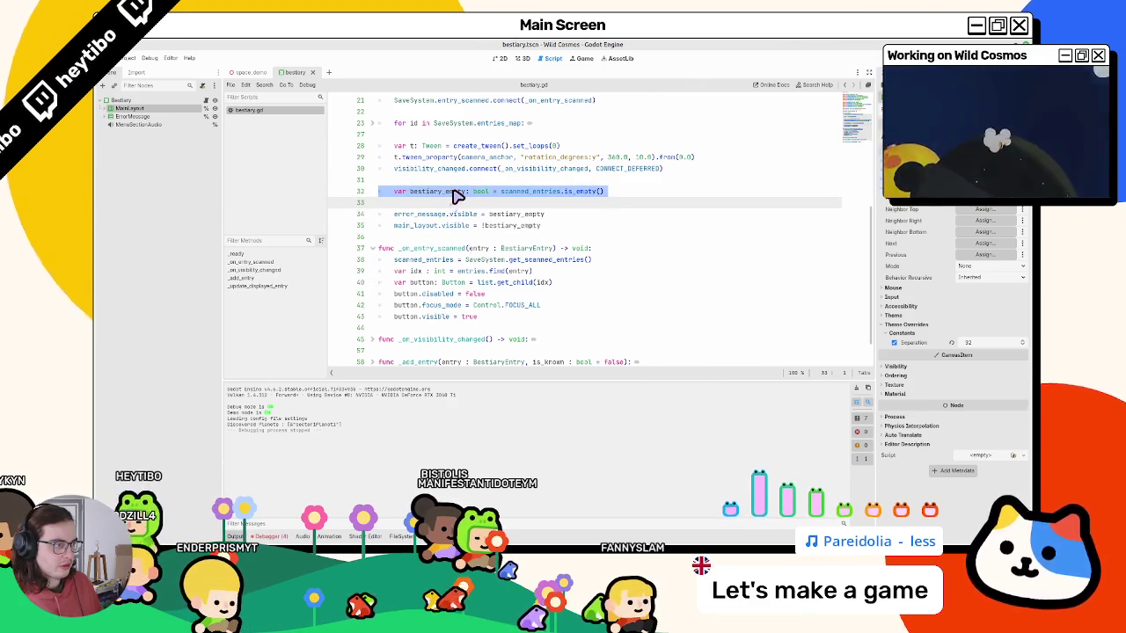
double_click(513, 194)
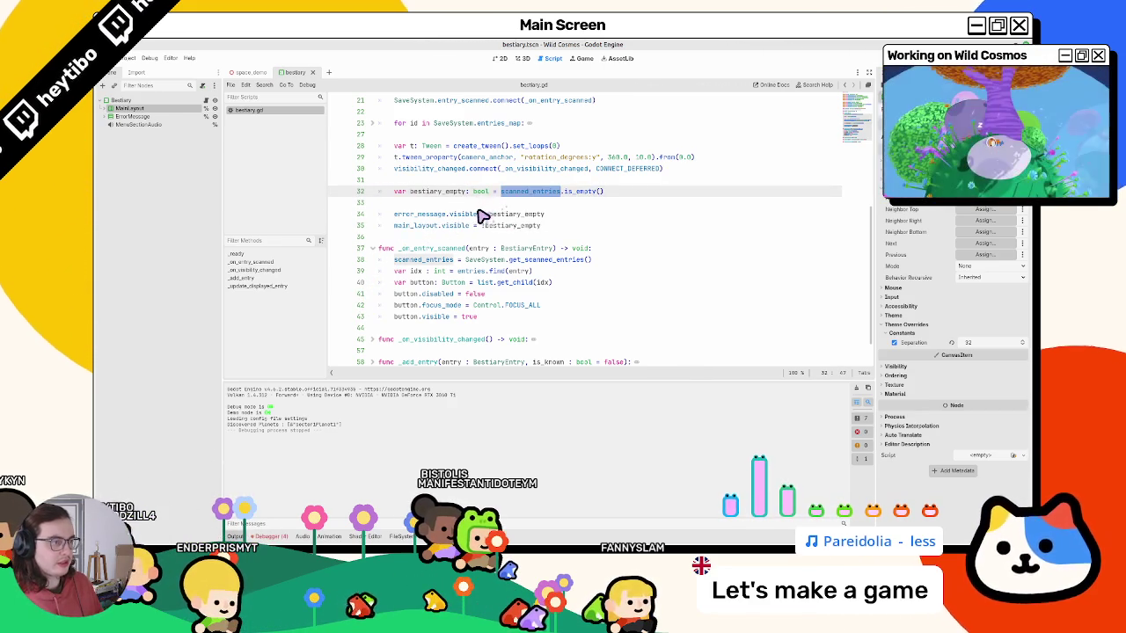
left_click(471, 199)
key("BackSpace")
left_click_drag(467, 195, 467, 222)
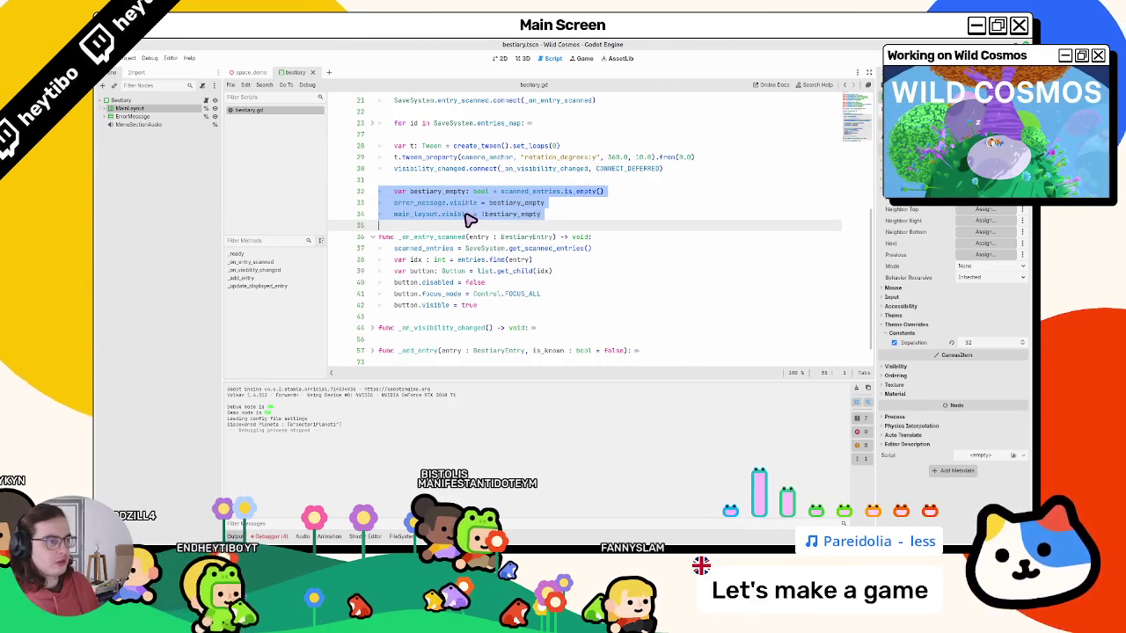
key("ctrl+s")
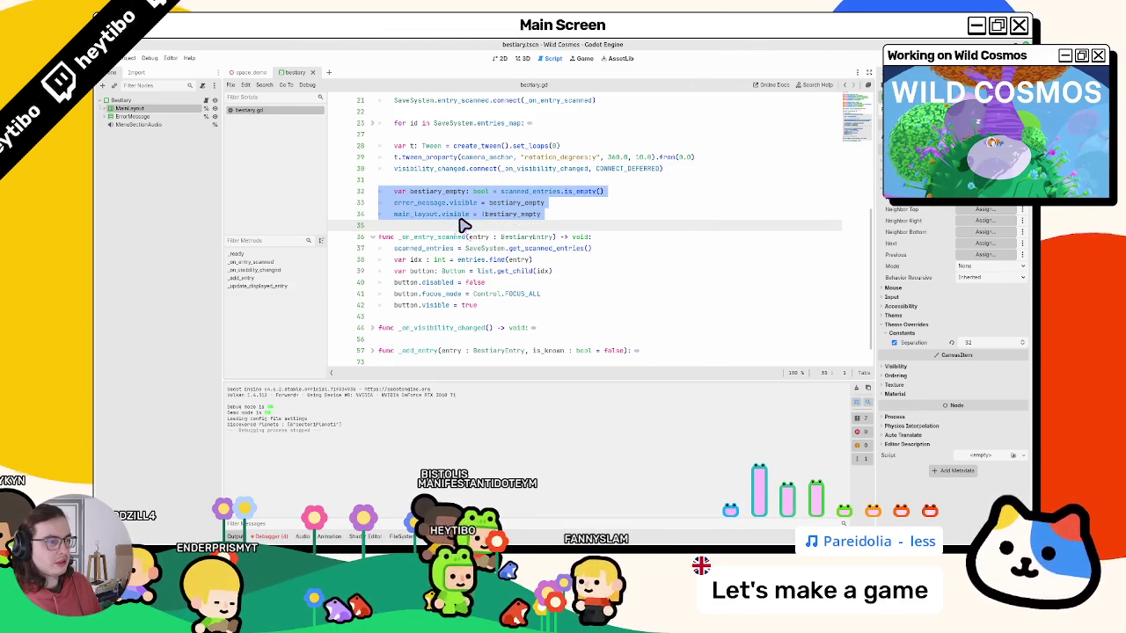
Wrap the three empty-check lines in a new 'func _check_bestiary_empty() -> void:' function.
left_click_drag(457, 227, 467, 191)
left_click(471, 185)
key("Return")
type("func ")
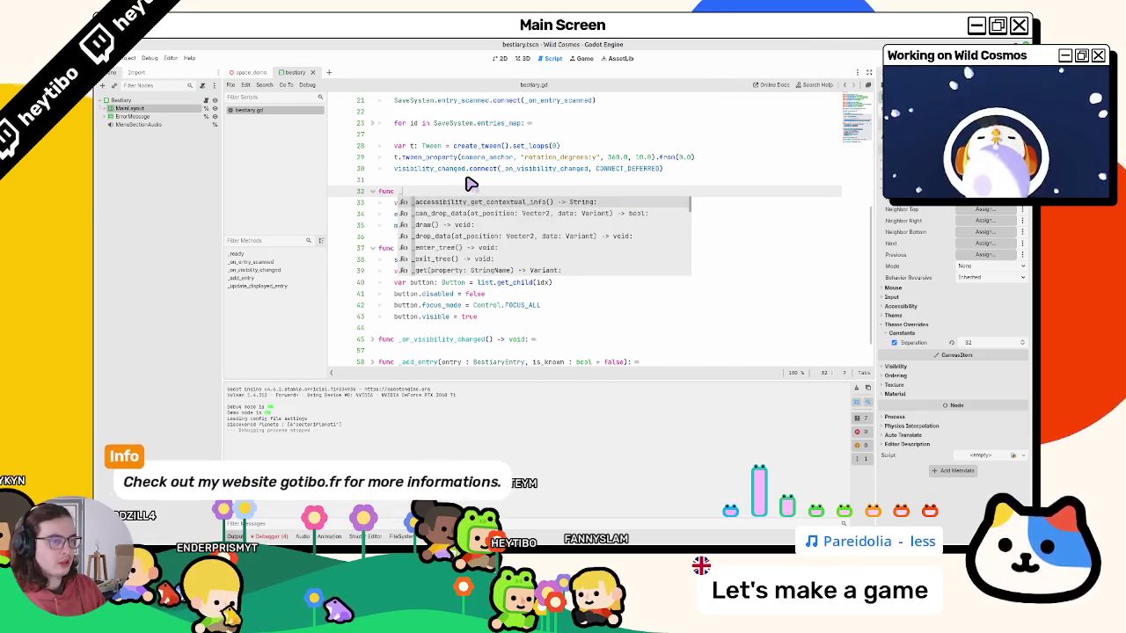
type("_check_if_bes")
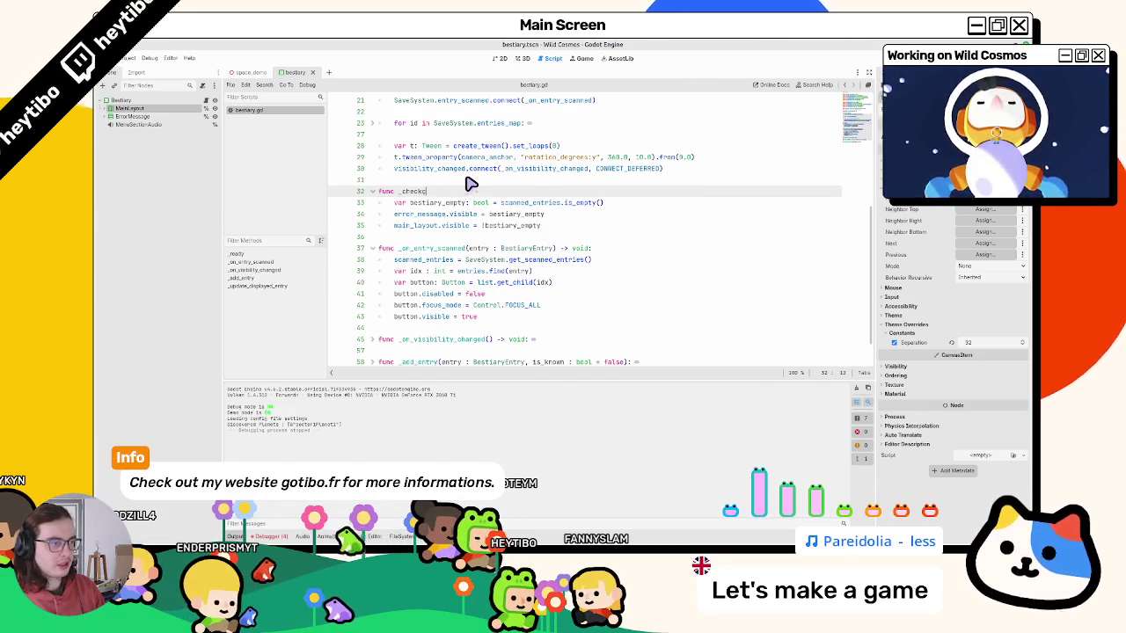
type("t")
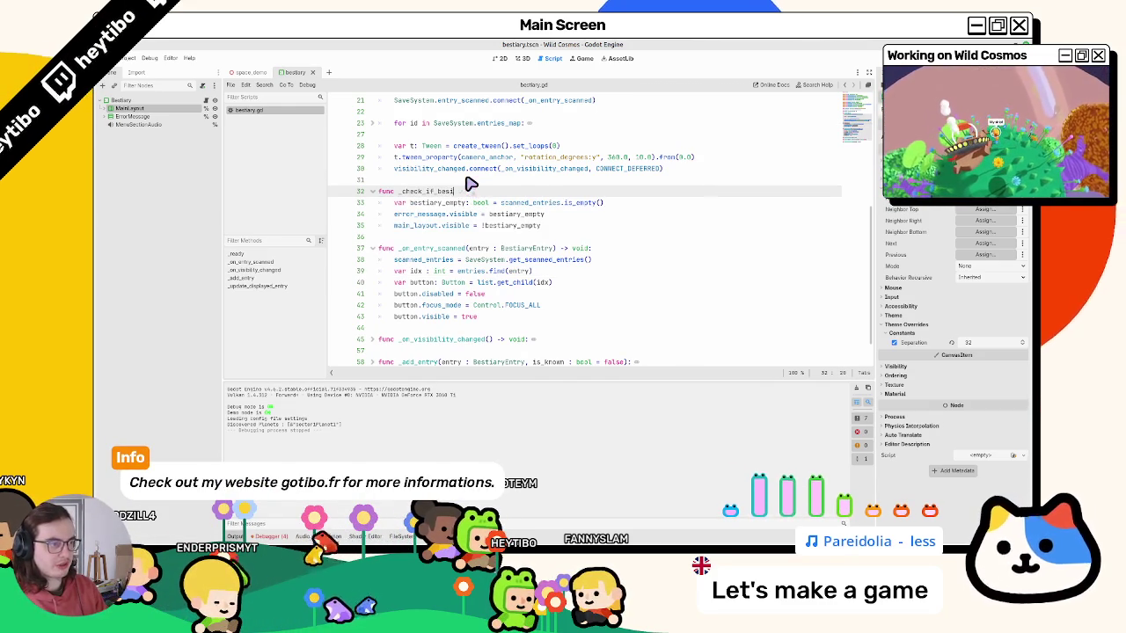
type("iary_is_empty(")
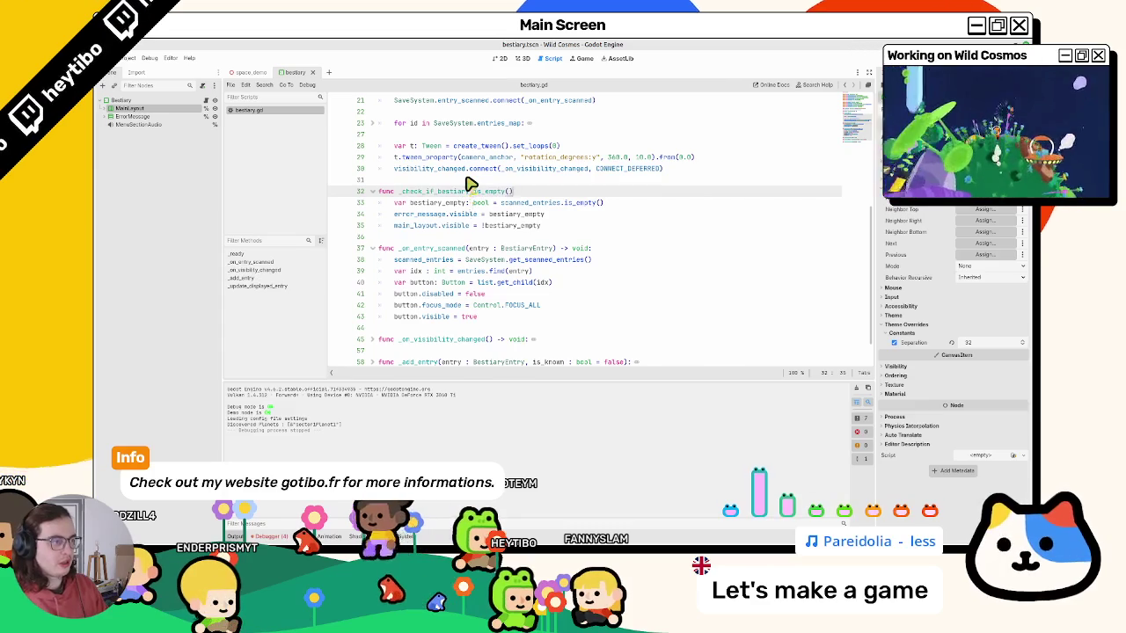
key("Return")
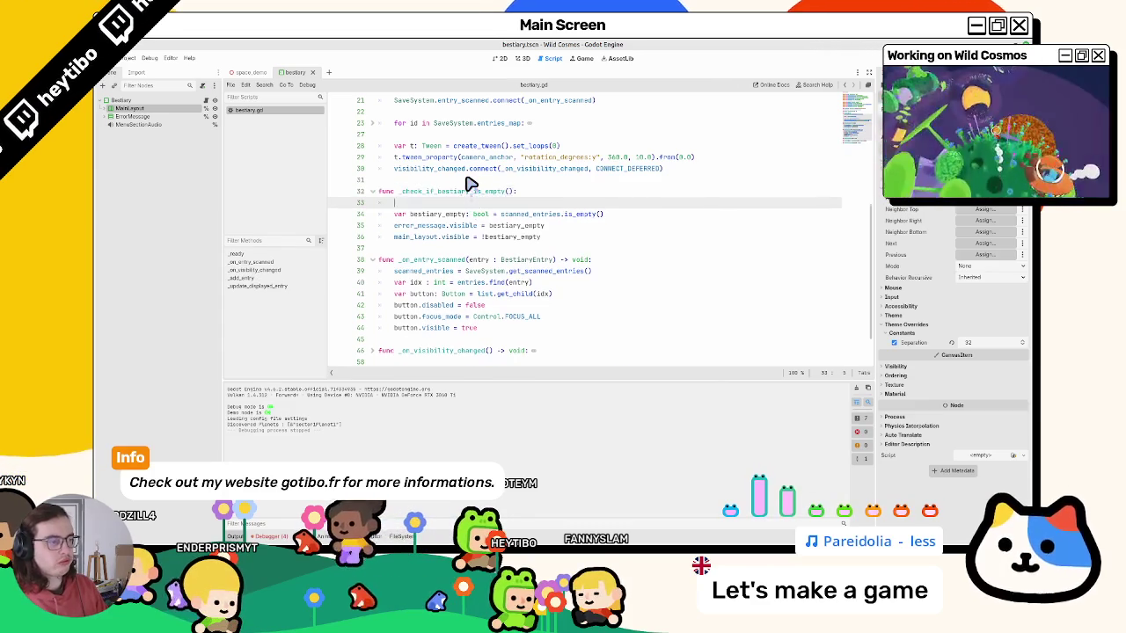
key("BackSpace")
key("Left")
type("-> pa")
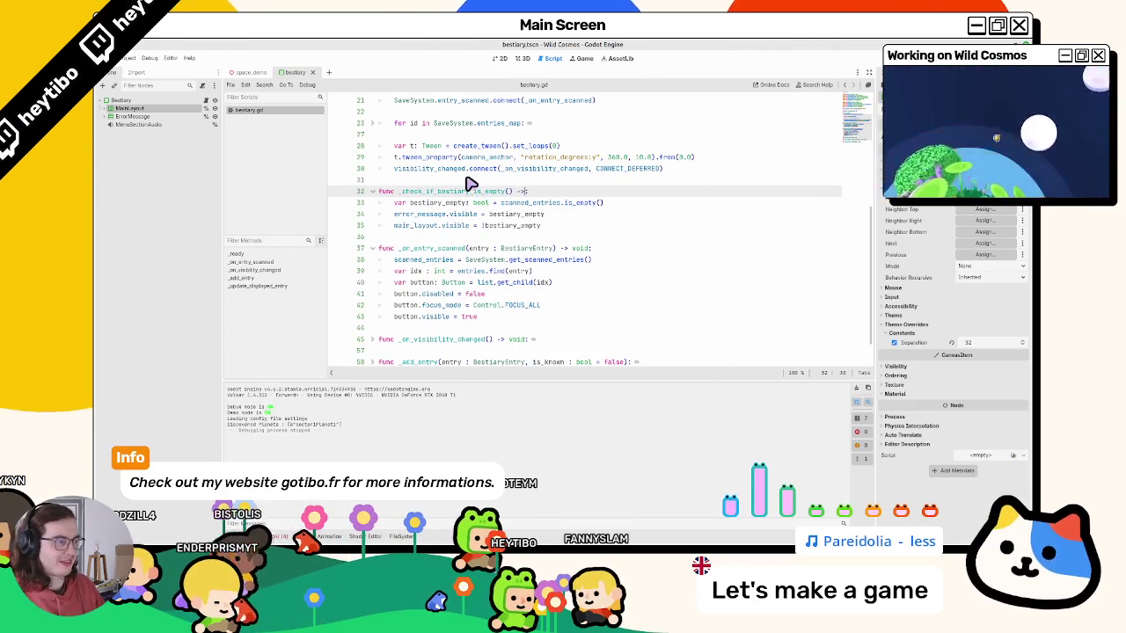
type("ss")
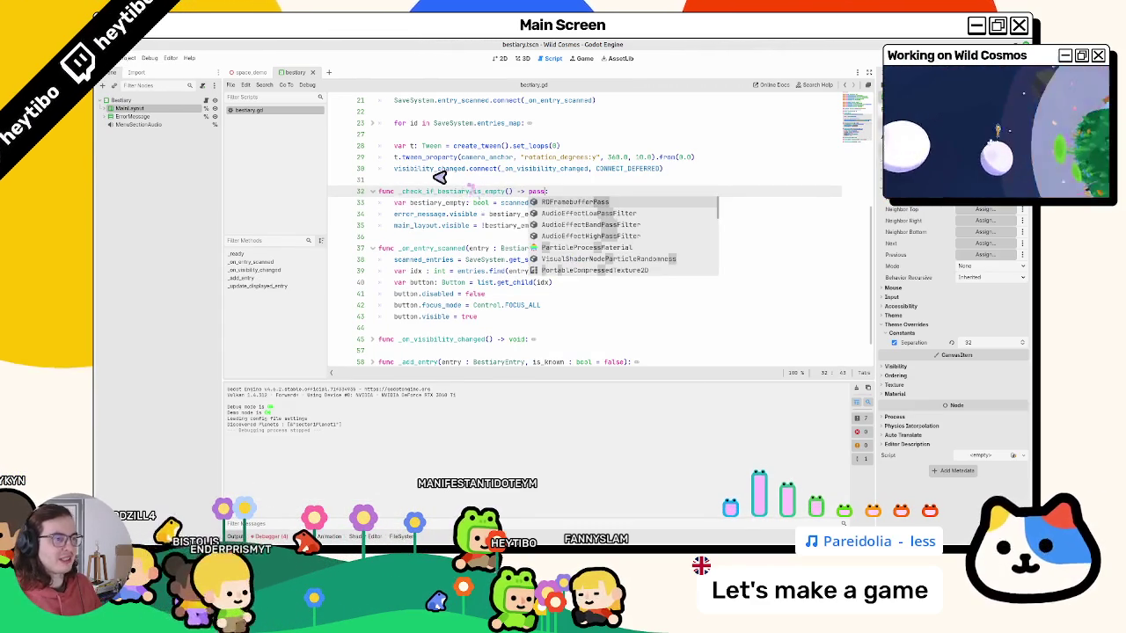
left_click_drag(401, 192, 429, 197)
key("BackSpace")
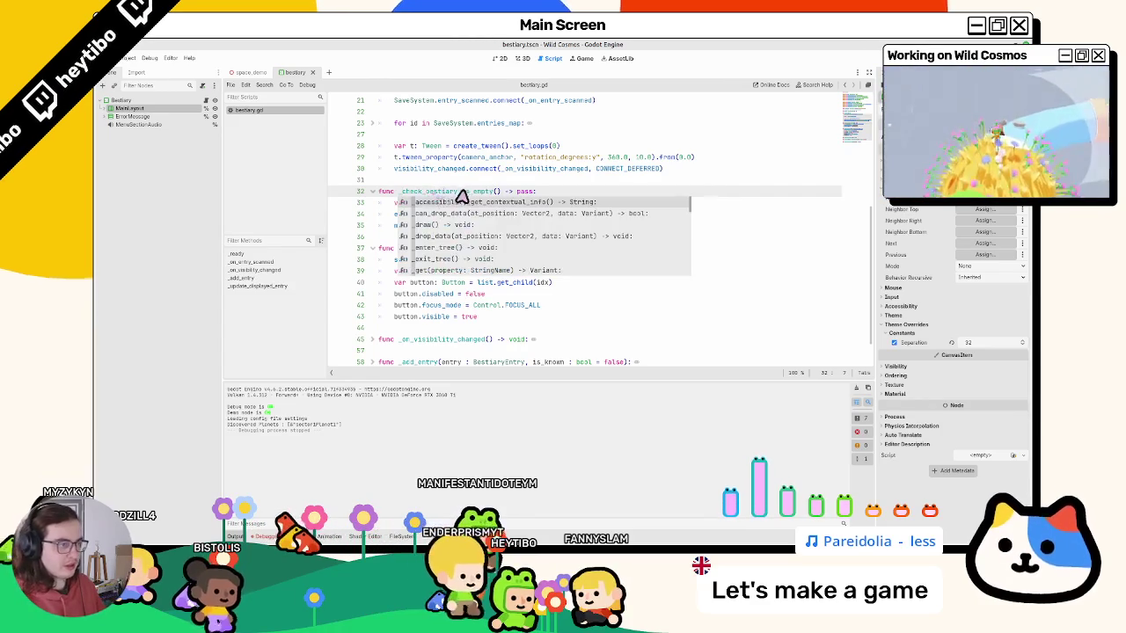
double_click(470, 194)
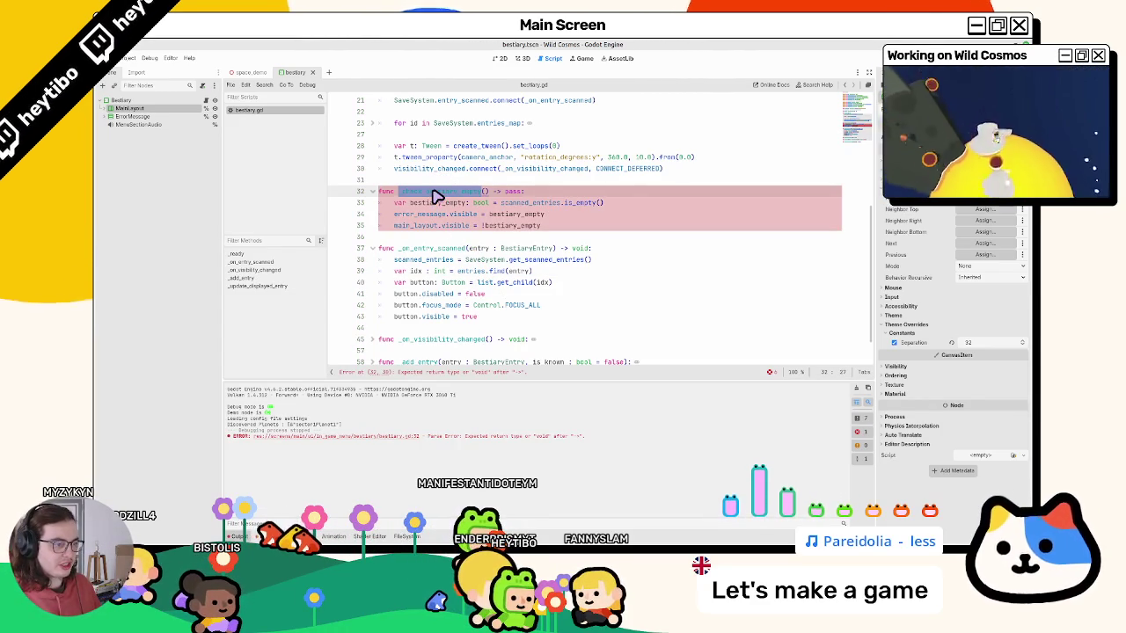
double_click(513, 192)
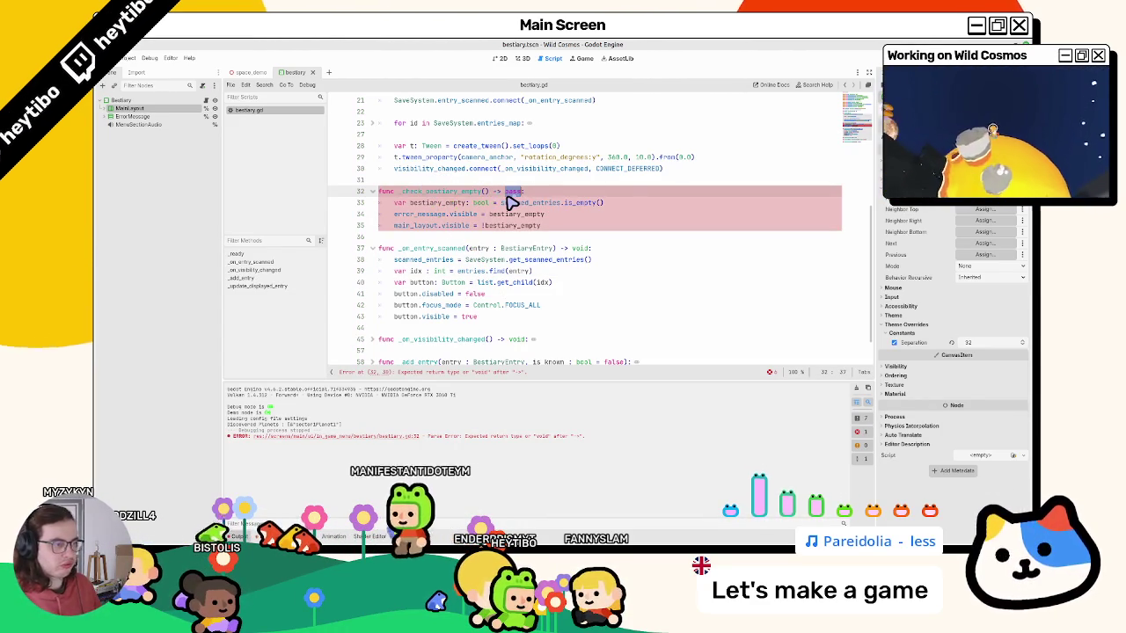
type("void")
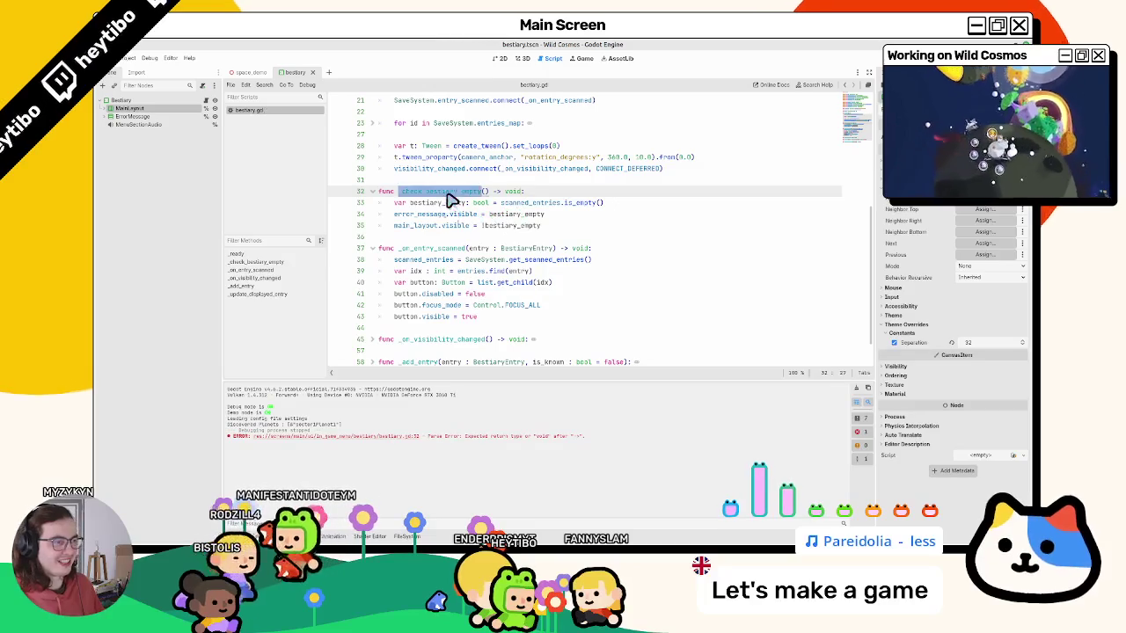
Call _check_bestiary_empty() in _ready and after button.visible = true in _on_entry_scanned.
left_click(476, 171)
key("Return")
key("Return")
type("_check_bestiary_empty()")
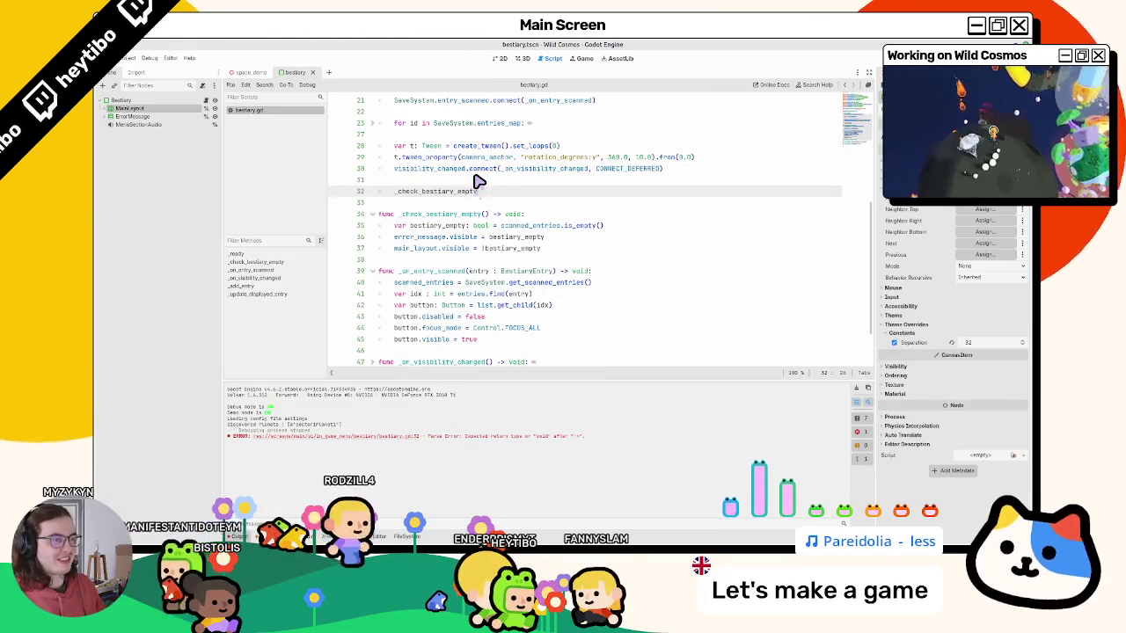
double_click(447, 192)
key("ctrl+c")
left_click(530, 341)
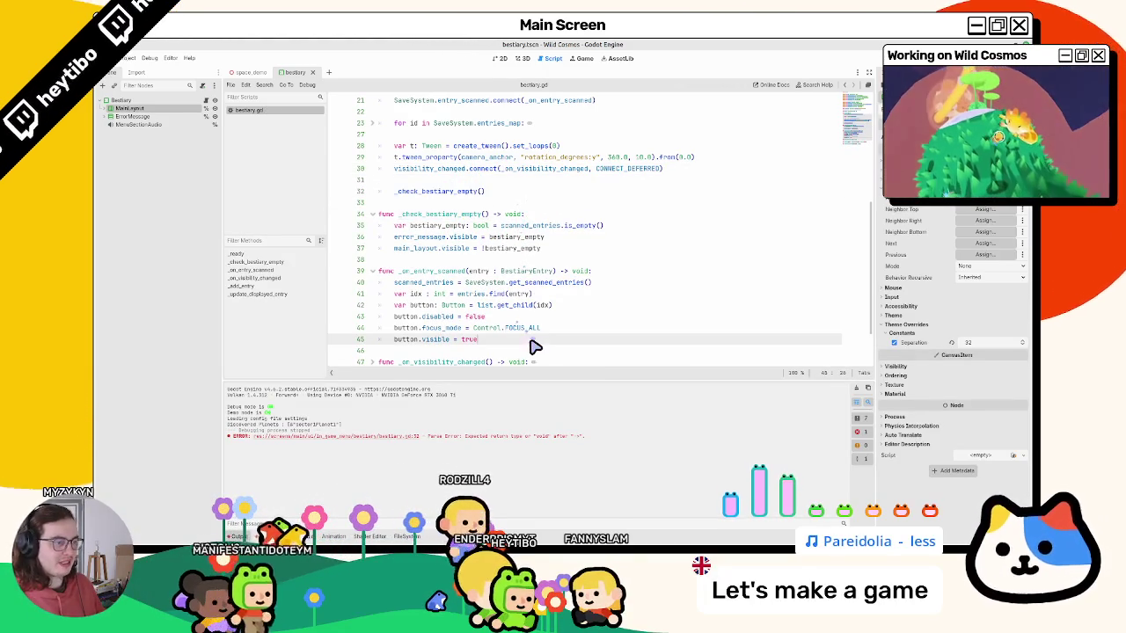
key("Return")
key("ctrl+v")
scroll(531, 347, "down", 3)
left_click(858, 389)
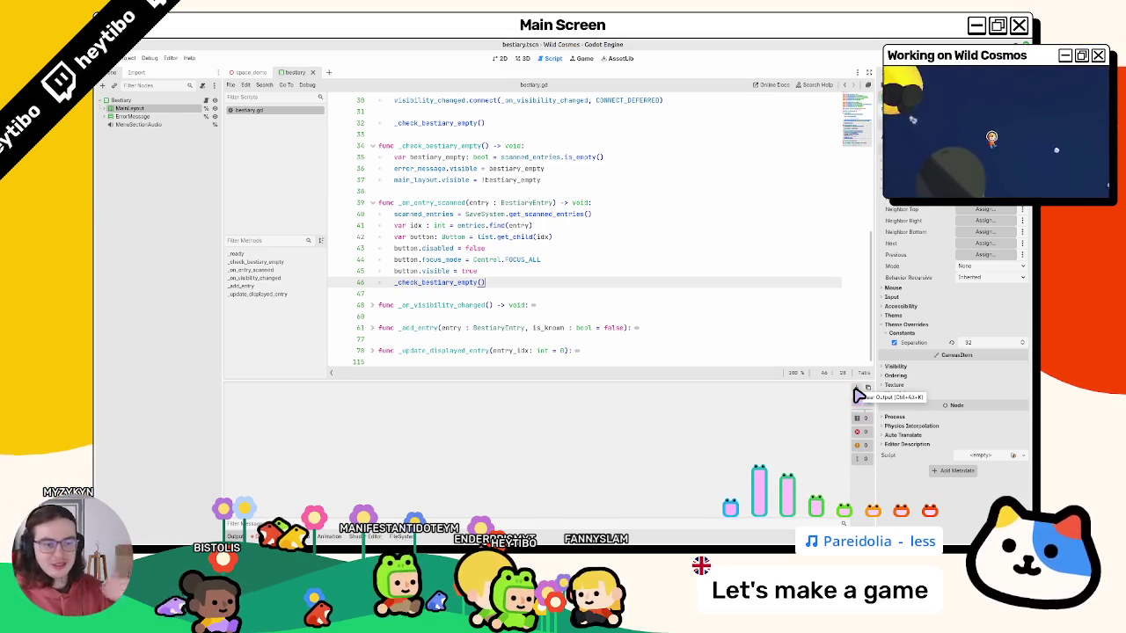
Run the game maximized, check the Bestiaire tab lists the Phasmida entry, then stop it.
key("ctrl+shift+F5")
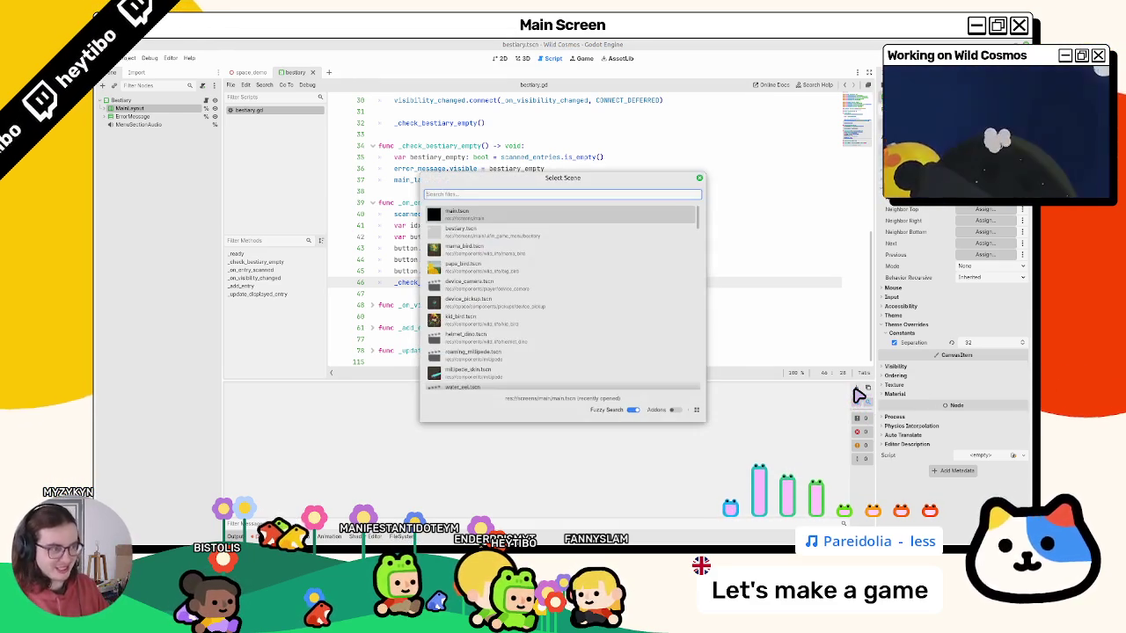
key("Return")
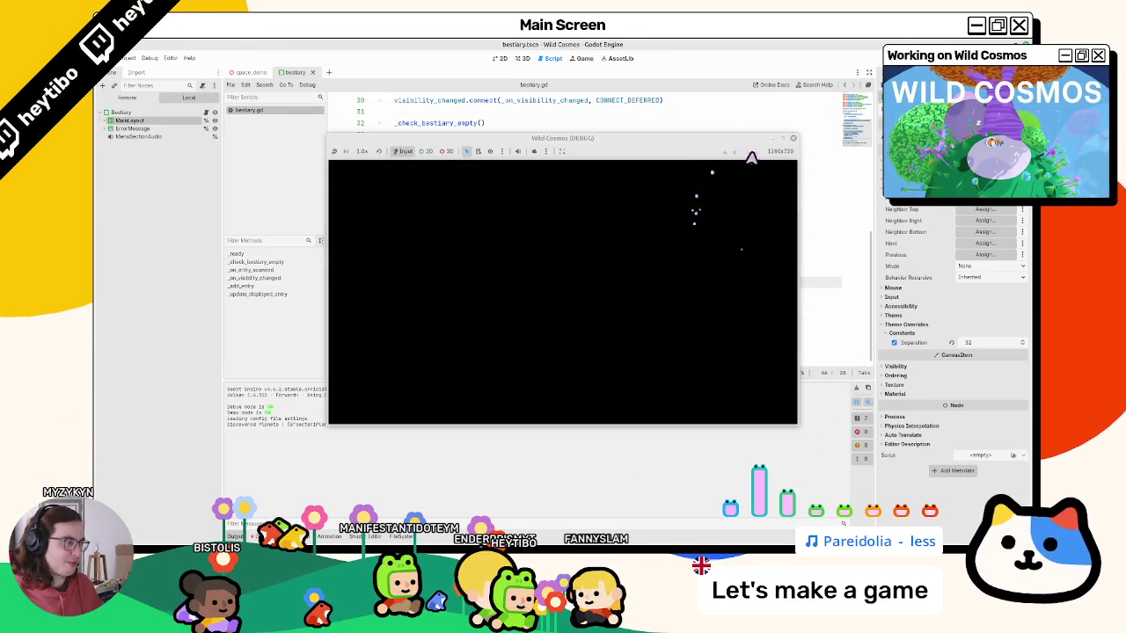
left_click(784, 139)
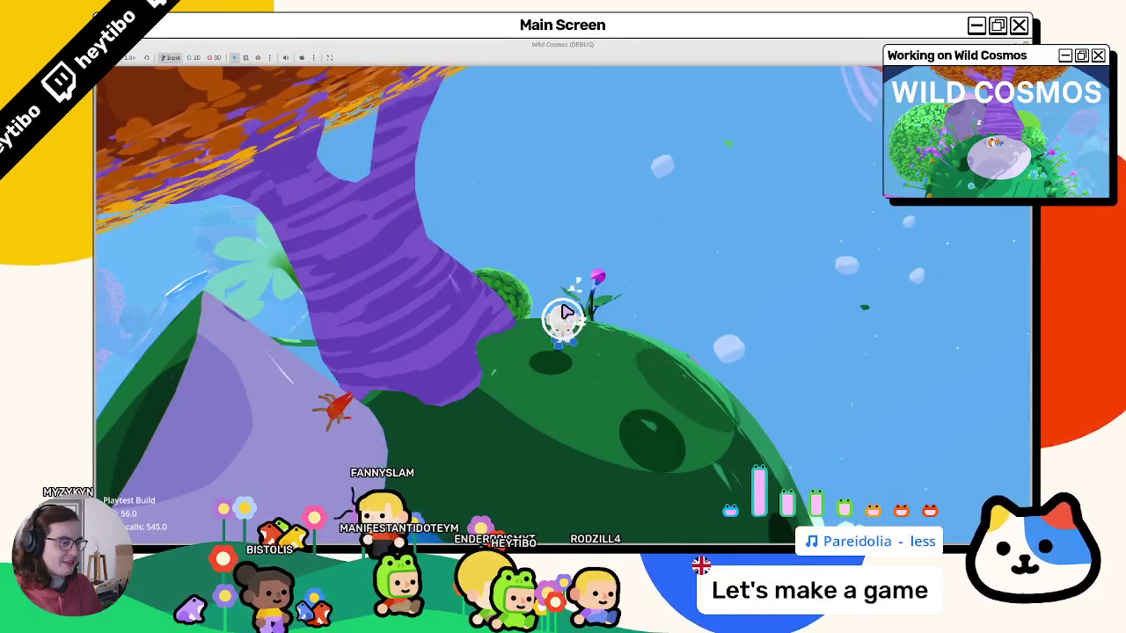
key("Tab")
key("e")
key("e")
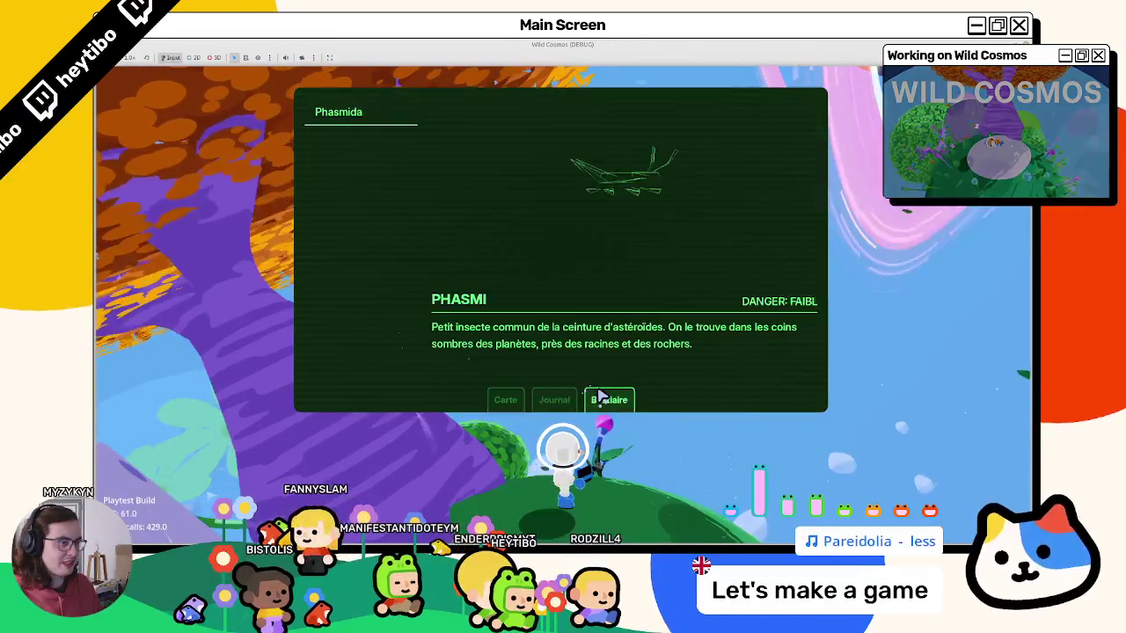
key("F8")
left_click(150, 58)
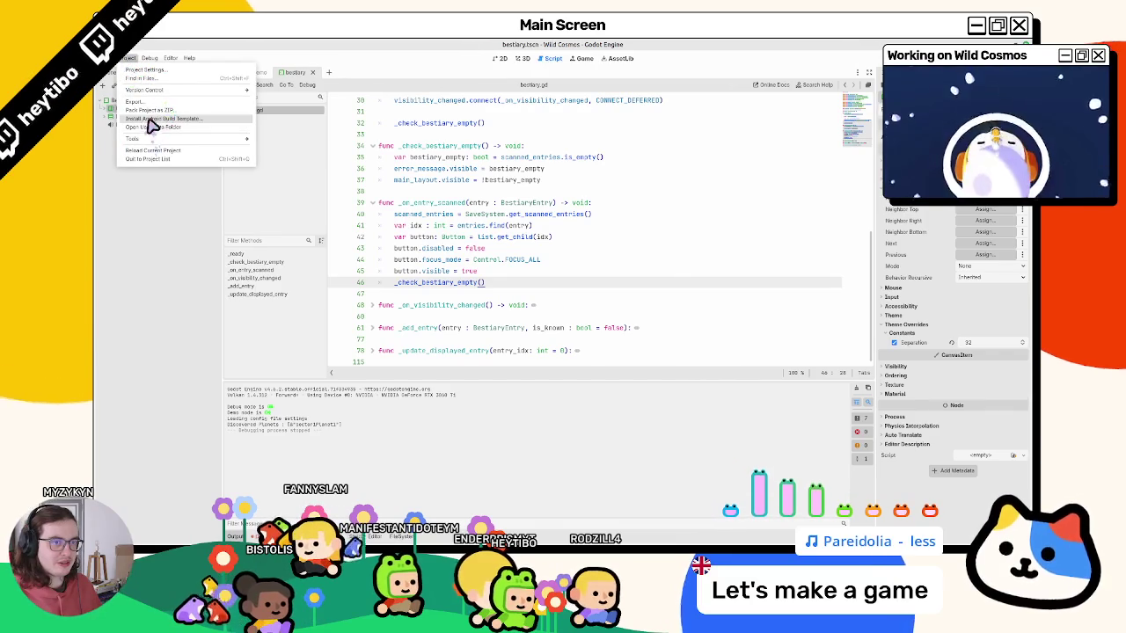
Delete game.save from the Wild Cosmos user data folder and relaunch the game with F5.
mouse_move(162, 59)
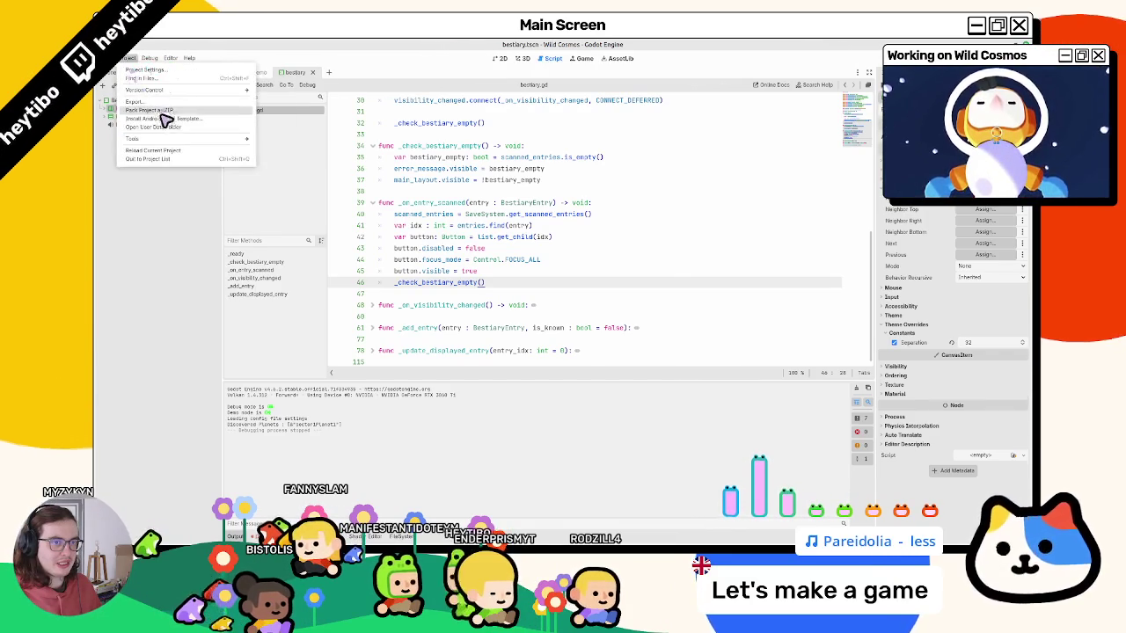
left_click(191, 139)
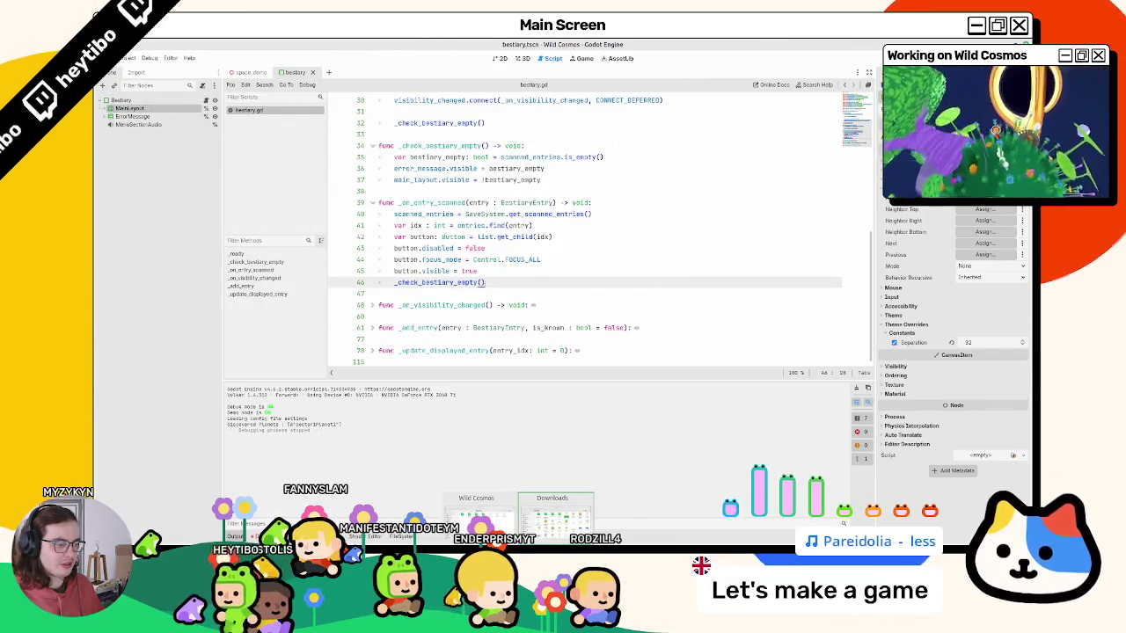
left_click(499, 147)
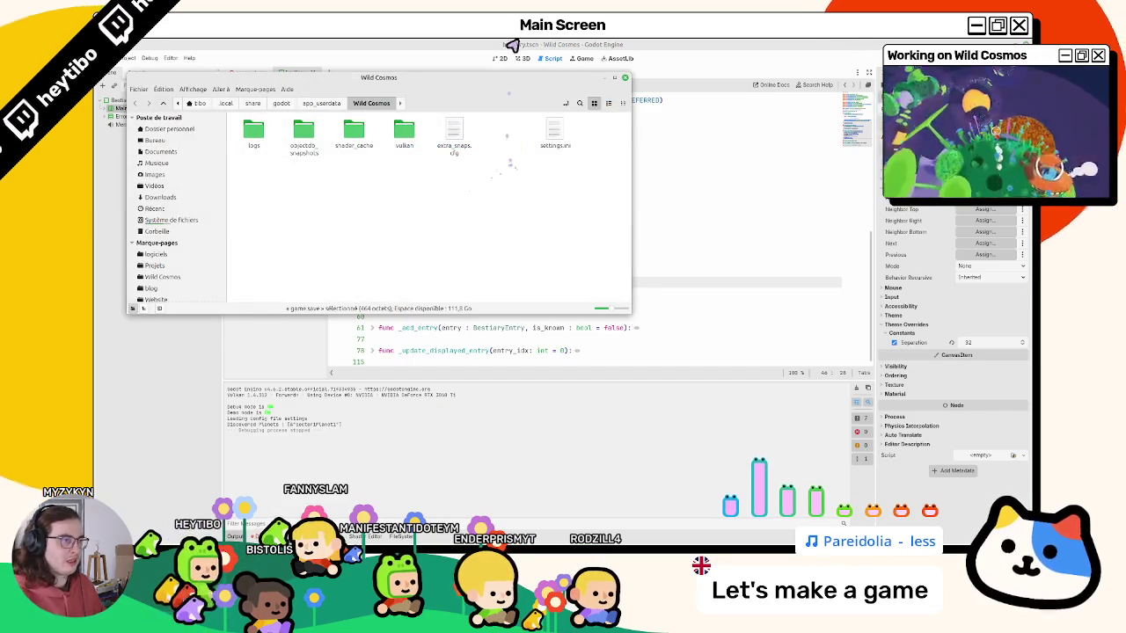
key("F5")
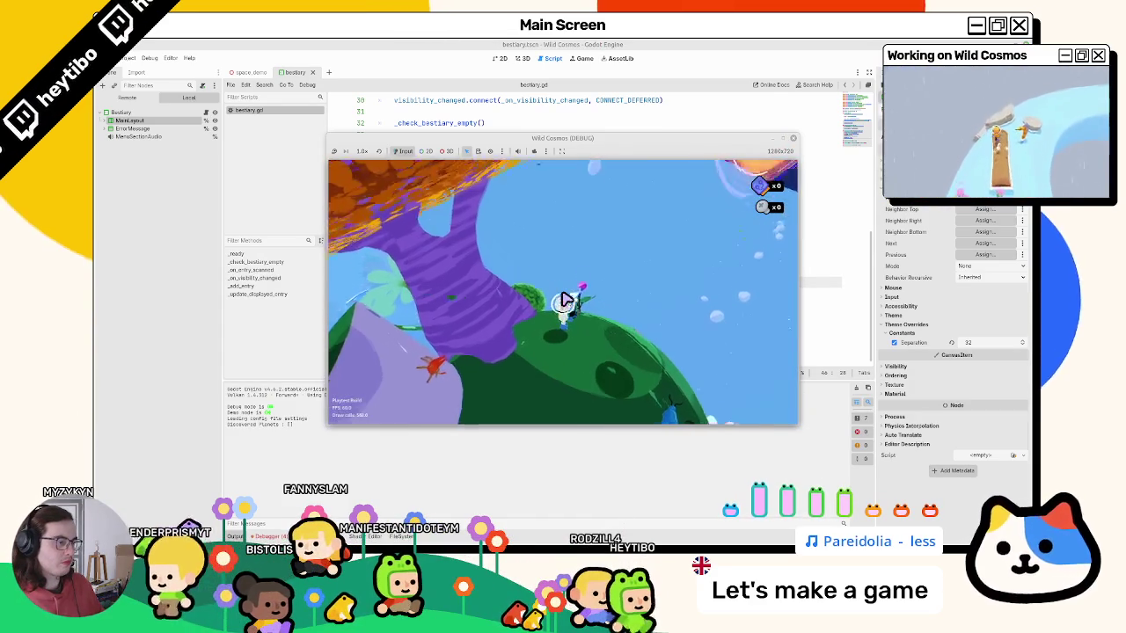
Check the empty Bestiaire shows the 404 no-data message, then close it and maximize the game.
key("Tab")
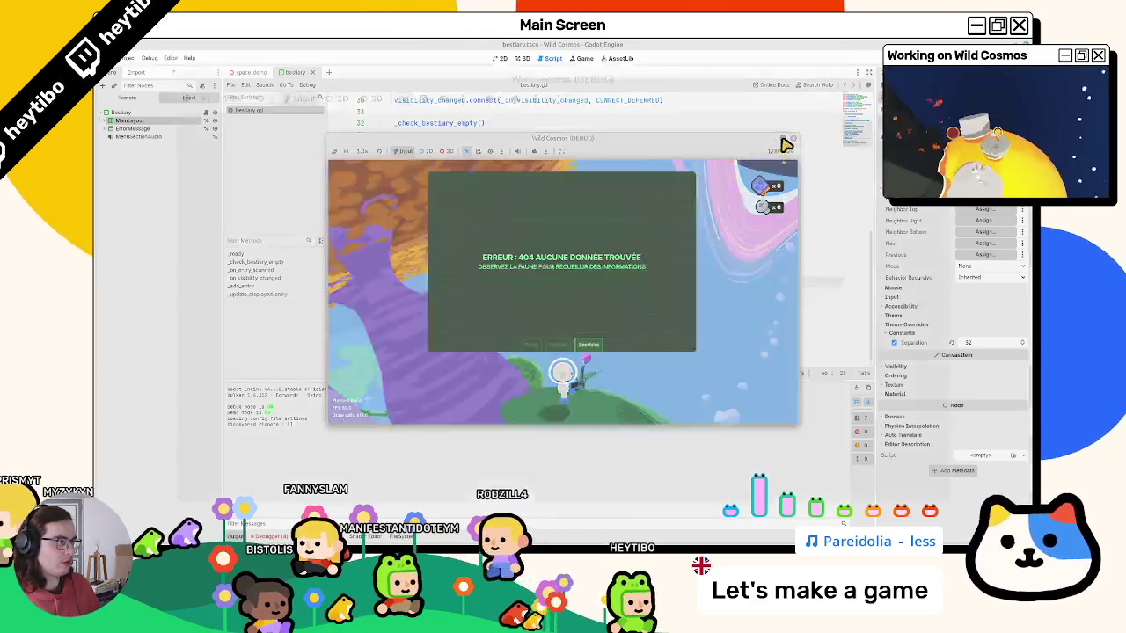
left_click(784, 141)
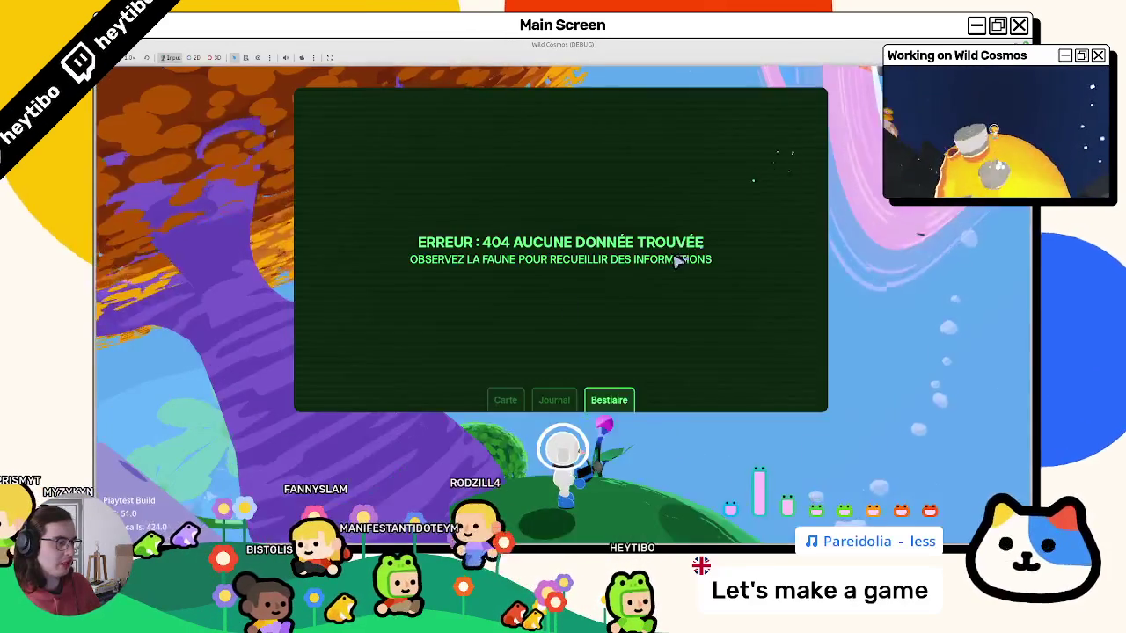
key("Tab")
Walk to and scan the centipede, confirm the Mille-pattes cuirassé bestiary entry, then stop the game.
key("w")
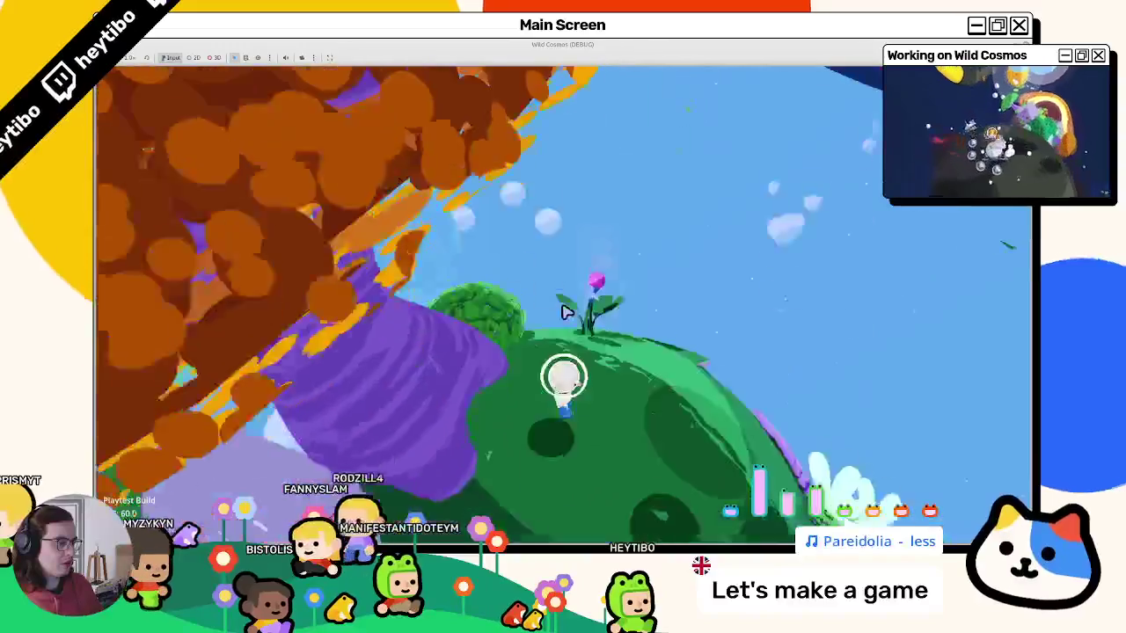
key("w")
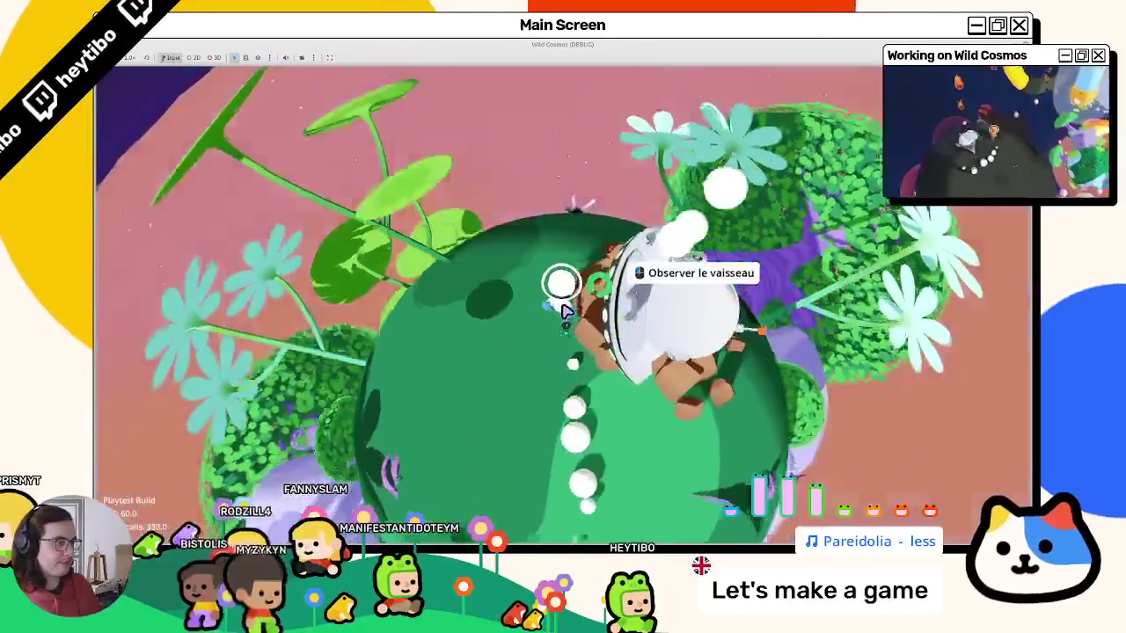
key("w")
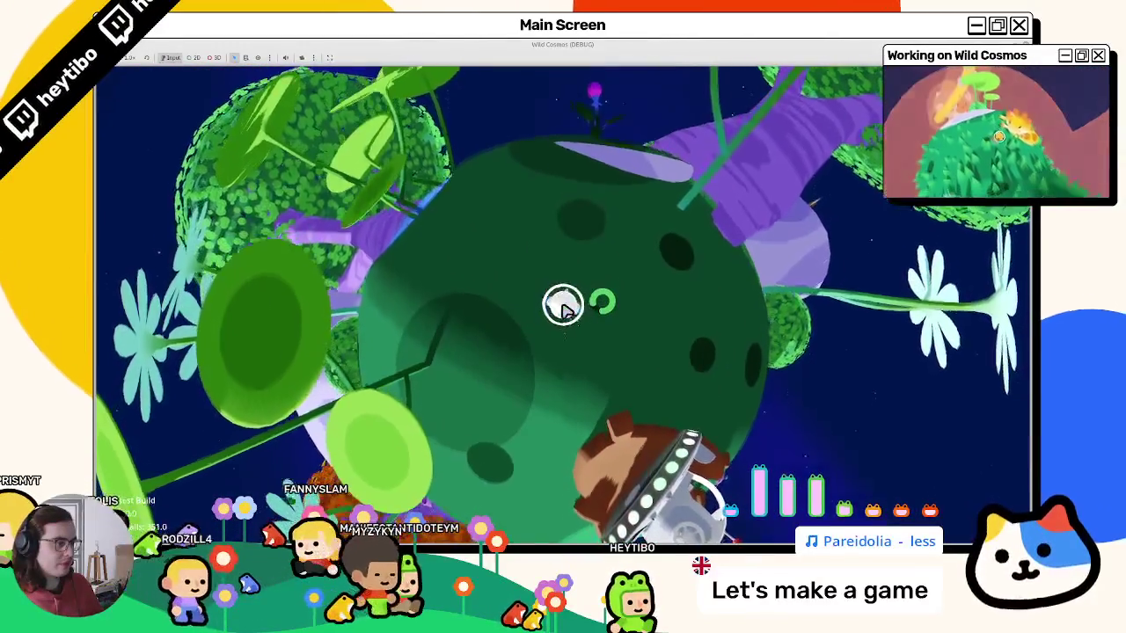
key("w")
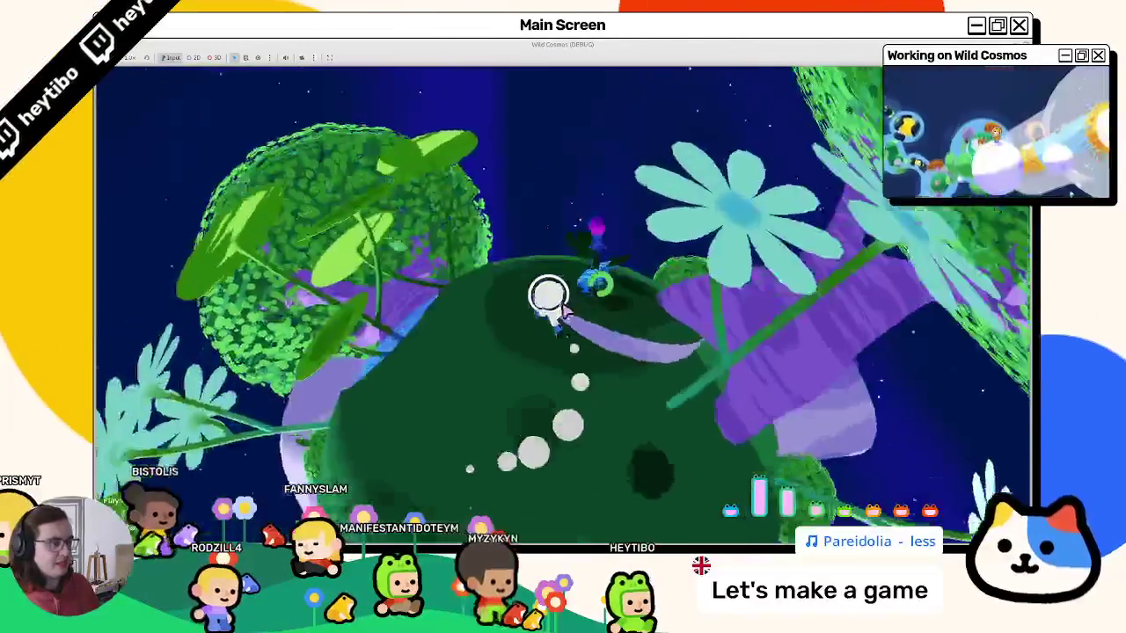
key("w")
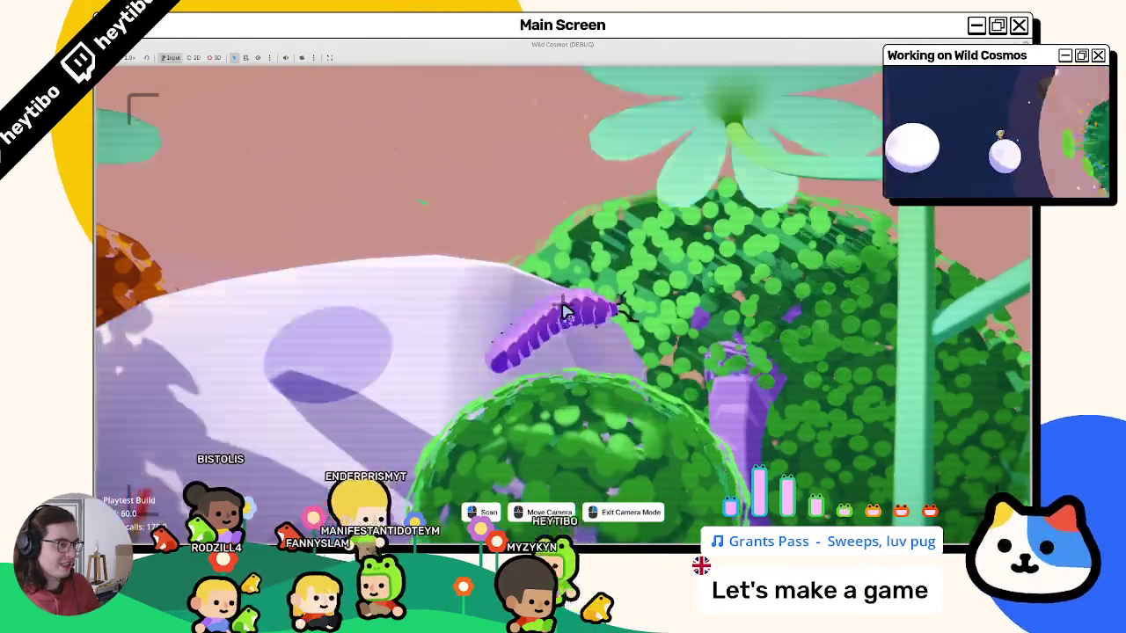
right_click(566, 312)
key("Tab")
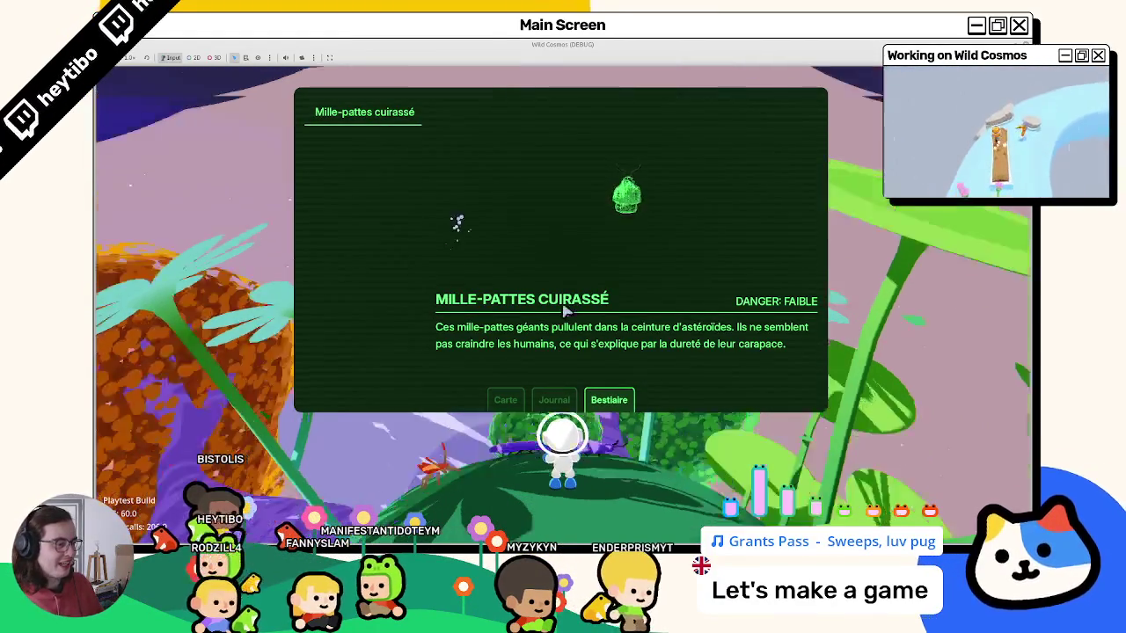
key("Tab")
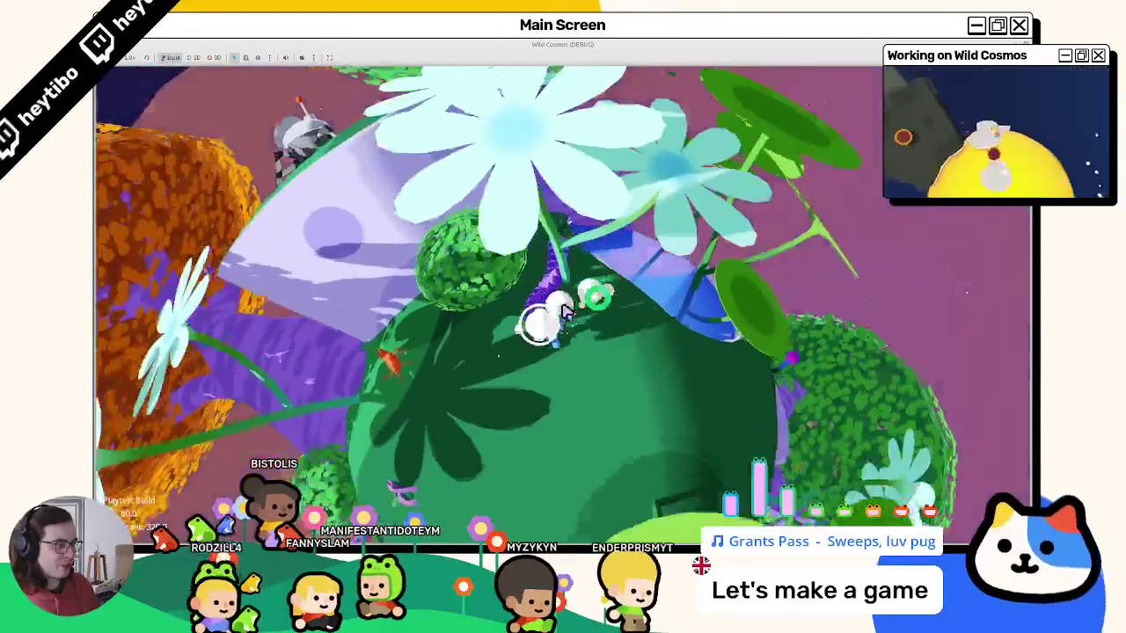
key("F8")
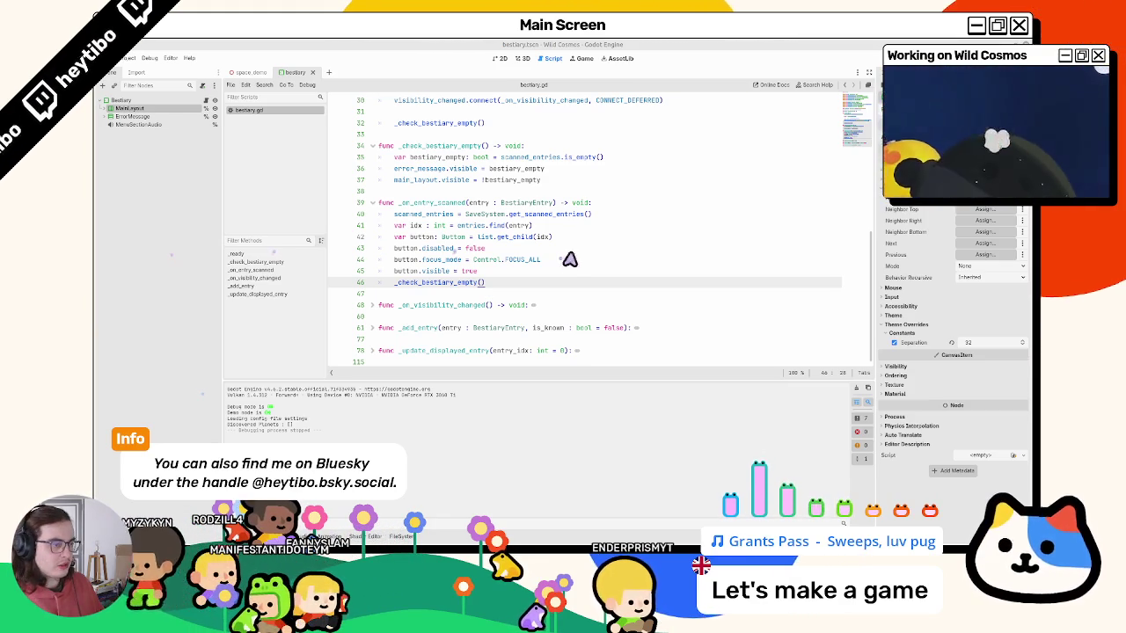
Scroll bestiary.gd up to line 15, then switch to the terminal and run git status.
scroll(528, 293, "up", 5)
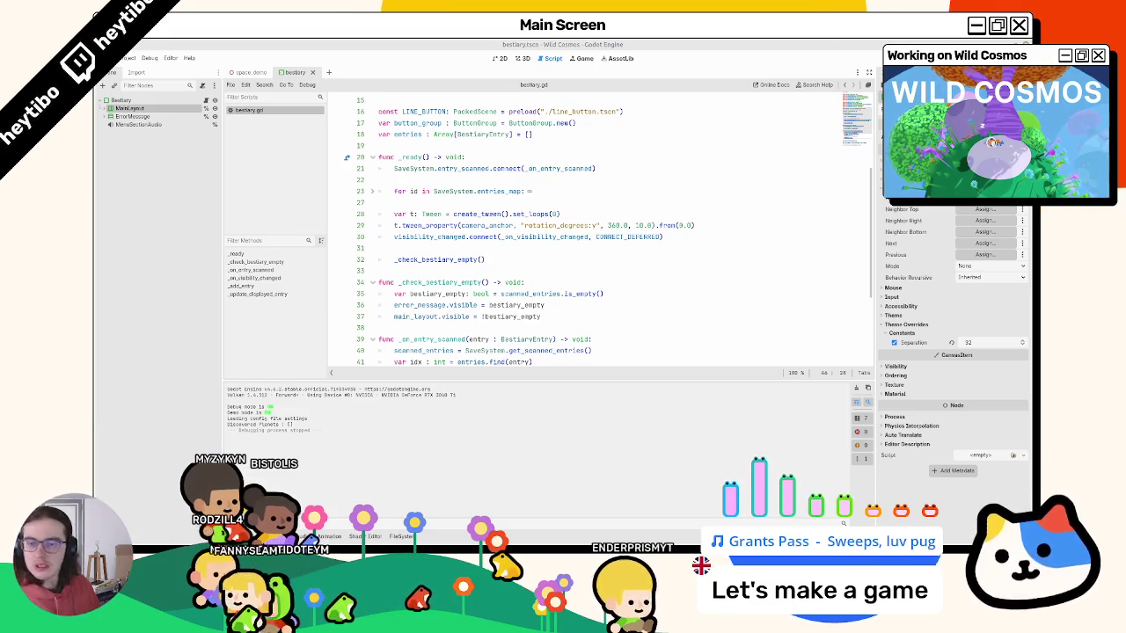
key("alt+Tab")
key("Return")
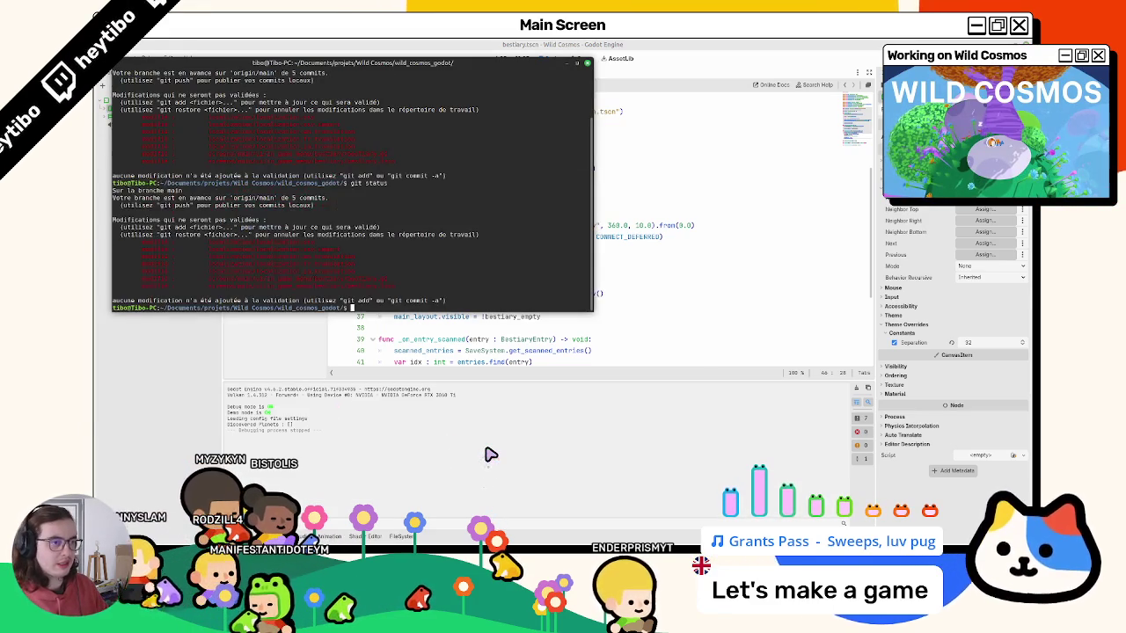
Review git log and status, stage all changes with git add ., and begin a git commit -m message.
key("Return")
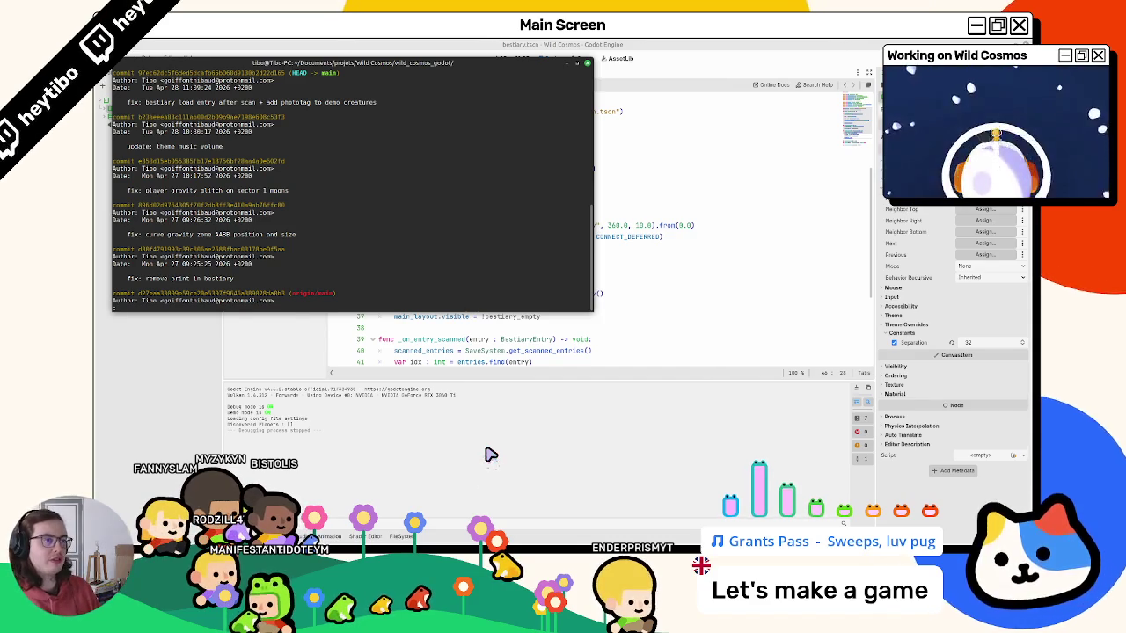
type("q")
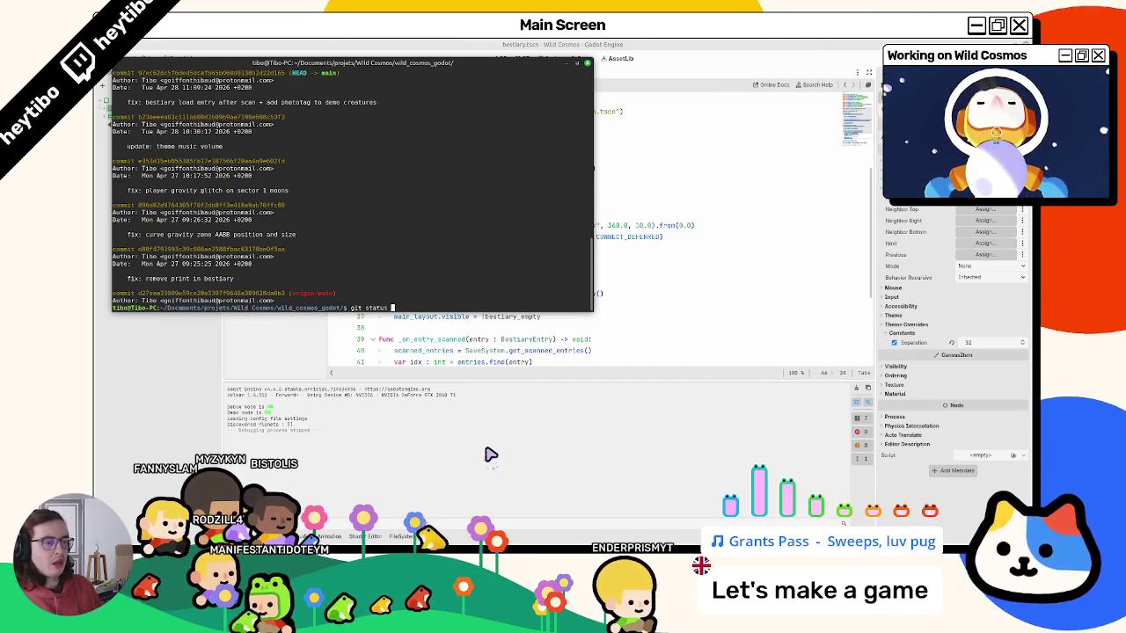
type("git status")
key("Return")
type("git add .")
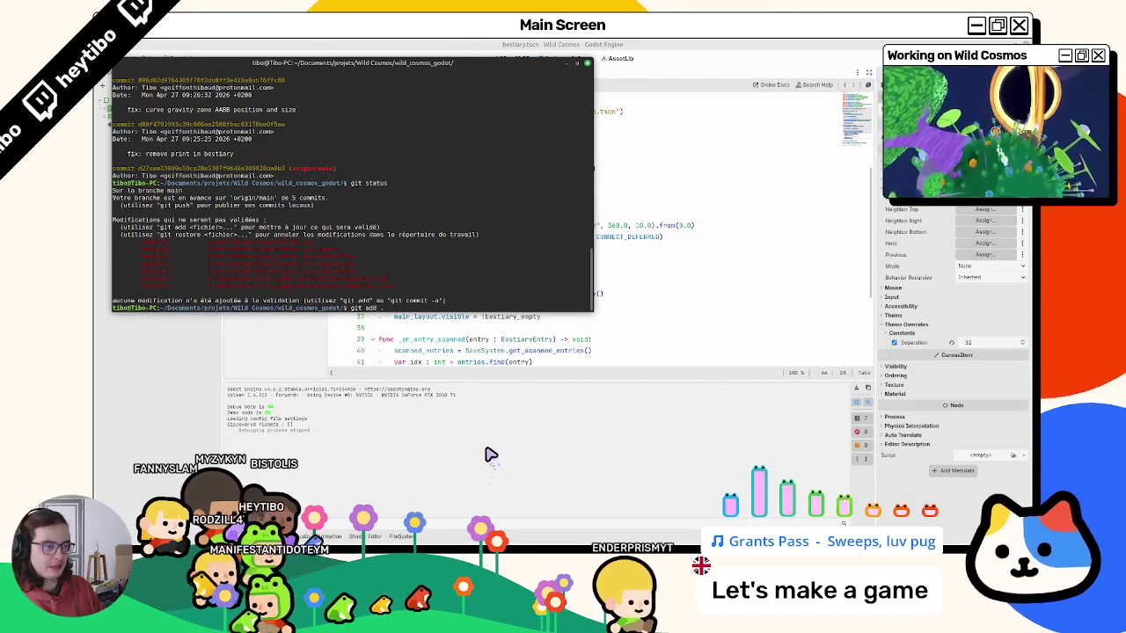
key("Return")
type("git status")
key("Return")
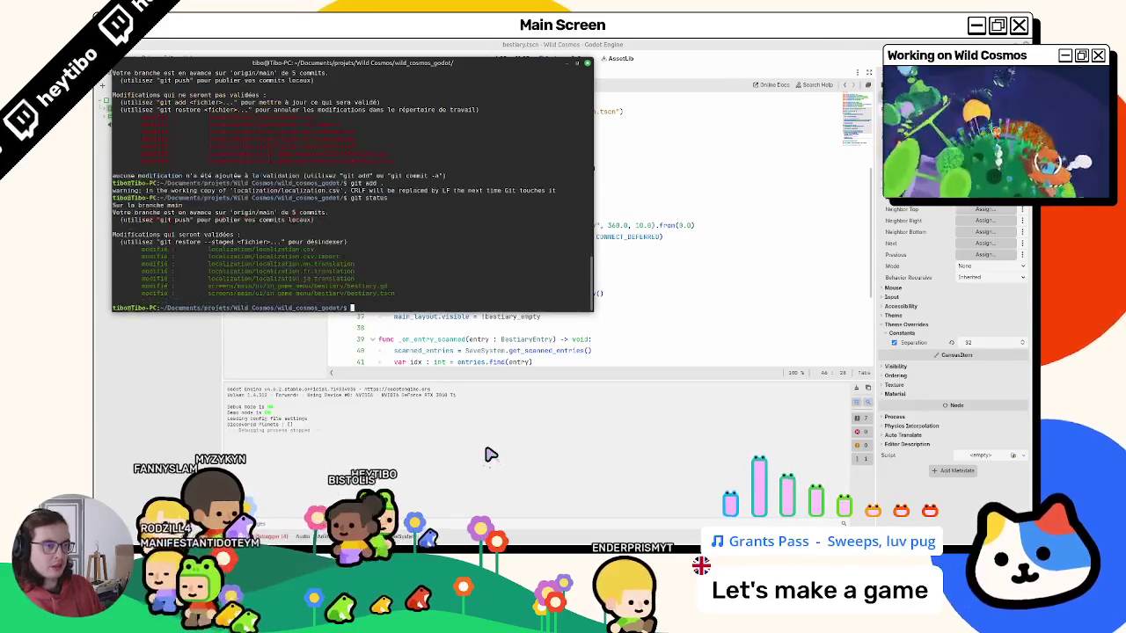
type("git commit -m \"")
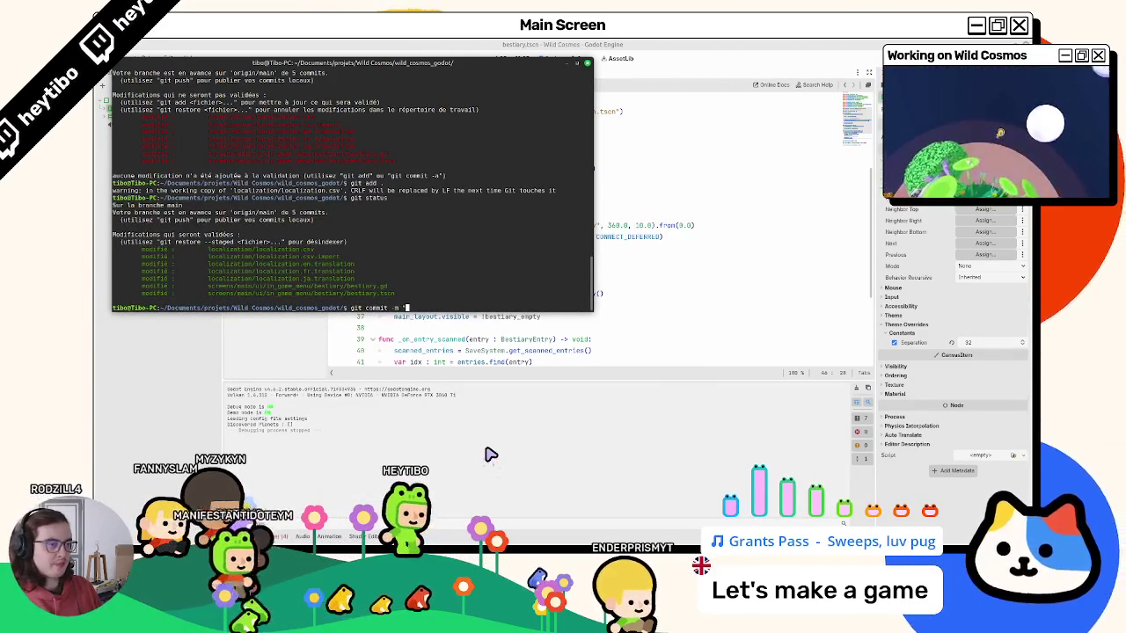
type("add: bestia")
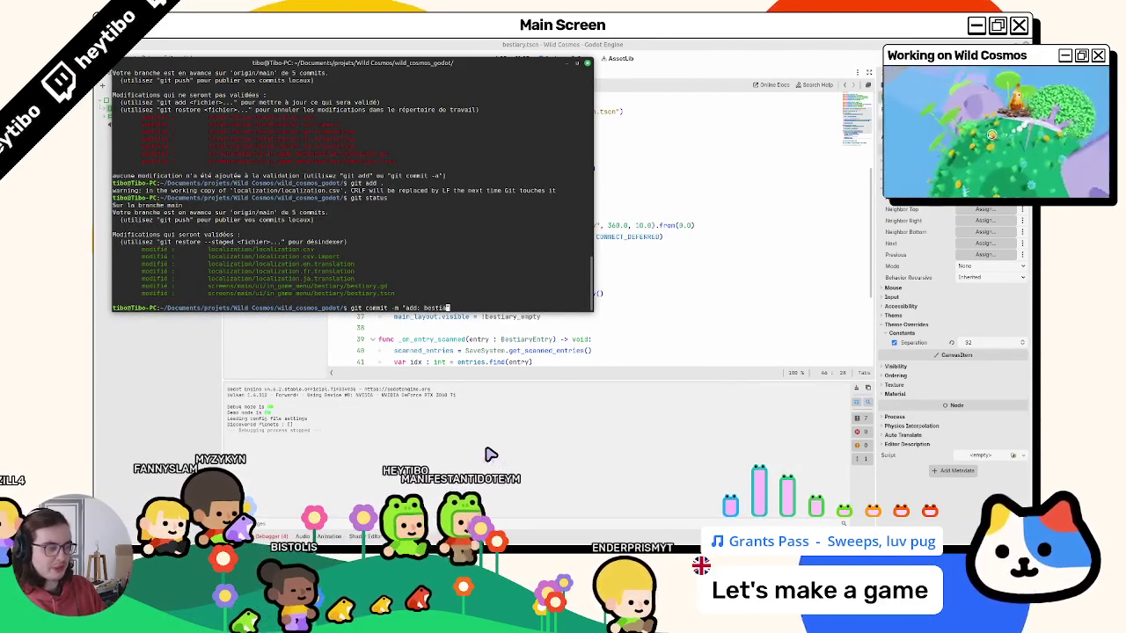
type("ry")
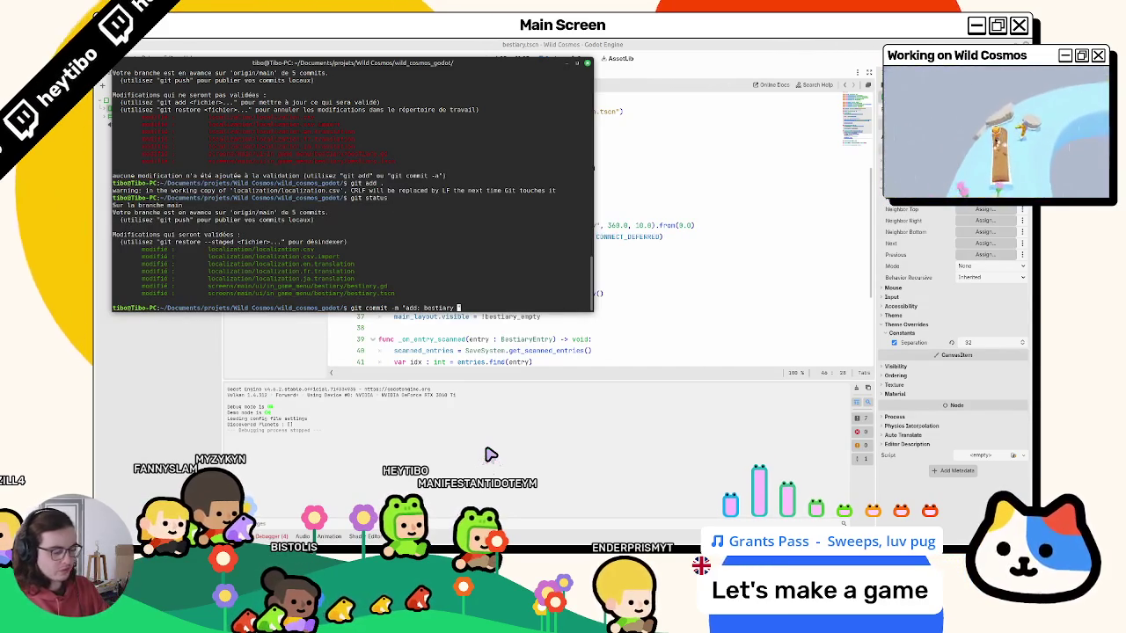
type("\"no ent")
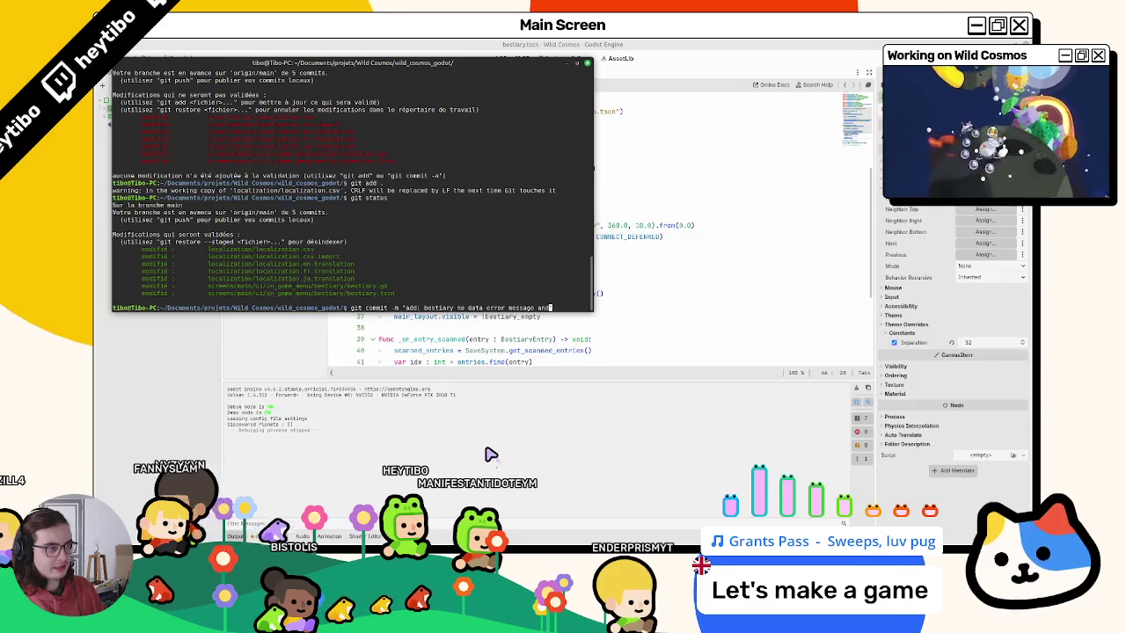
key("alt+Tab")
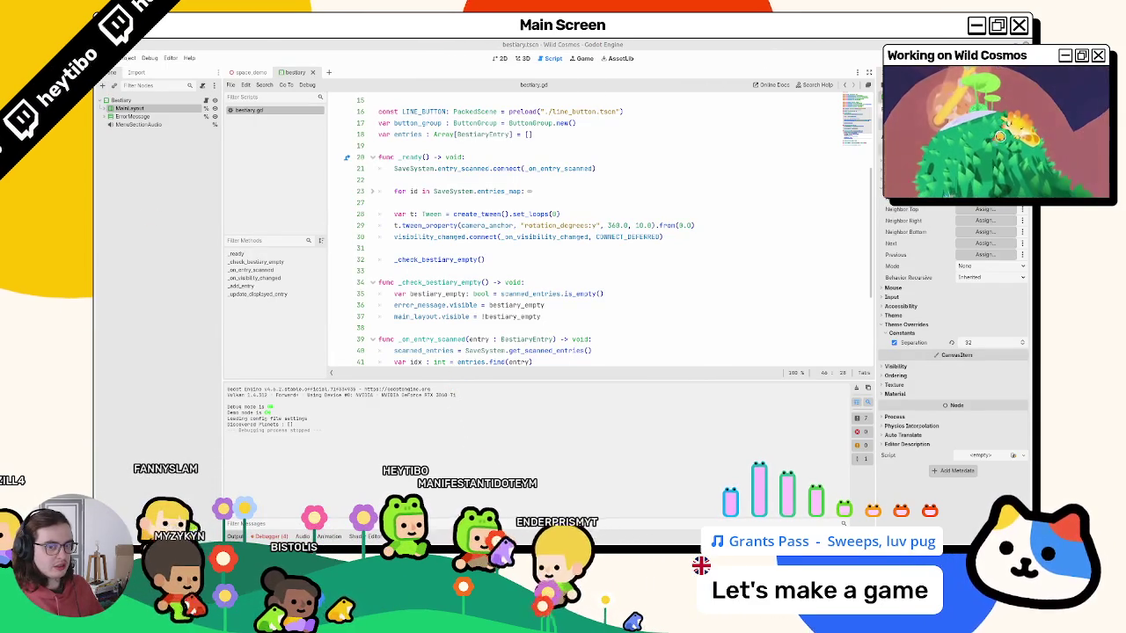
Scroll through bestiary.gd, unfolding and refolding the entries loop on line 23 to review it.
scroll(464, 246, "down", 5)
scroll(470, 253, "up", 8)
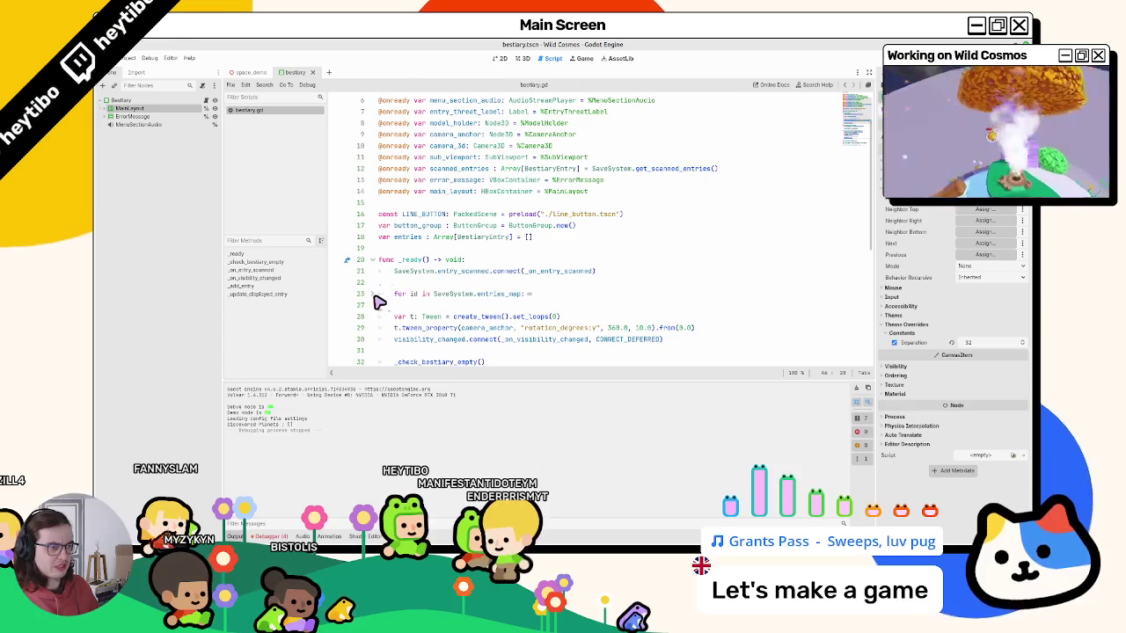
left_click(373, 295)
left_click(372, 295)
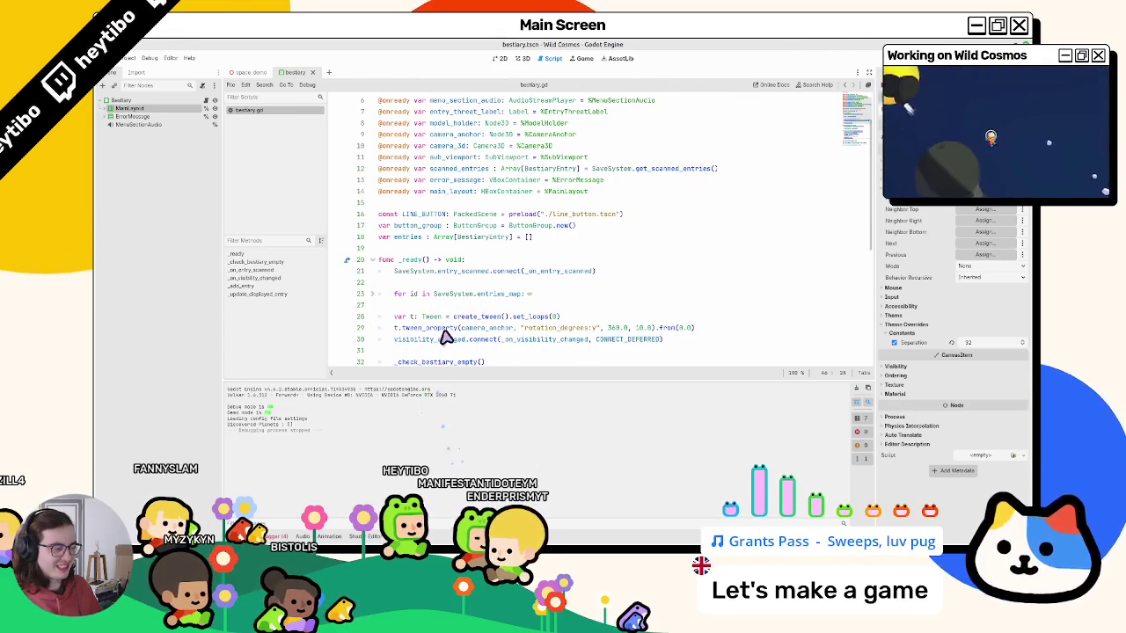
mouse_move(444, 337)
scroll(457, 264, "down", 5)
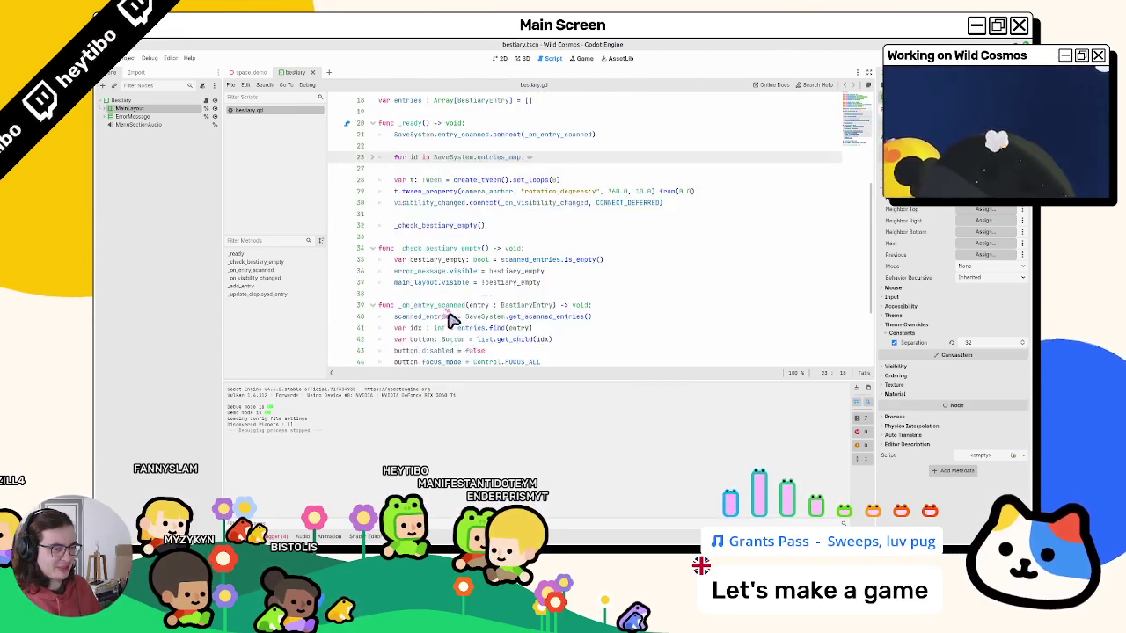
key("alt+Tab")
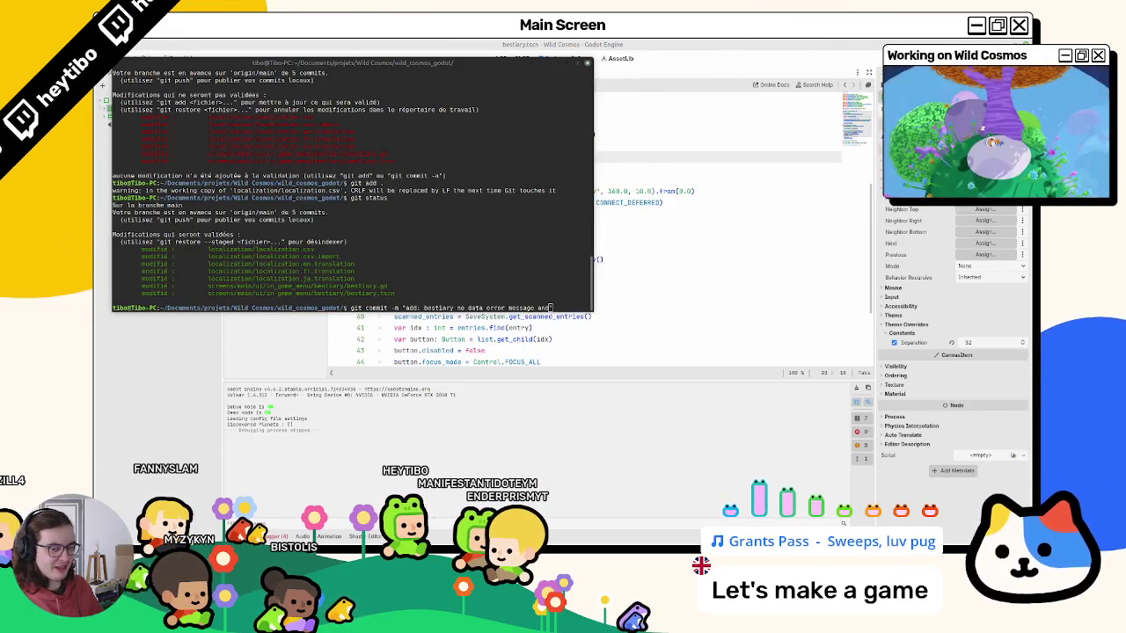
Finish the bestiary no data error message commit message, commit, and check git status.
key("BackSpace")
key("BackSpace")
key("BackSpace")
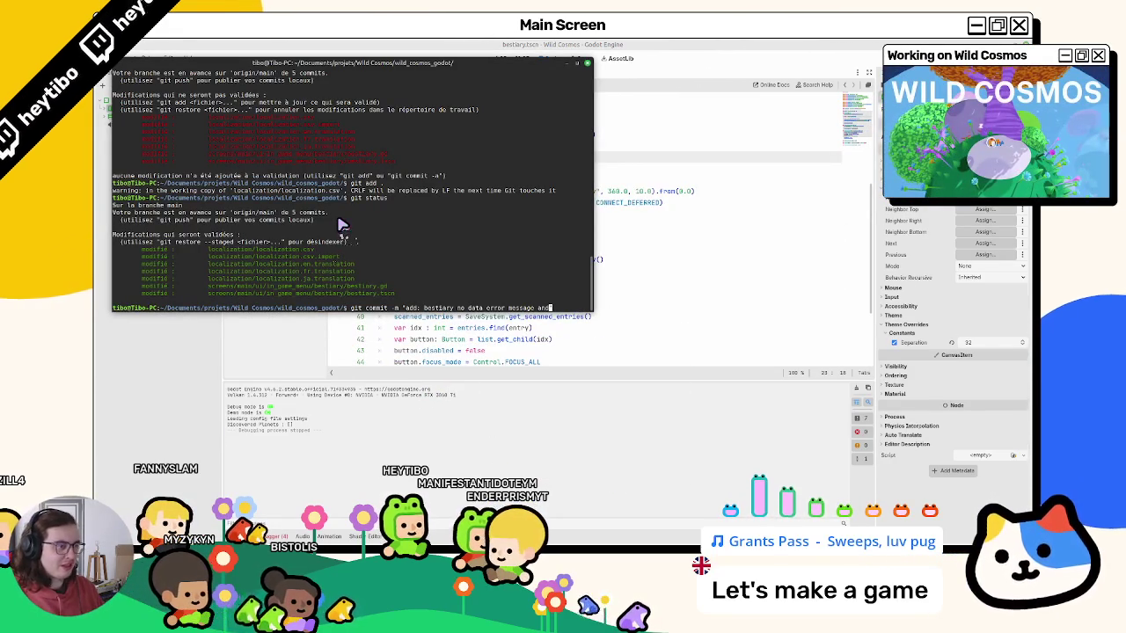
type("e")
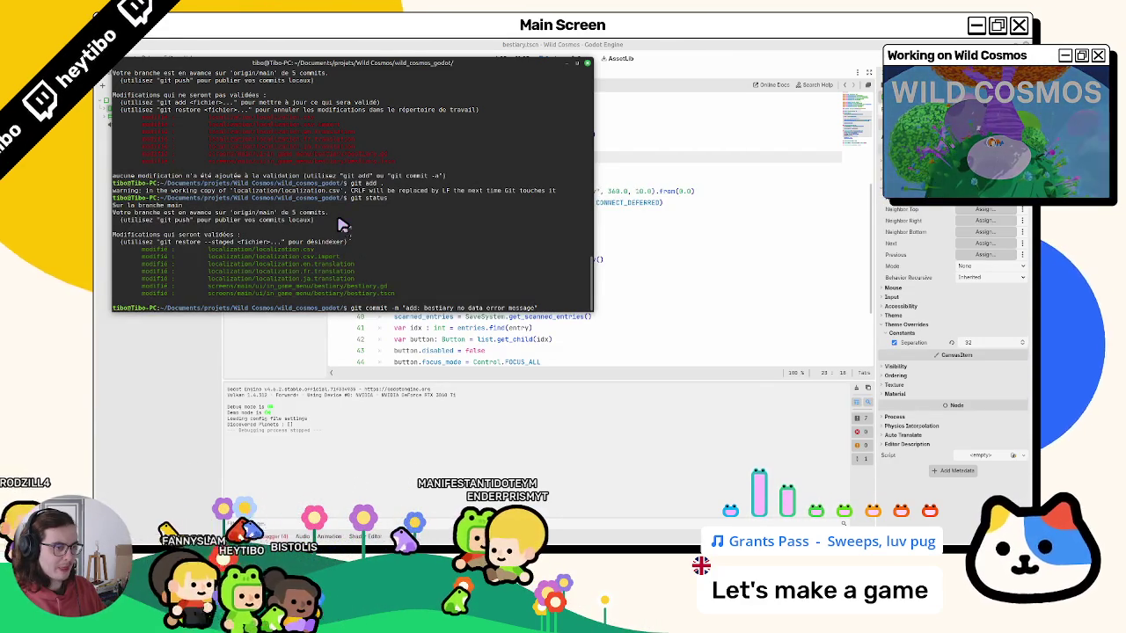
key("Return")
type("git status")
key("Return")
Confirm the new commit in git log, clear the terminal, and return to the Godot editor.
key("ctrl+l")
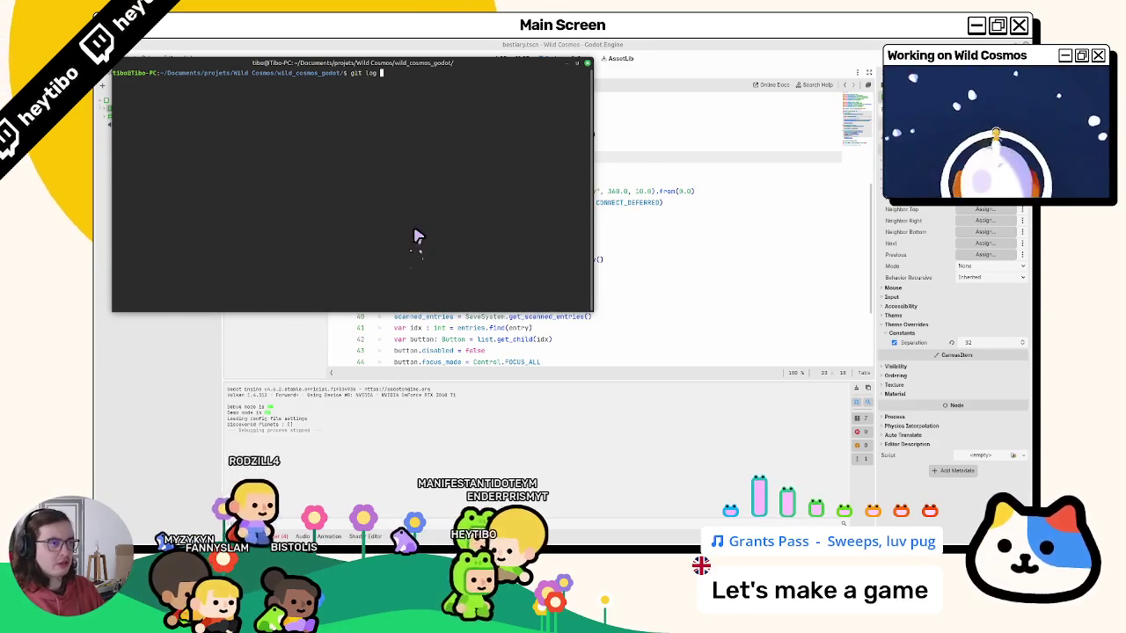
key("Return")
mouse_move(148, 103)
left_mouse_down()
mouse_move(231, 105)
mouse_move(148, 103)
left_mouse_up()
left_click(237, 108)
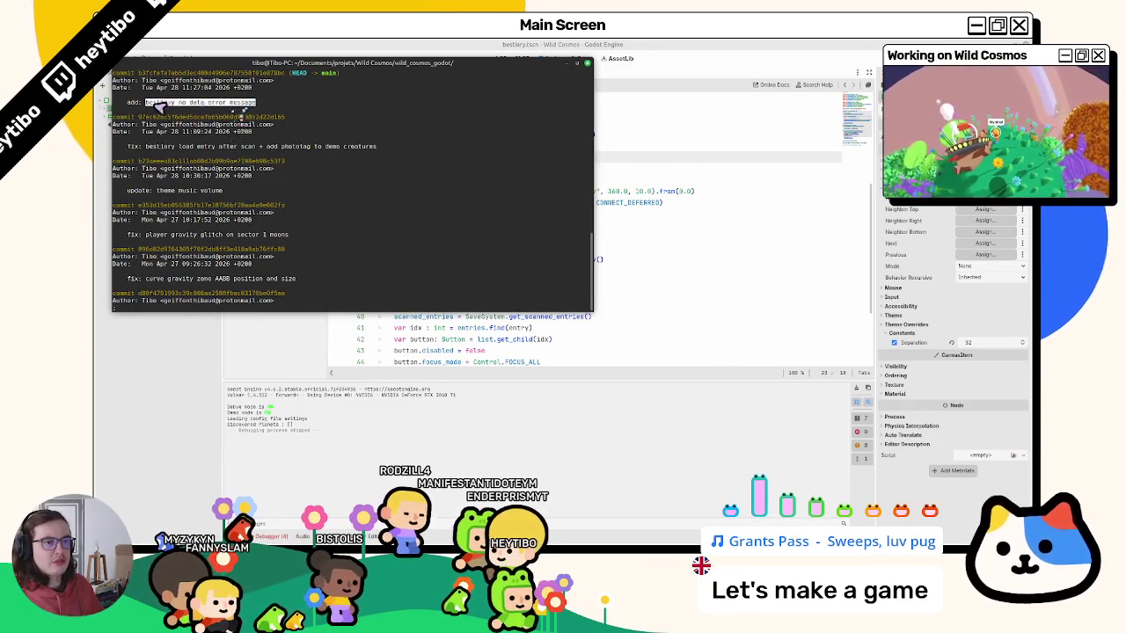
type("qcle")
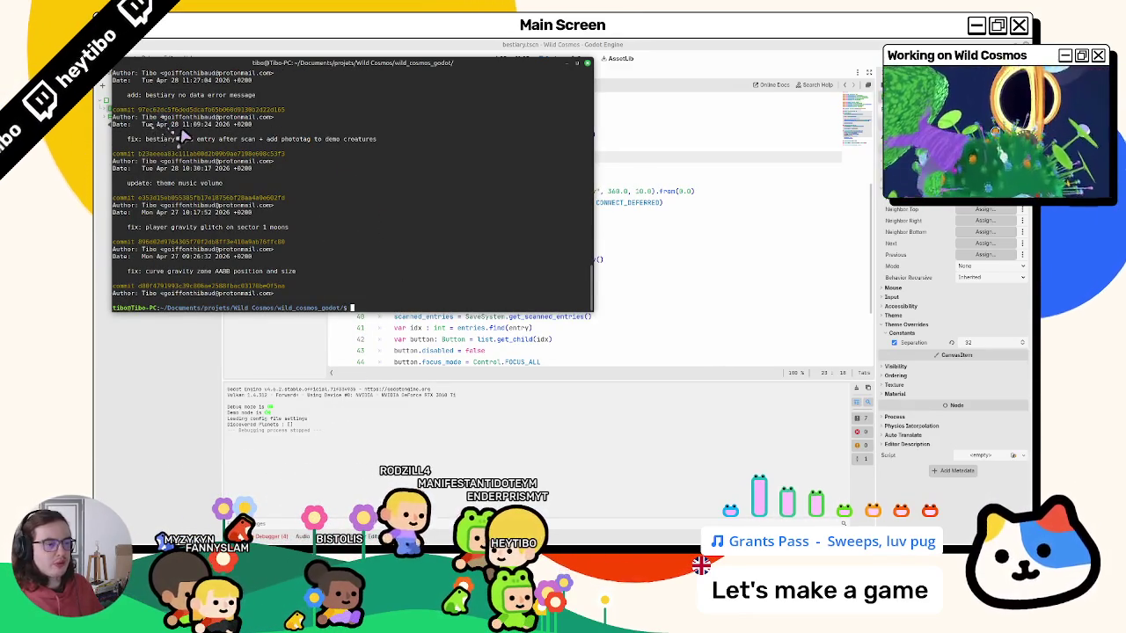
type("ar")
key("Return")
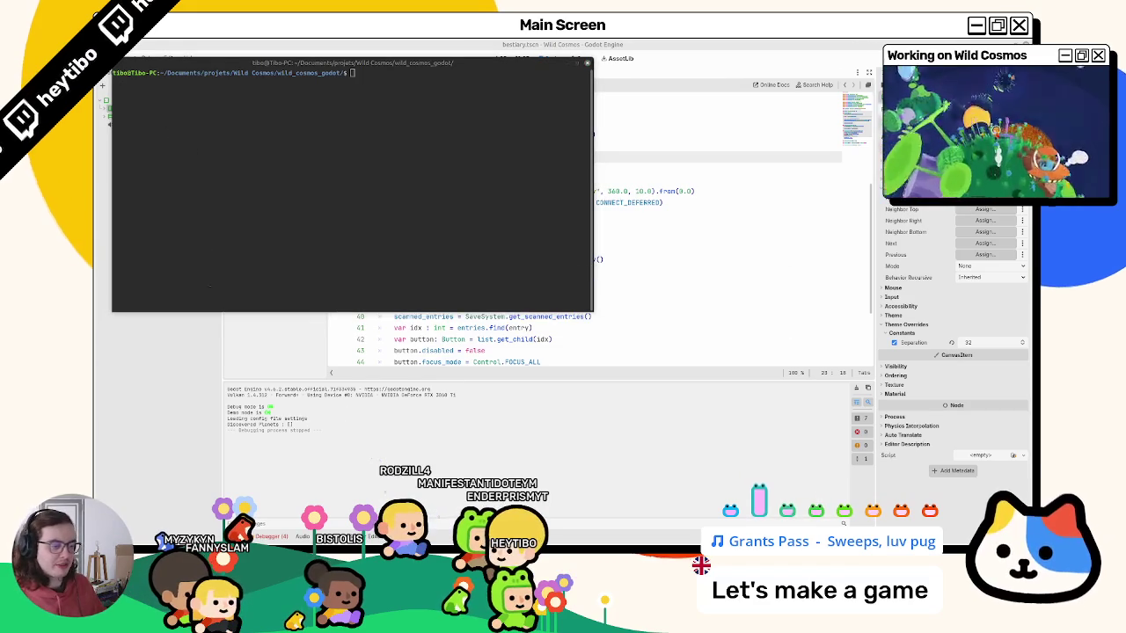
left_click(581, 46)
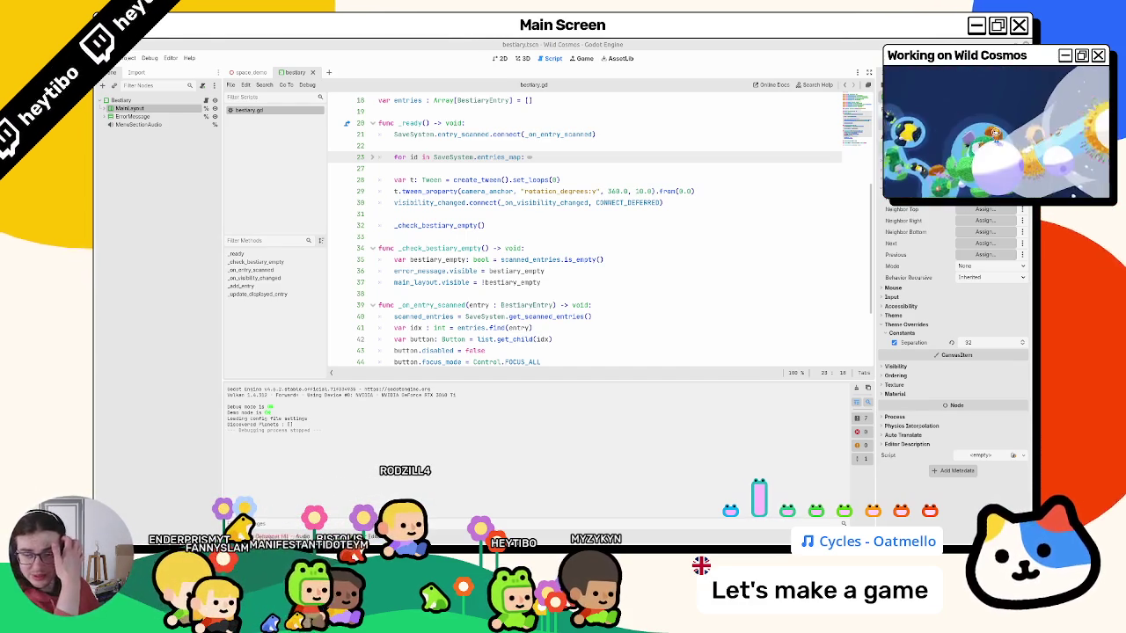
Close bestiary.tscn in the 3D workspace and run main.tscn as the debug scene.
left_click(503, 58)
left_click(522, 58)
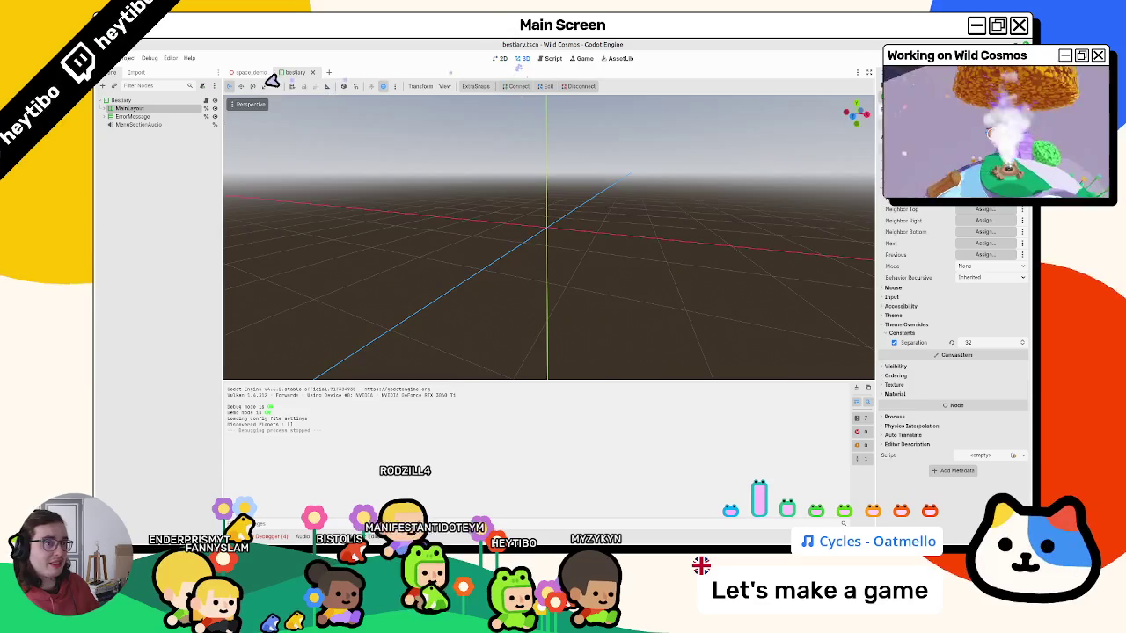
left_click(312, 72)
key("ctrl+shift+F5")
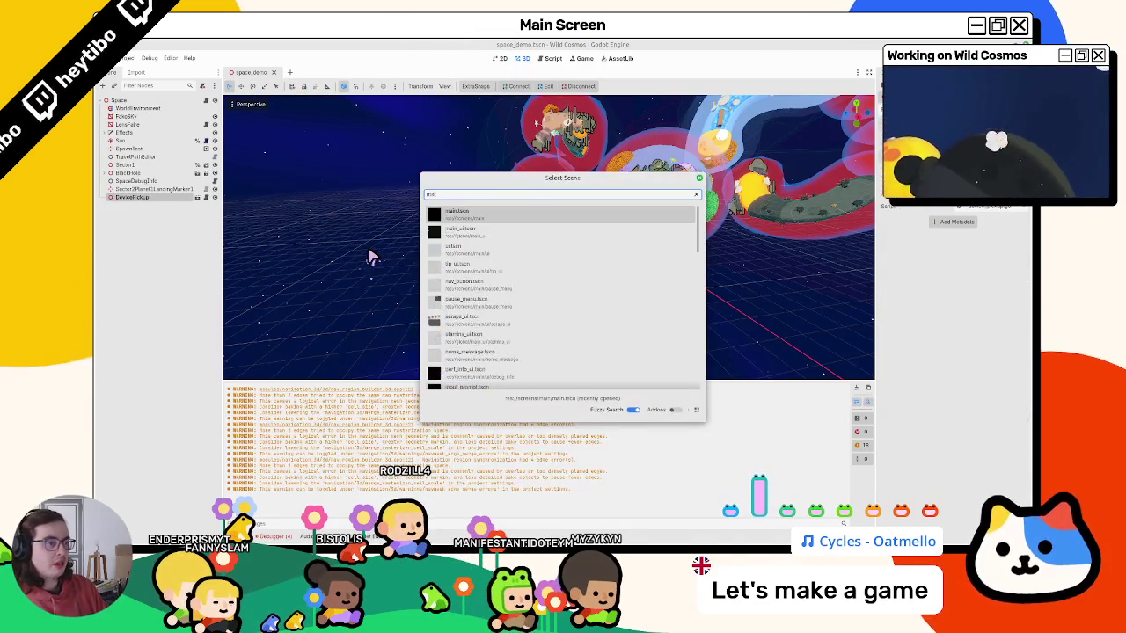
key("Return")
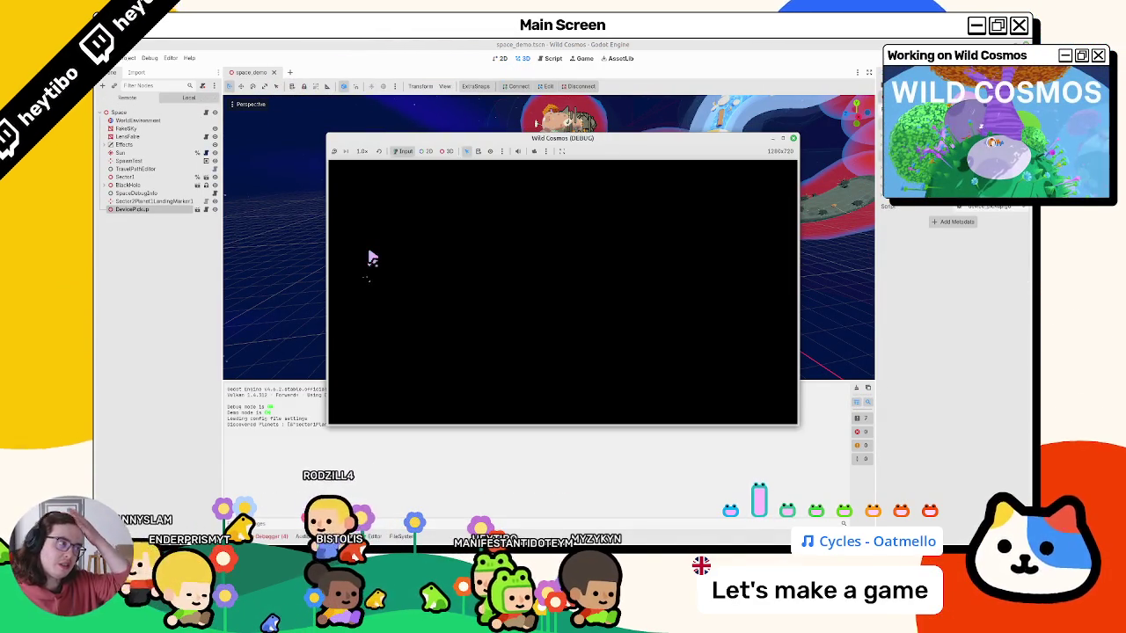
Maximize the debug game window, restore the player's camera, and zoom in and out.
left_click(780, 138)
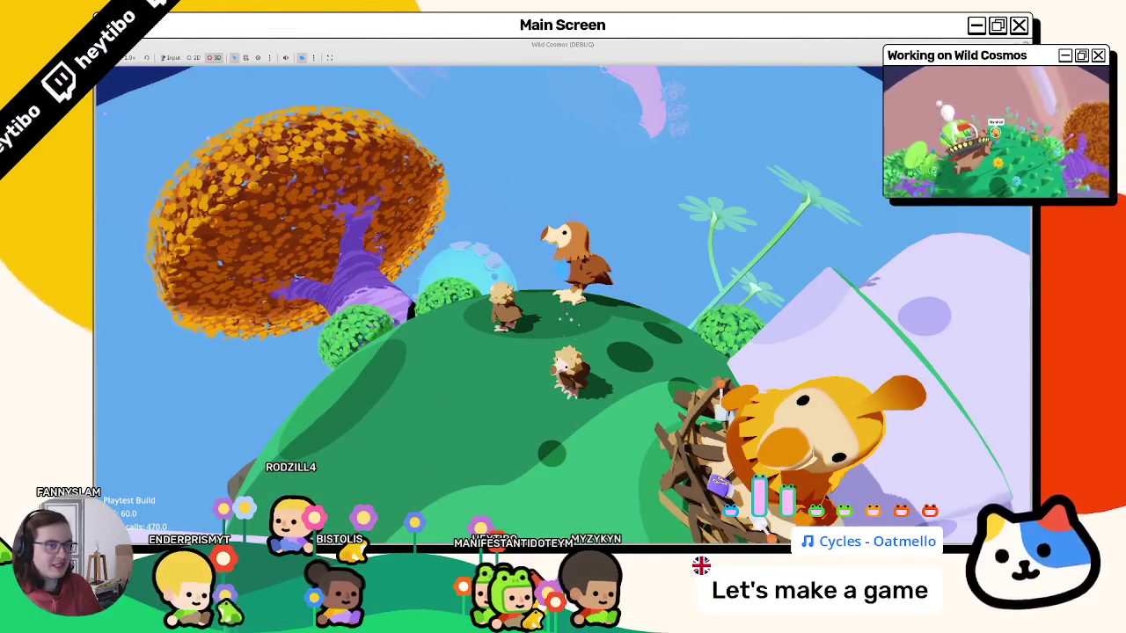
left_click(300, 59)
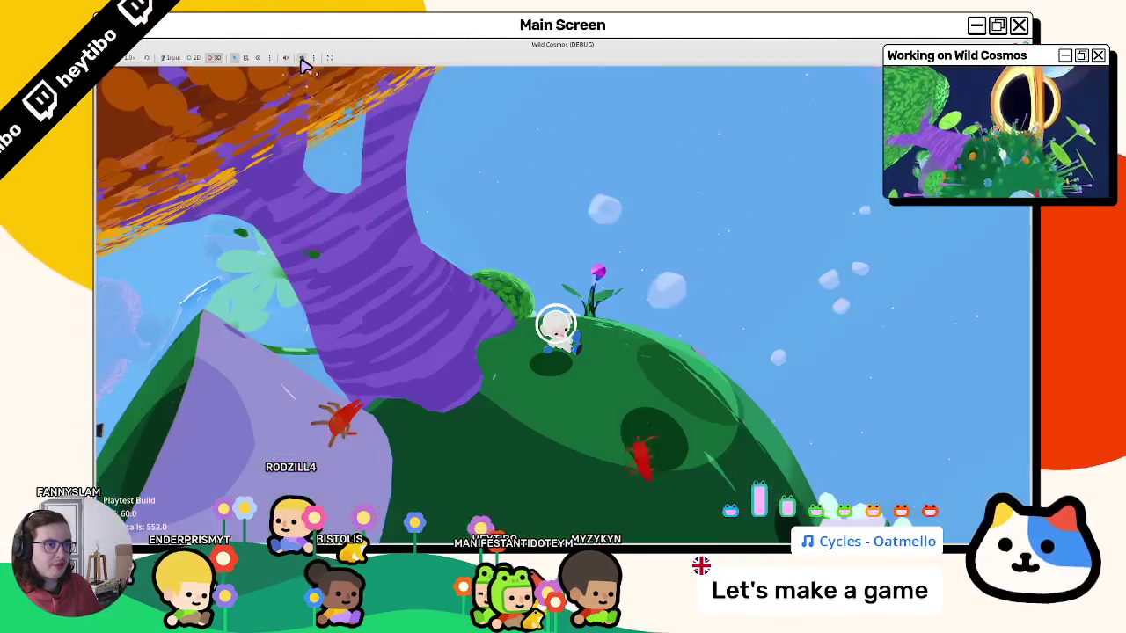
left_click(301, 60)
left_click(301, 60)
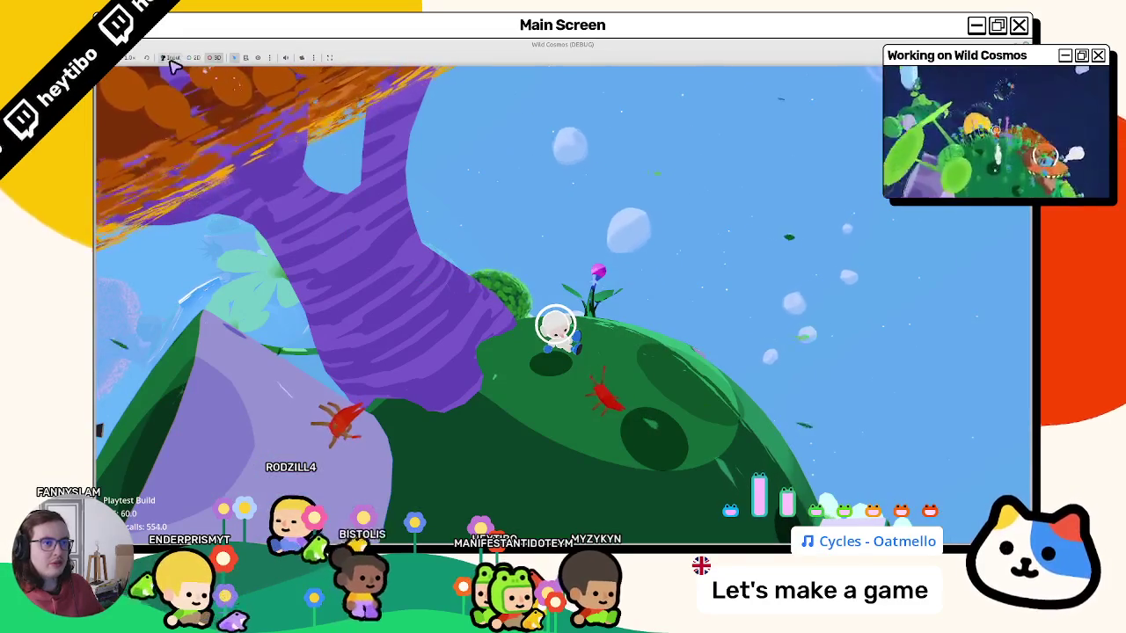
left_click(170, 57)
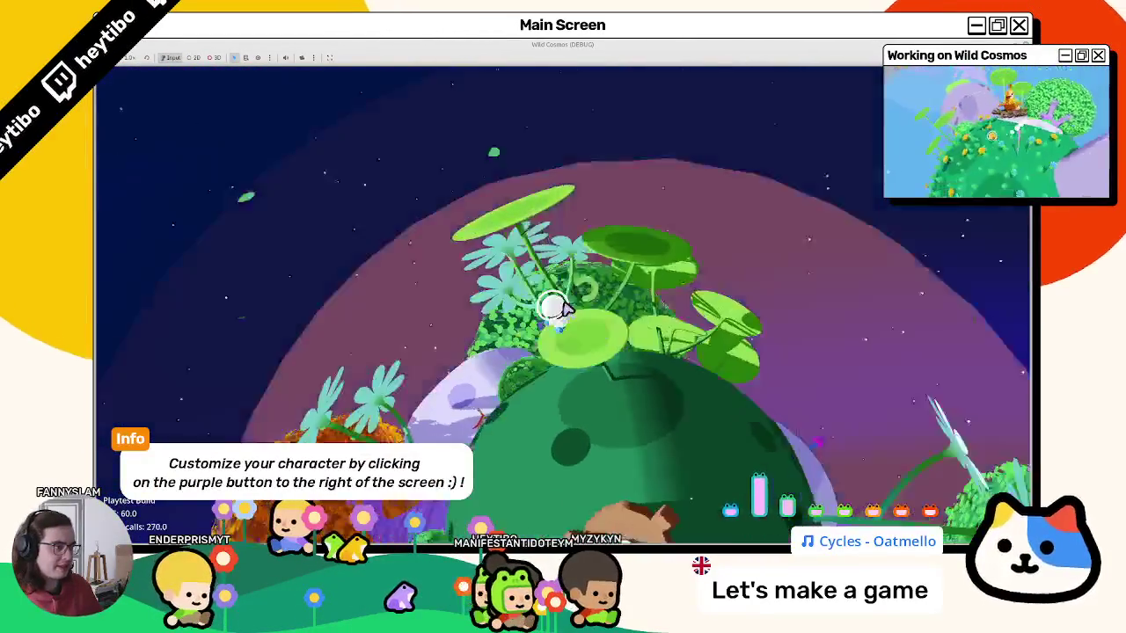
left_click(568, 304)
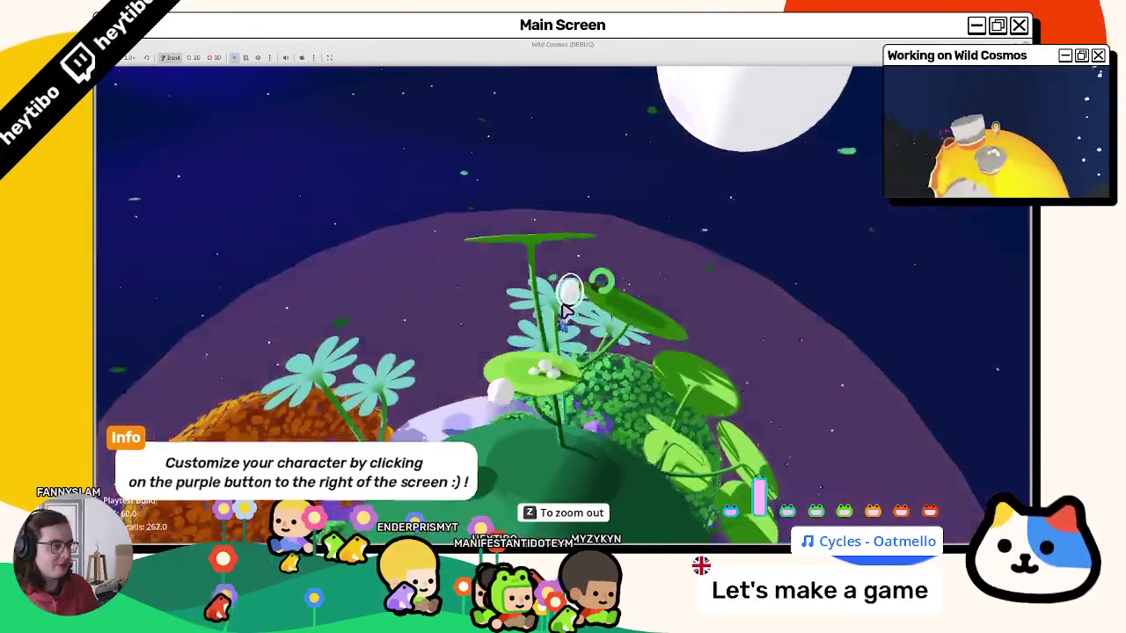
key("z")
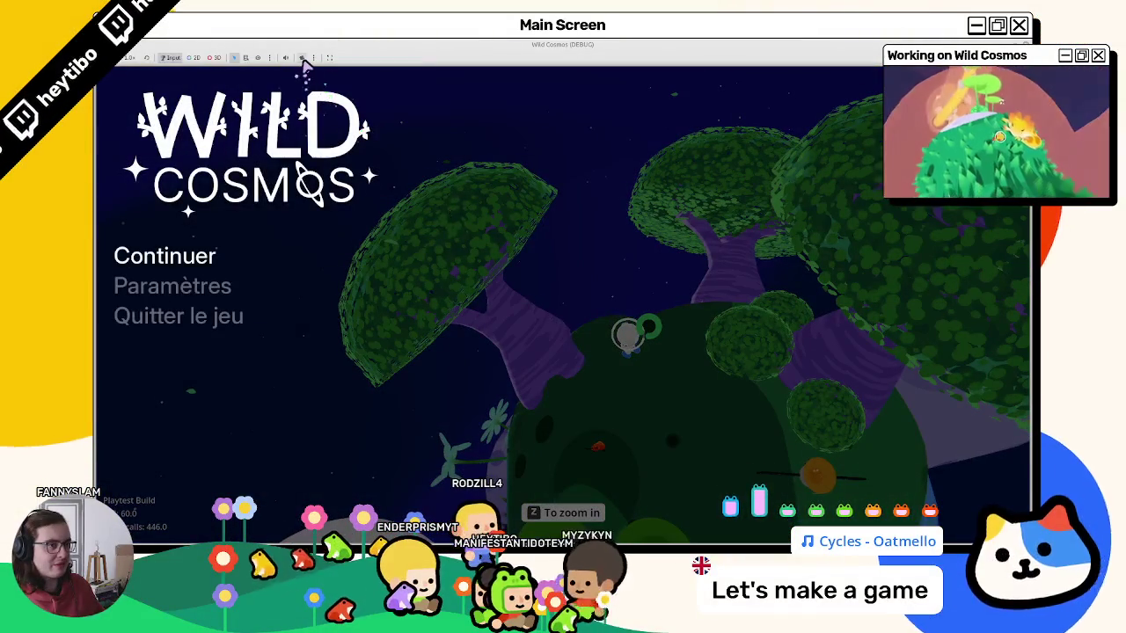
Play from the title menu, pause once, and travel to the white moon and flower planet.
key("Return")
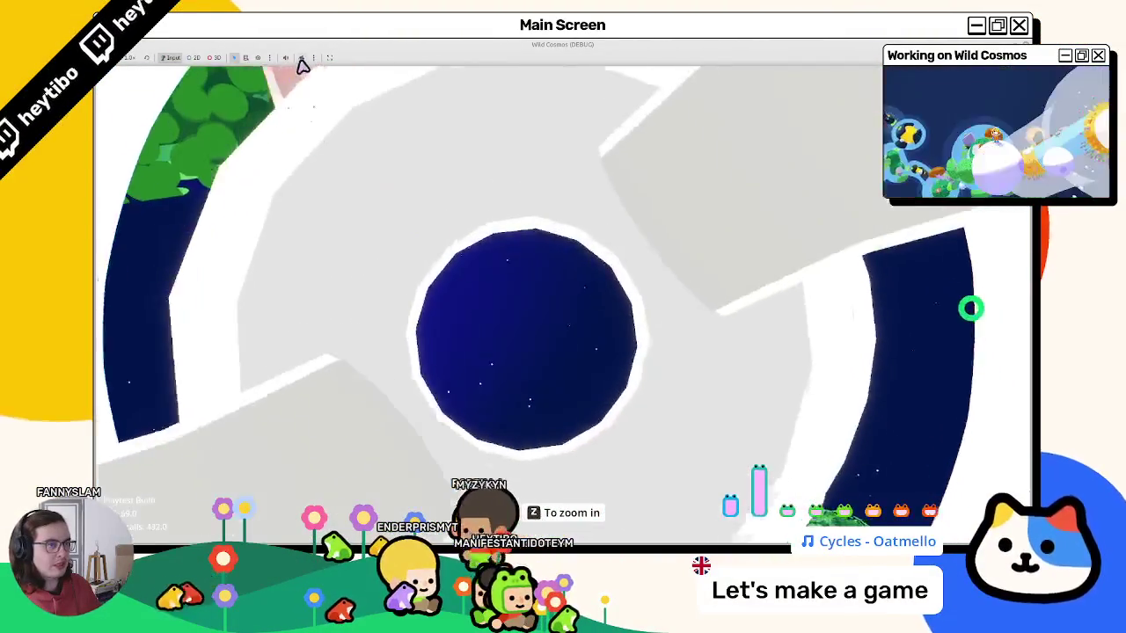
key("w")
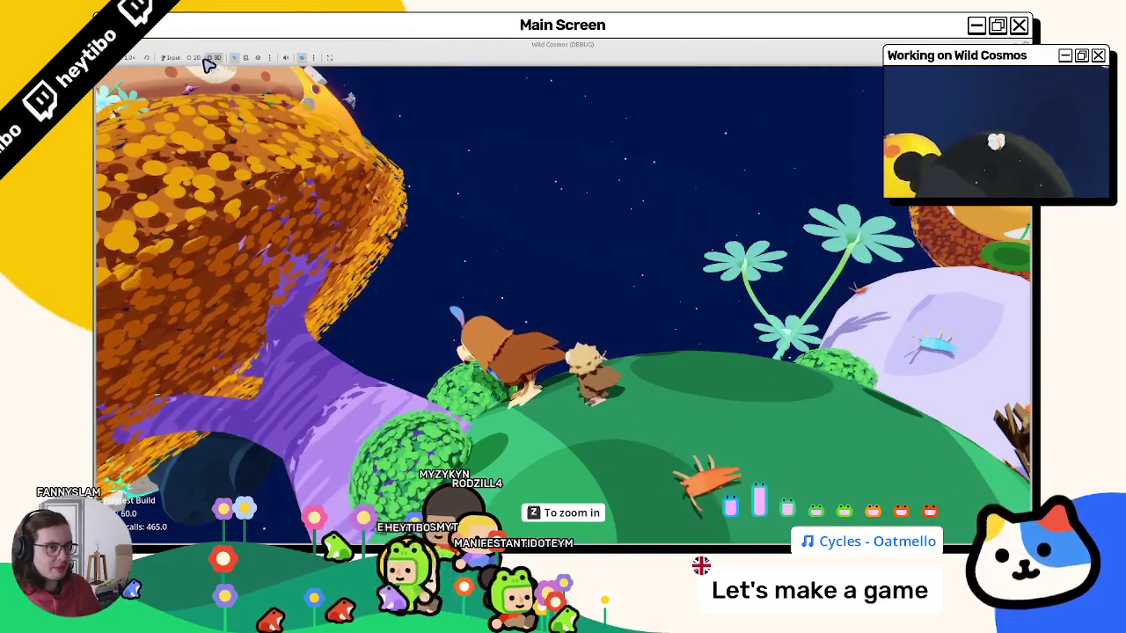
key("Escape")
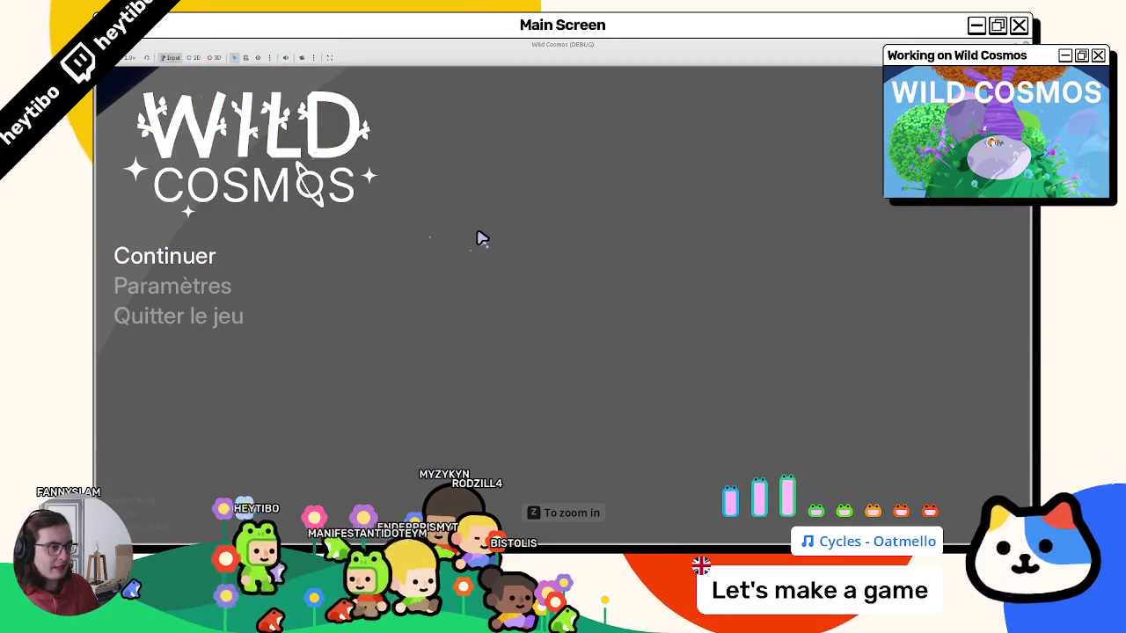
key("Return")
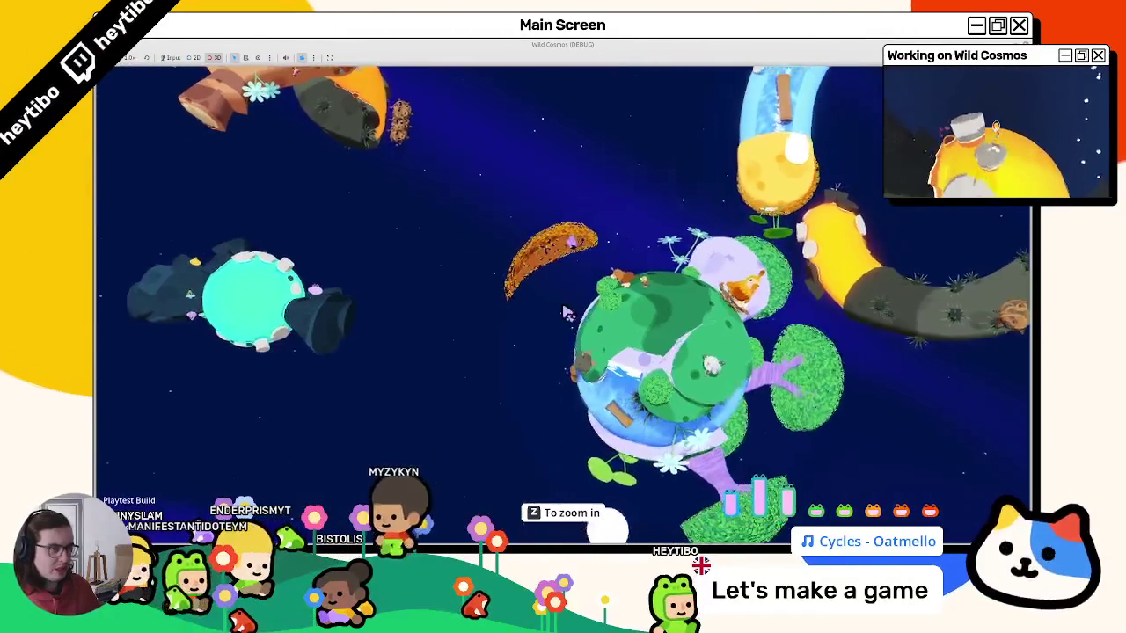
left_click(172, 58)
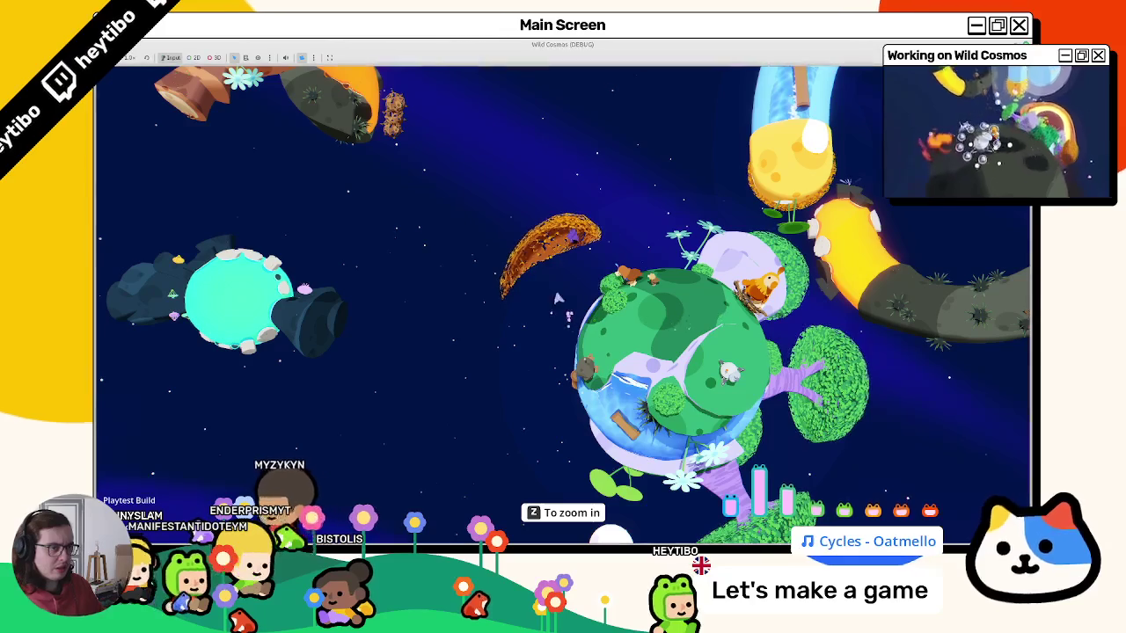
left_click(172, 58)
left_click(314, 82)
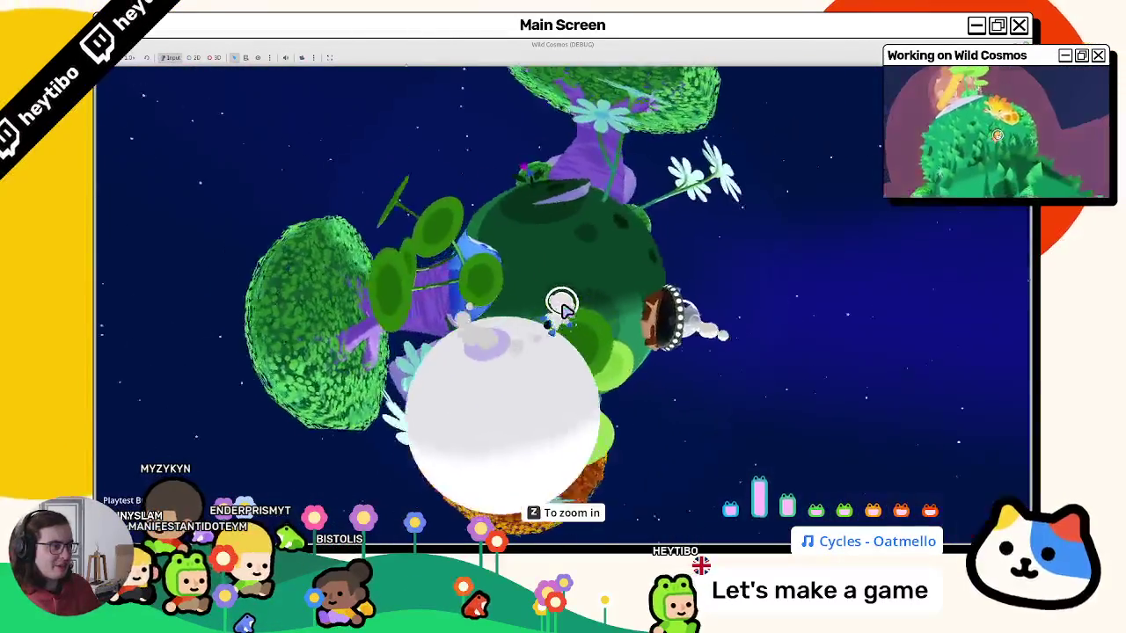
key("space")
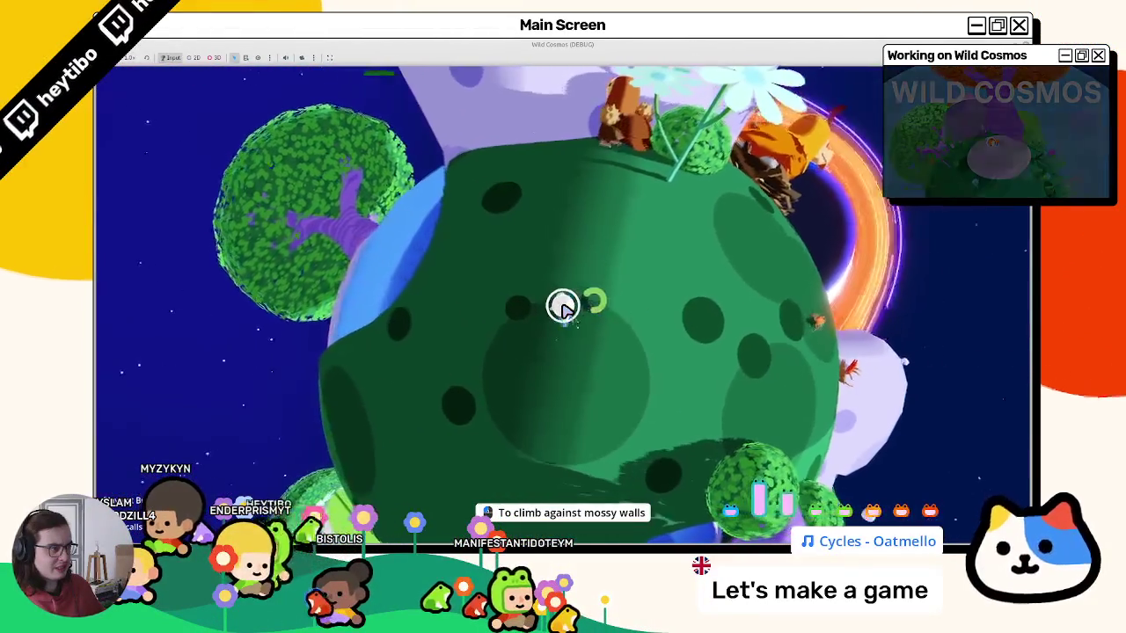
Stop the debug run and open mama_bird.tscn in the editor.
key("F11")
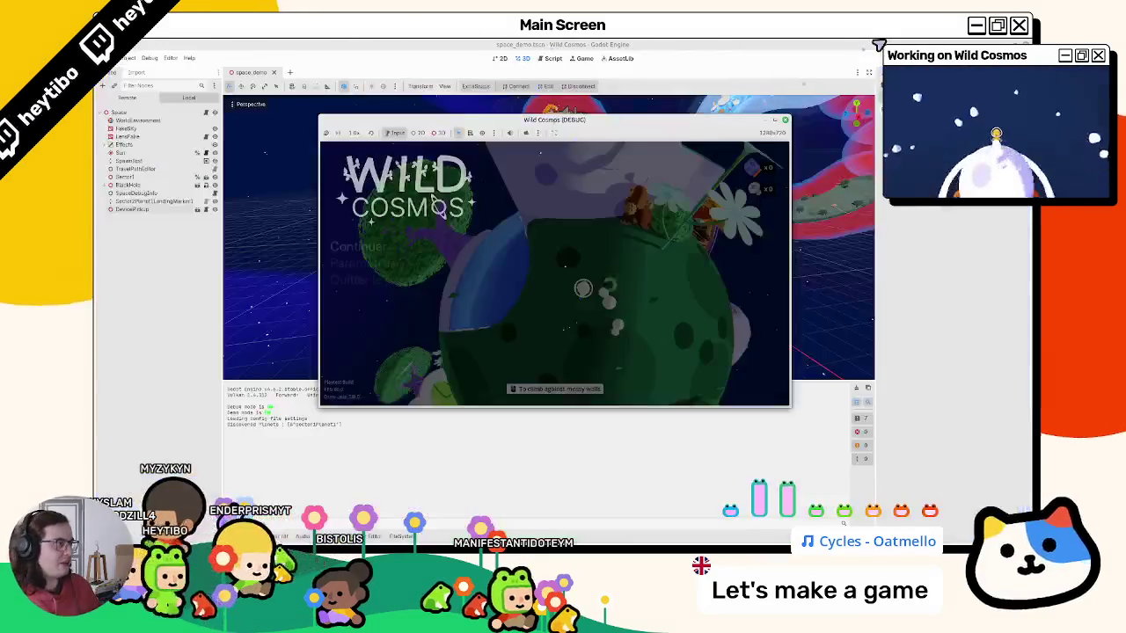
key("F8")
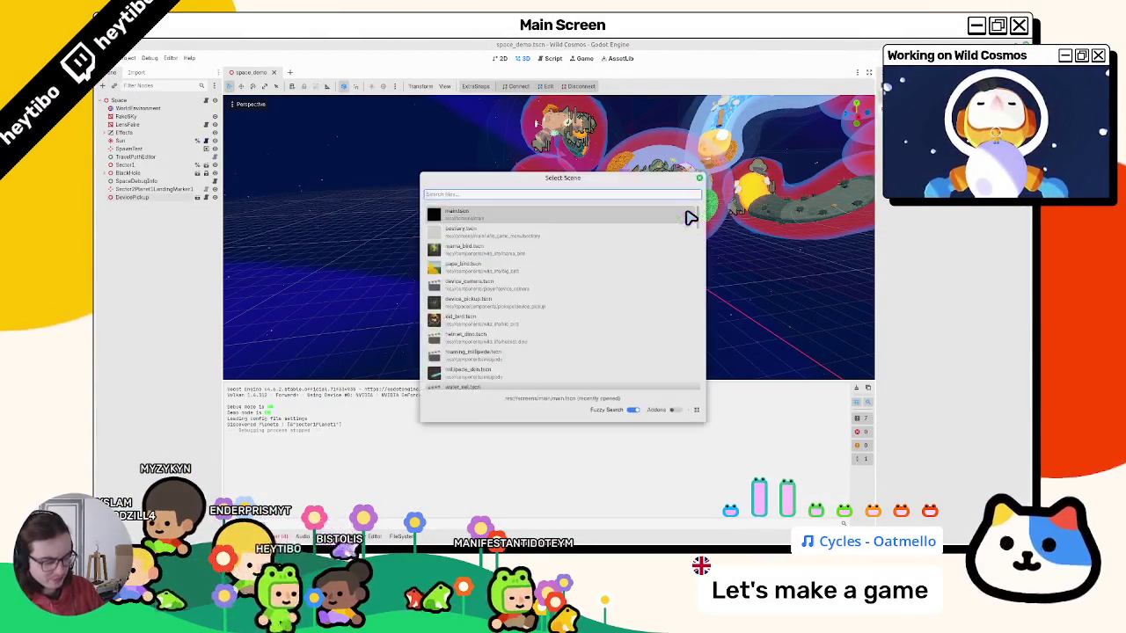
type("mama")
key("Return")
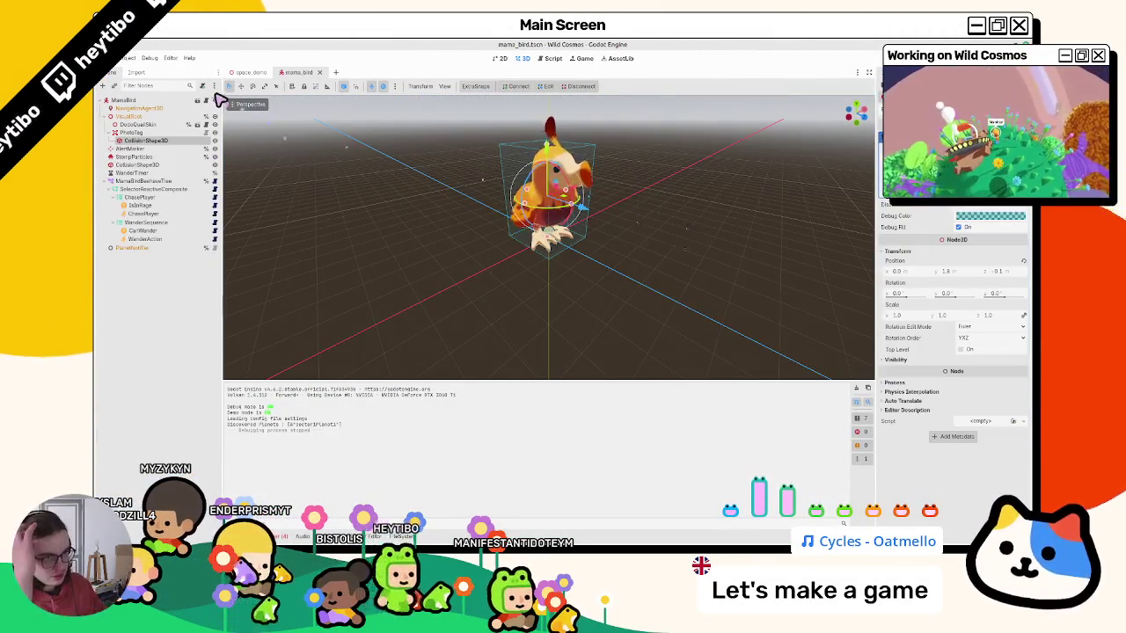